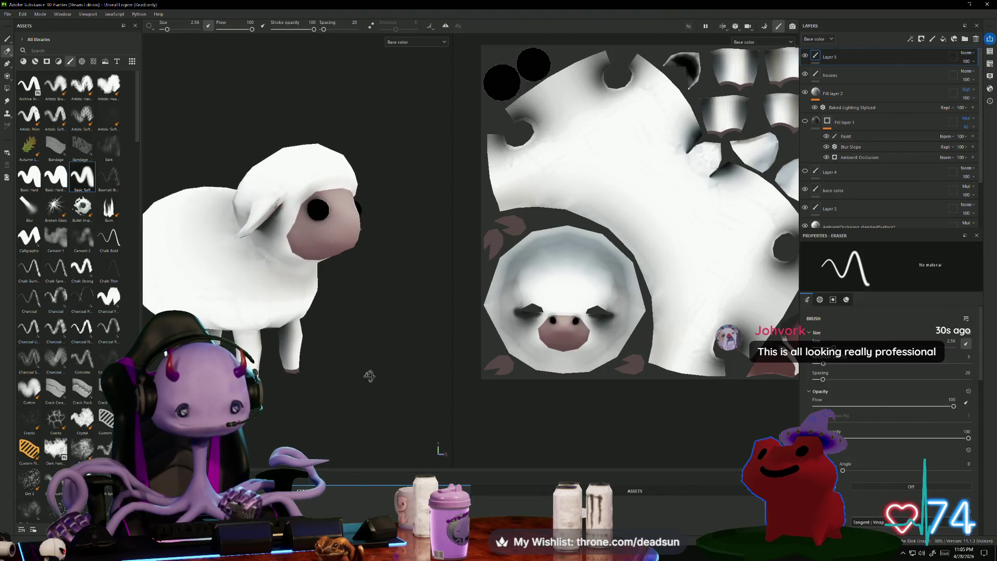
Frame the whole sheep from the front and switch from the Eraser back to the Paint tool.
{"action": "scroll", "coordinate": [354, 395], "scroll_direction": "up", "scroll_amount": 3}
{"action": "key", "text": "f"}
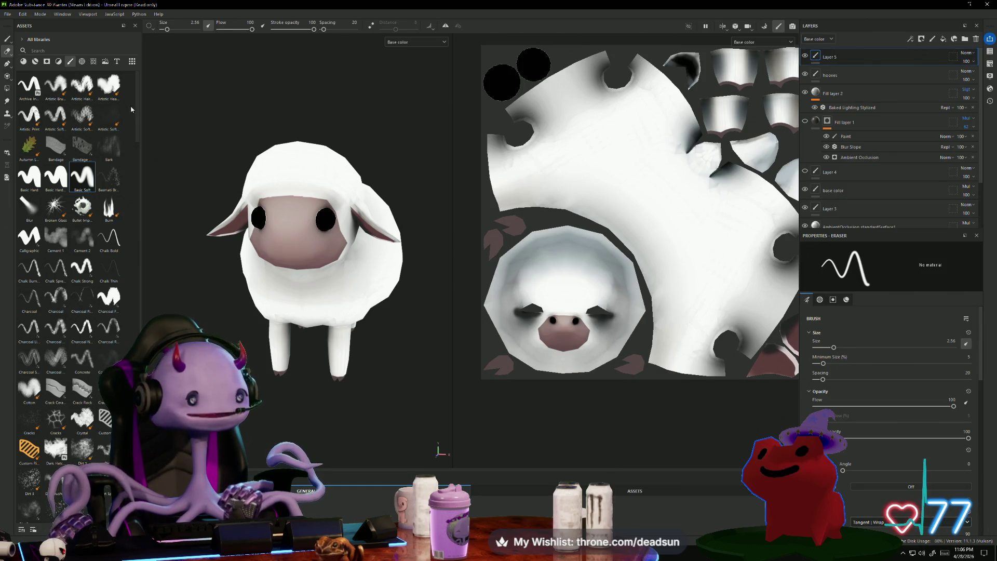
{"action": "left_click", "coordinate": [7, 39]}
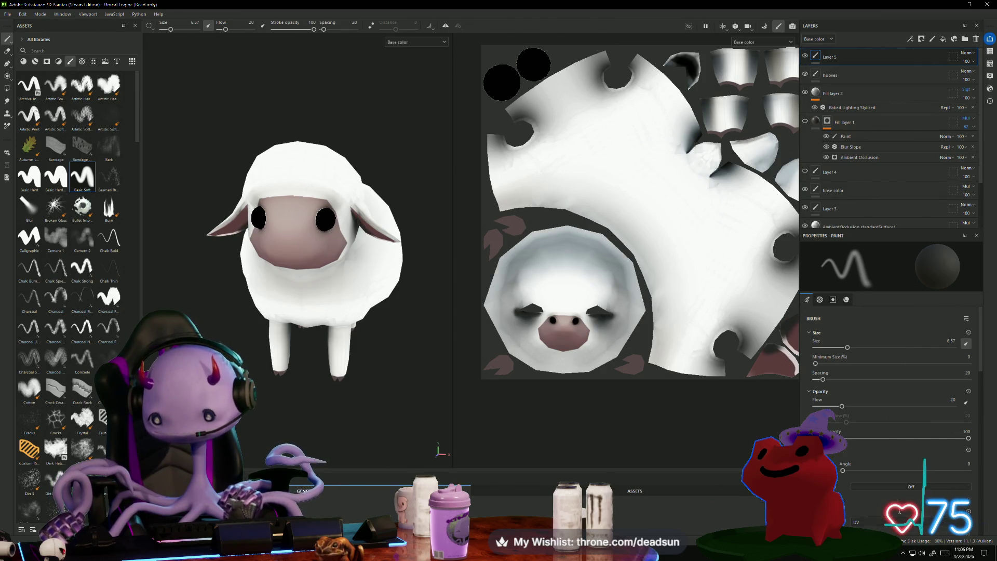
Add a new paint layer at the top and rename Layer 5 to 'touch ups'.
{"action": "left_click", "coordinate": [933, 39]}
{"action": "double_click", "coordinate": [836, 76]}
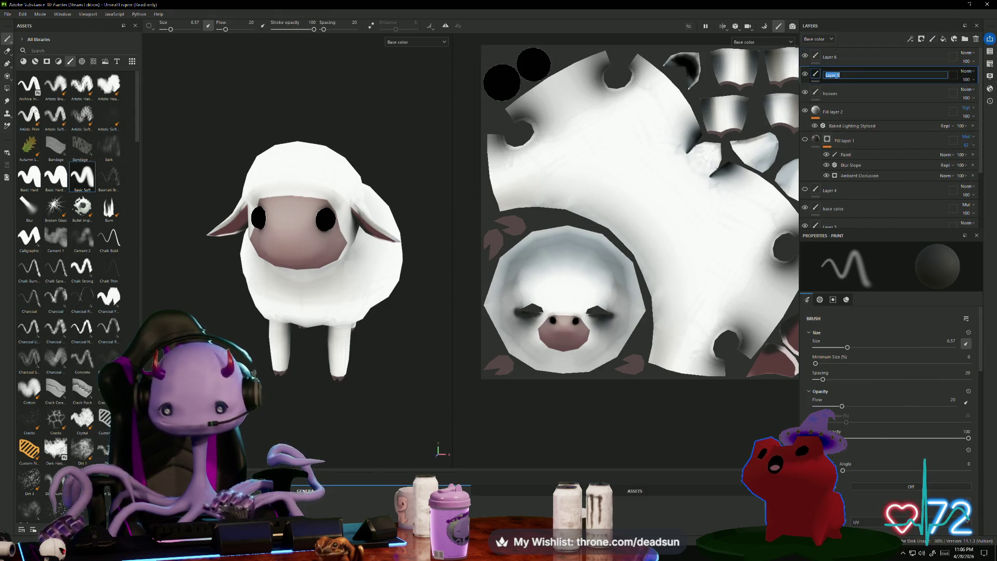
{"action": "type", "text": "touch"}
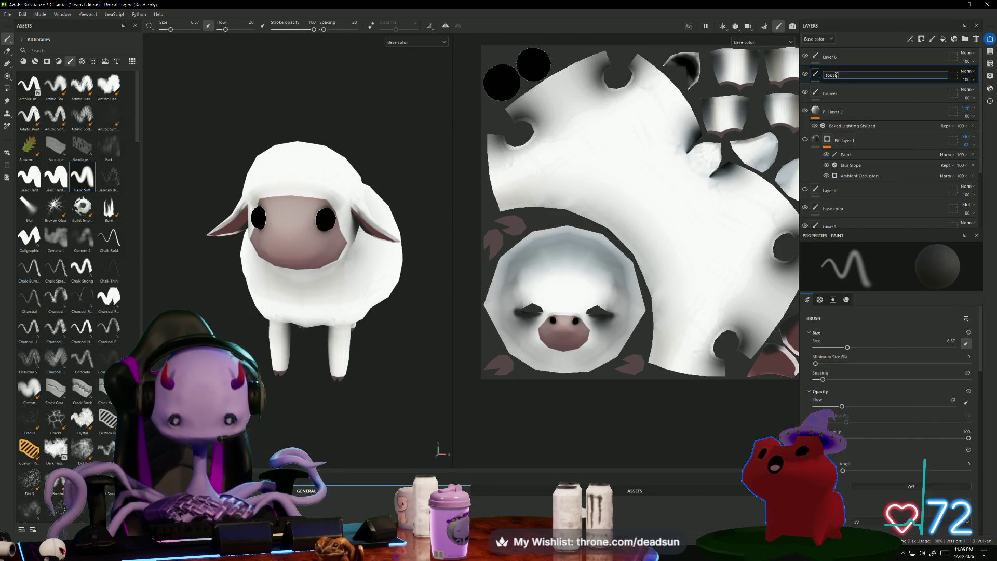
{"action": "type", "text": " ups"}
{"action": "key", "text": "Return"}
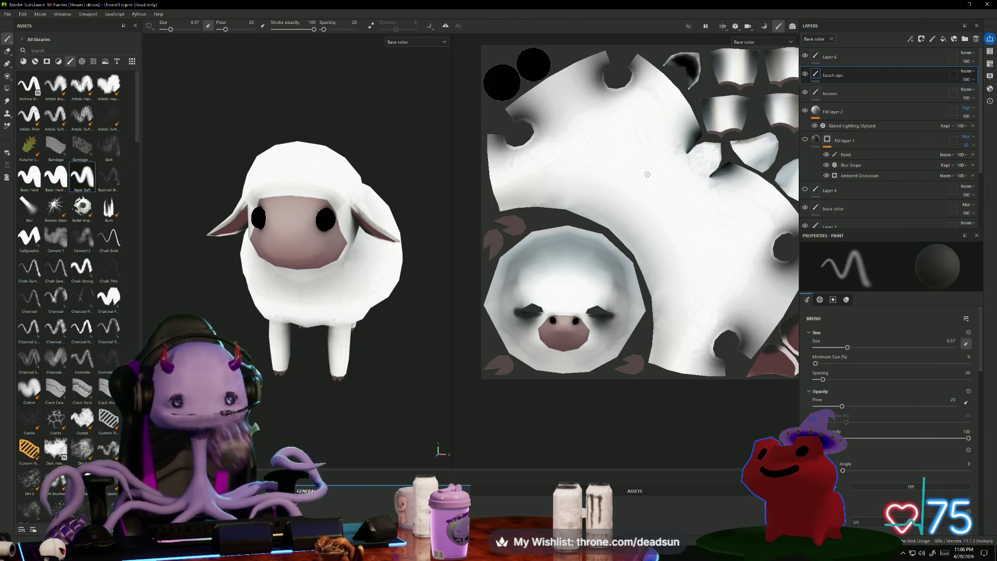
Paint a short test stroke on the wool, orbit to the side, then undo it.
{"action": "scroll", "coordinate": [701, 301], "scroll_direction": "up", "scroll_amount": 2}
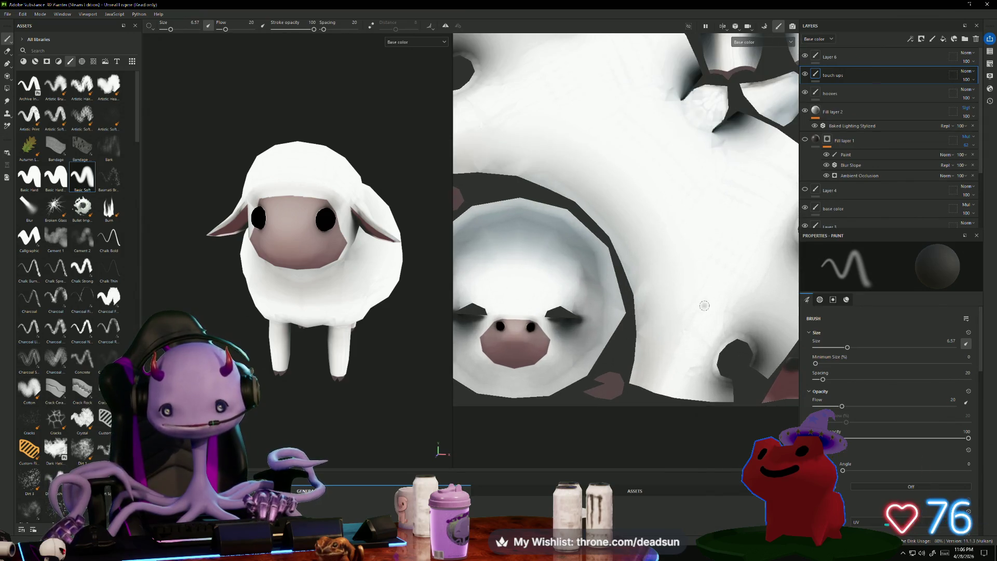
{"action": "mouse_move", "coordinate": [671, 309]}
{"action": "left_mouse_down"}
{"action": "mouse_move", "coordinate": [730, 283]}
{"action": "mouse_move", "coordinate": [743, 256]}
{"action": "left_mouse_up"}
{"action": "left_click_drag", "start_coordinate": [322, 322], "coordinate": [350, 362], "text": "alt"}
{"action": "scroll", "coordinate": [350, 363], "scroll_direction": "down", "scroll_amount": 2}
{"action": "key", "text": "ctrl+z"}
{"action": "key", "text": "ctrl+z"}
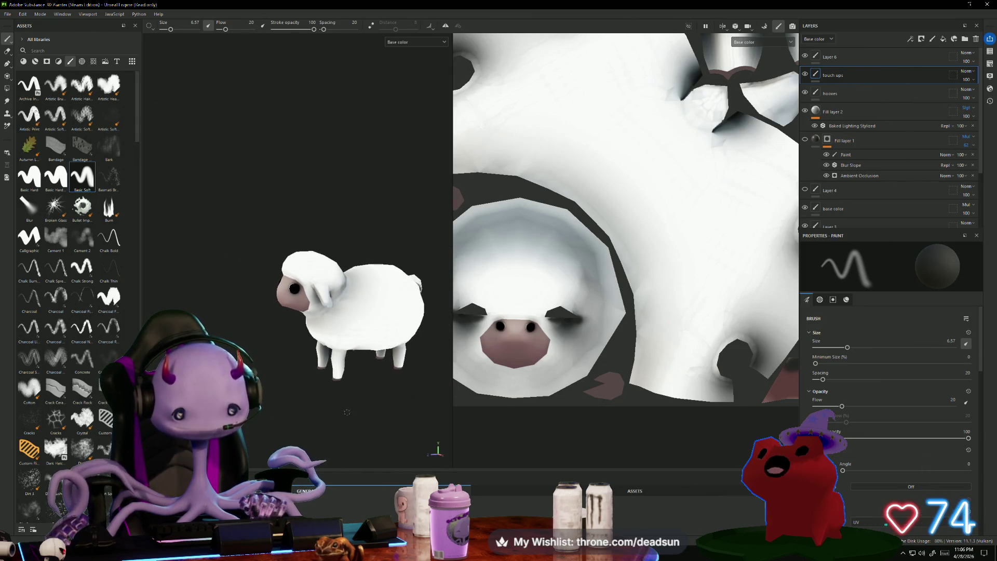
{"action": "left_click_drag", "start_coordinate": [297, 391], "coordinate": [323, 397], "text": "alt"}
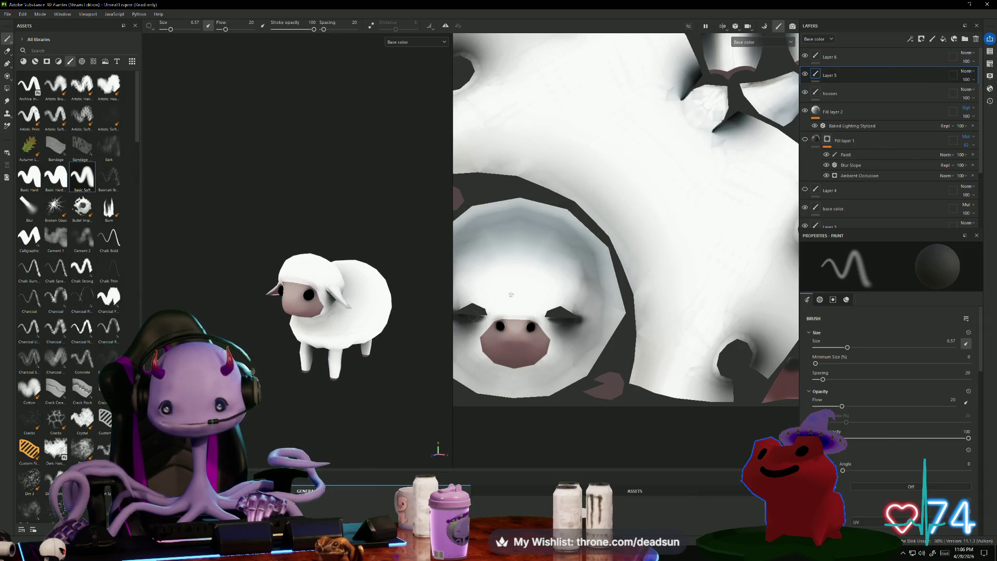
Rename Layer 5 to 'touch ups' again and lower the brush flow to 12.
{"action": "double_click", "coordinate": [834, 75]}
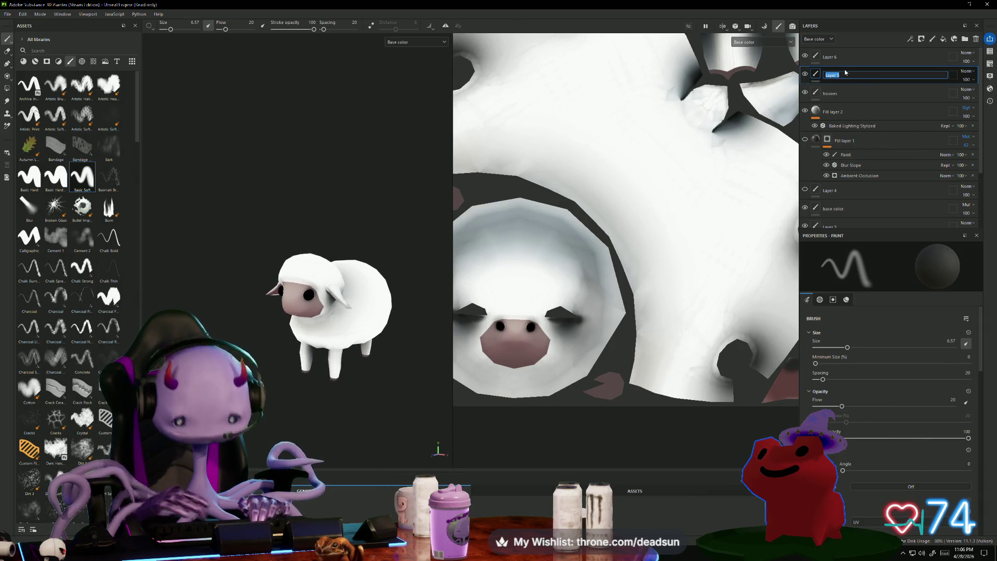
{"action": "type", "text": "touch ups"}
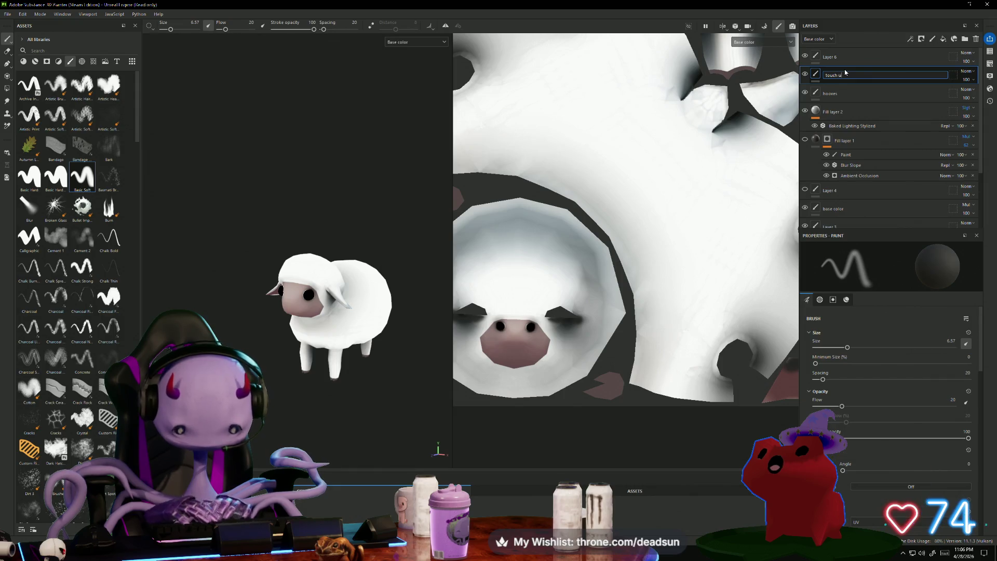
{"action": "key", "text": "Return"}
{"action": "scroll", "coordinate": [196, 278], "scroll_direction": "up", "scroll_amount": 5}
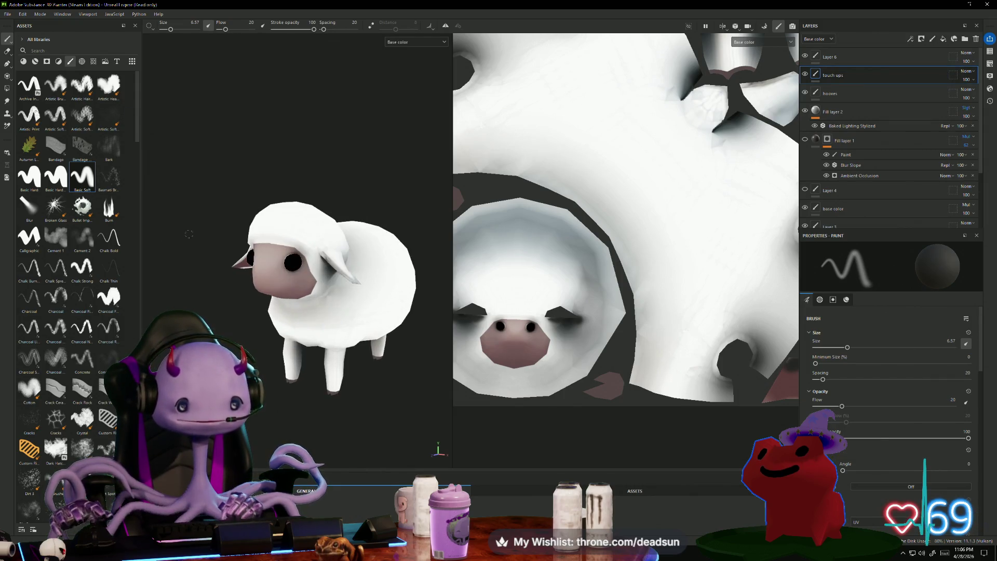
{"action": "middle_click_drag", "start_coordinate": [196, 279], "coordinate": [235, 356]}
{"action": "left_click_drag", "start_coordinate": [236, 356], "coordinate": [265, 358], "text": "alt"}
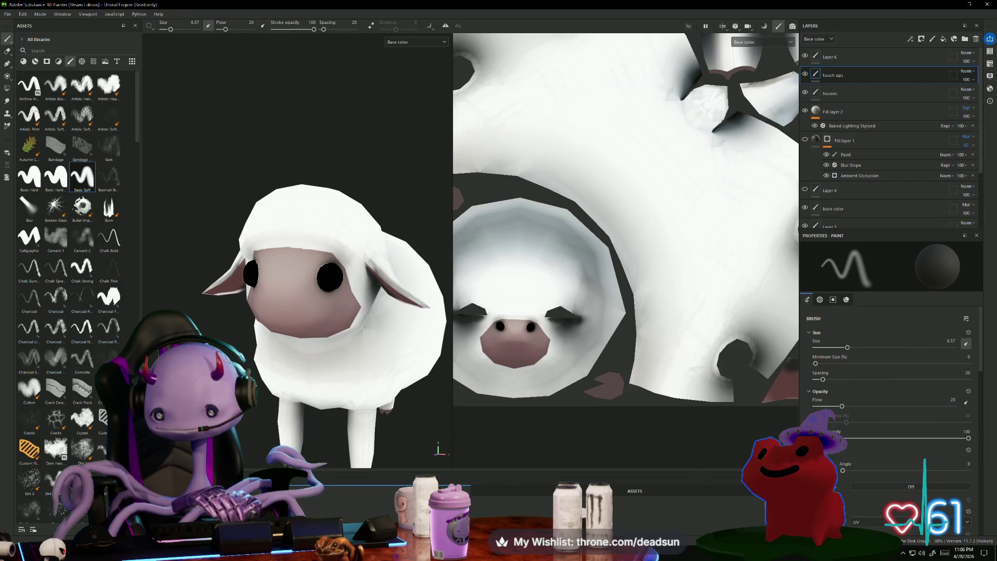
{"action": "left_click_drag", "start_coordinate": [226, 30], "coordinate": [223, 30]}
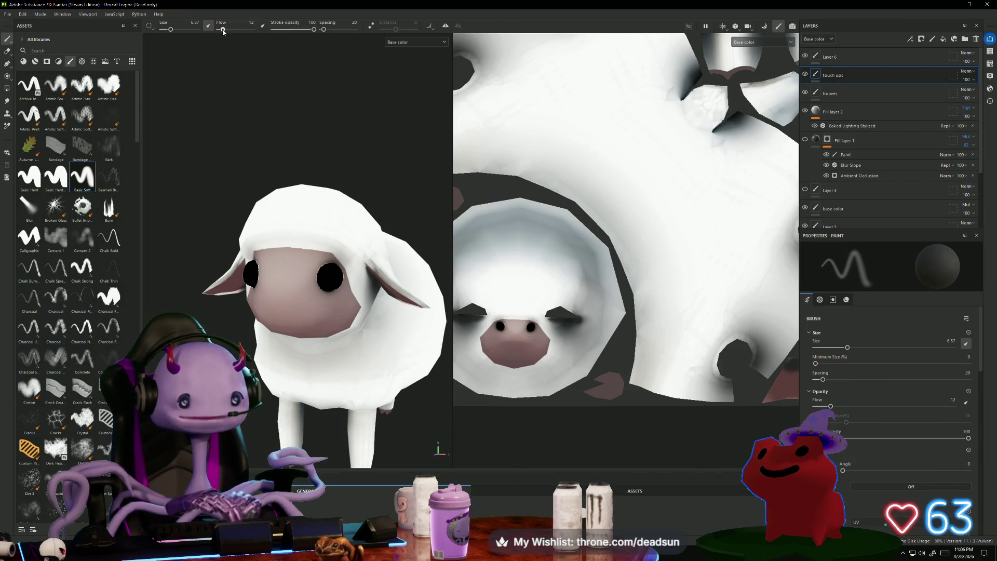
Shrink the brush to 1.86 and paint dark curl strokes across the sheep's forehead.
{"action": "scroll", "coordinate": [201, 74], "scroll_direction": "up", "scroll_amount": 3}
{"action": "scroll", "coordinate": [201, 74], "scroll_direction": "up", "scroll_amount": 5}
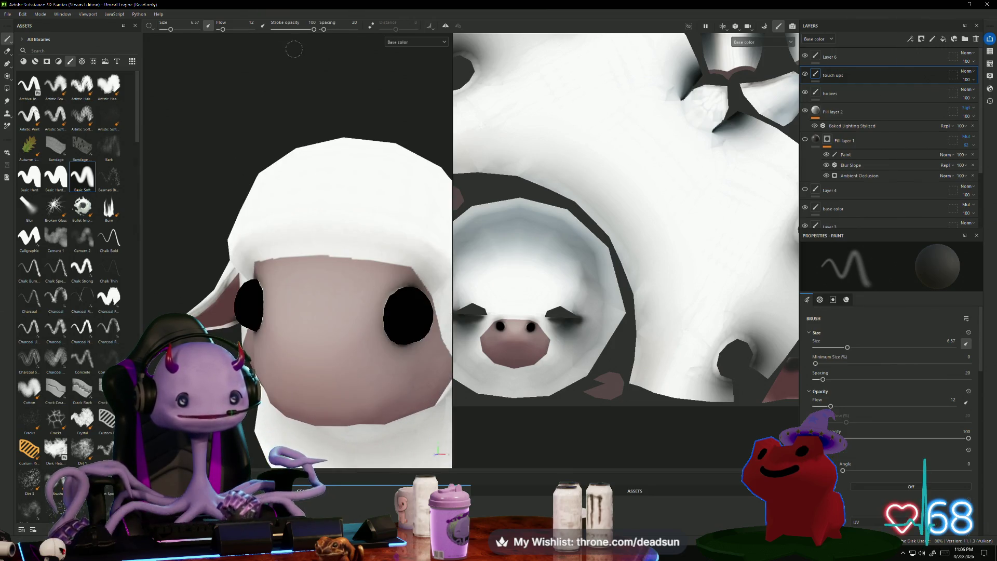
{"action": "key", "text": "ctrl"}
{"action": "right_click_drag", "start_coordinate": [259, 127], "coordinate": [245, 128], "text": "ctrl"}
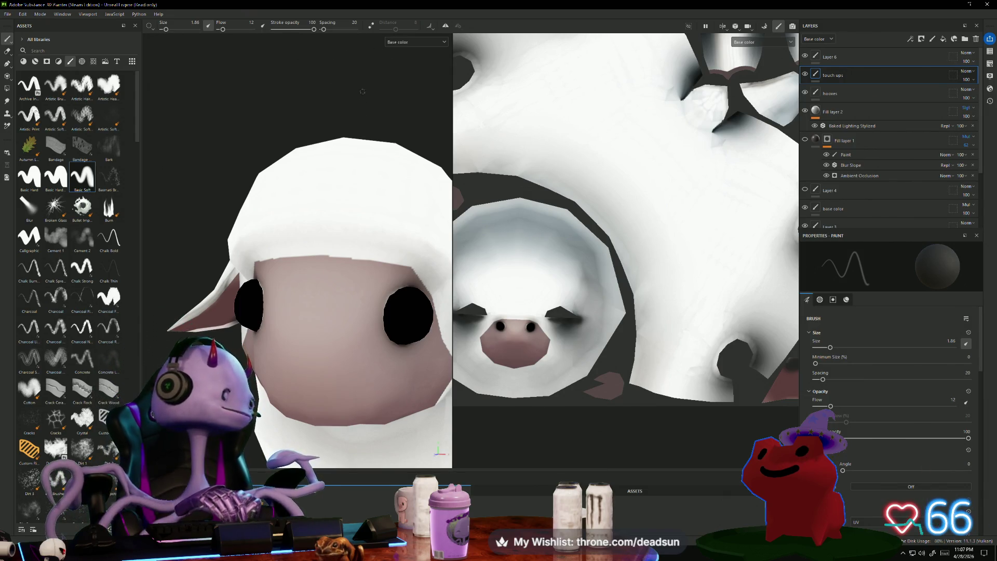
{"action": "left_click_drag", "start_coordinate": [310, 222], "coordinate": [307, 238]}
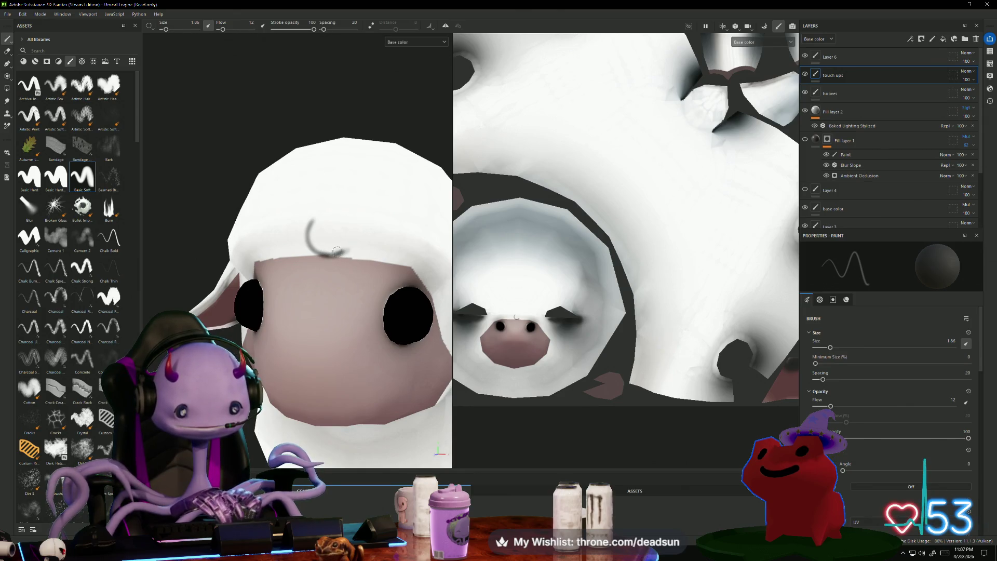
{"action": "mouse_move", "coordinate": [344, 247]}
{"action": "left_mouse_down"}
{"action": "mouse_move", "coordinate": [370, 262]}
{"action": "mouse_move", "coordinate": [390, 255]}
{"action": "mouse_move", "coordinate": [351, 253]}
{"action": "left_mouse_up"}
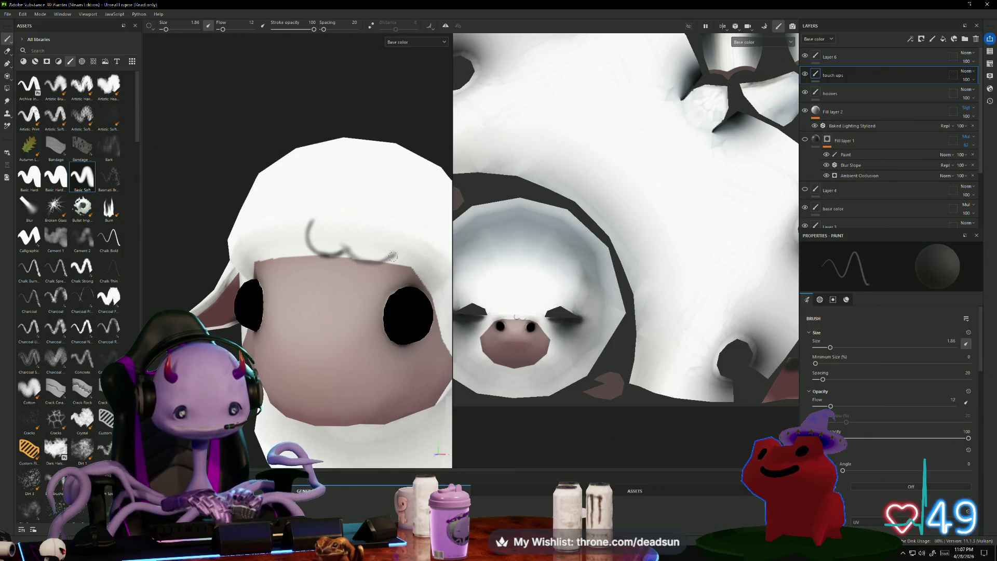
{"action": "left_click_drag", "start_coordinate": [425, 267], "coordinate": [405, 268]}
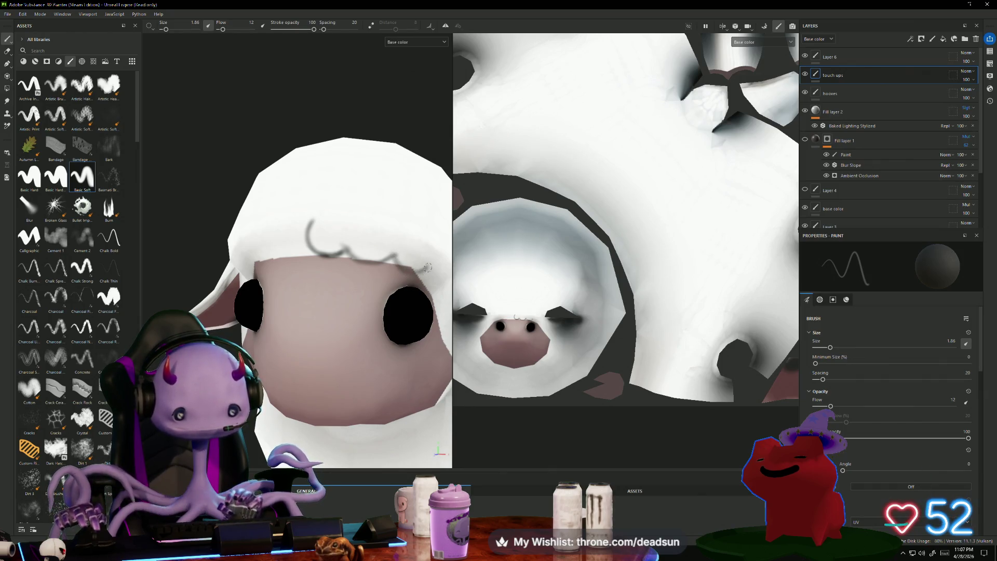
Raise the brush flow to 36 and paint a dark stroke along the head's edge.
{"action": "mouse_move", "coordinate": [394, 136]}
{"action": "left_mouse_down", "text": "alt"}
{"action": "mouse_move", "coordinate": [312, 156]}
{"action": "mouse_move", "coordinate": [226, 201]}
{"action": "left_mouse_up", "text": "alt"}
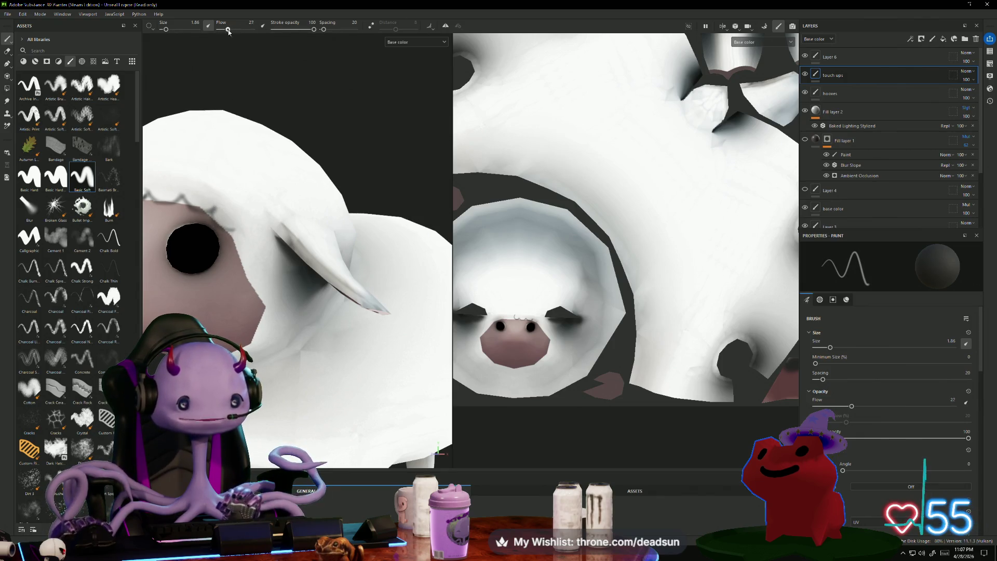
{"action": "left_click_drag", "start_coordinate": [223, 32], "coordinate": [233, 35]}
{"action": "left_click_drag", "start_coordinate": [212, 208], "coordinate": [238, 228]}
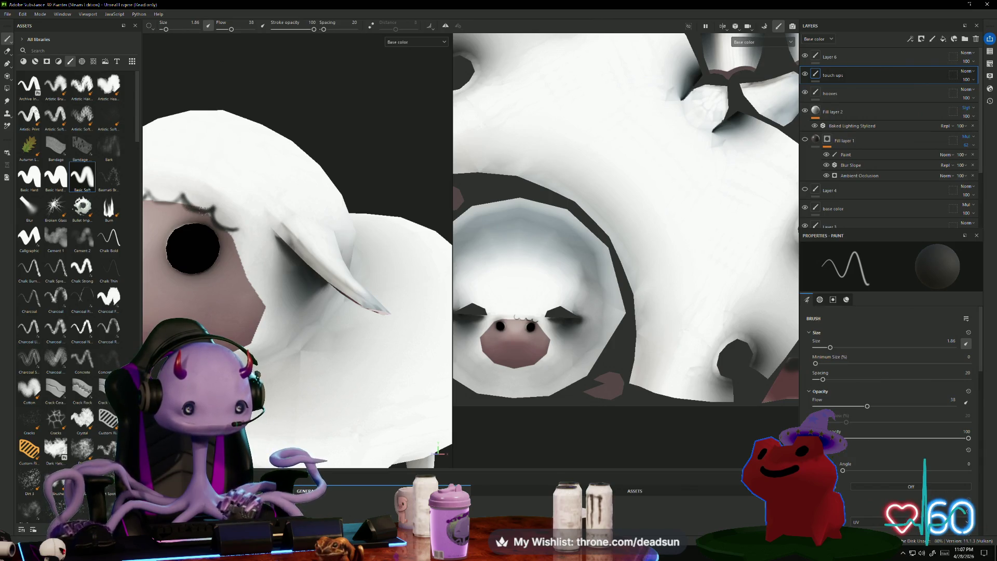
{"action": "left_click_drag", "start_coordinate": [198, 177], "coordinate": [240, 201], "text": "alt"}
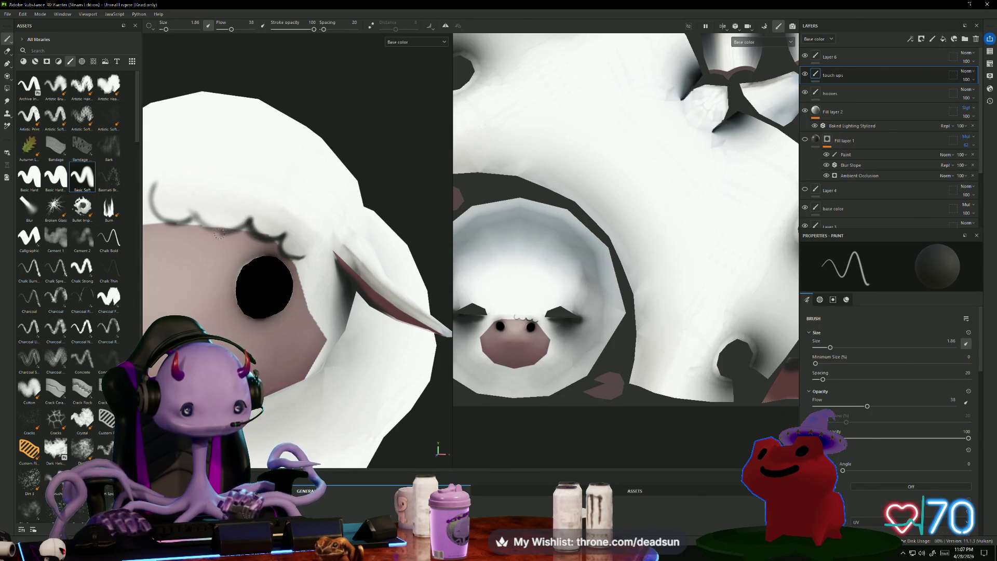
{"action": "left_click_drag", "start_coordinate": [219, 201], "coordinate": [351, 199], "text": "alt"}
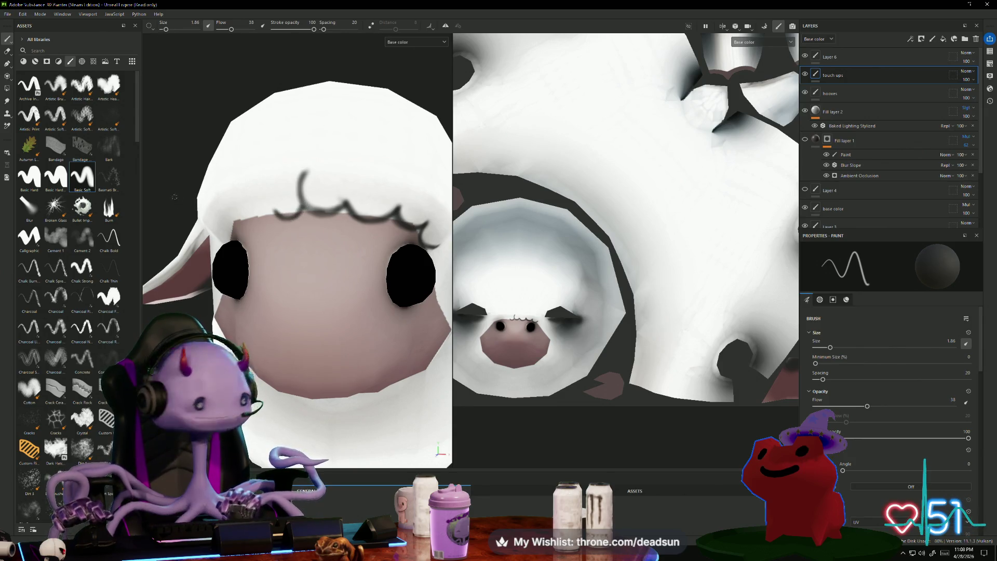
Add another curl and trace a dark line along the pink patch's top and left edges.
{"action": "mouse_move", "coordinate": [185, 221]}
{"action": "left_mouse_down", "text": "alt"}
{"action": "mouse_move", "coordinate": [197, 213]}
{"action": "mouse_move", "coordinate": [185, 207]}
{"action": "mouse_move", "coordinate": [200, 205]}
{"action": "mouse_move", "coordinate": [173, 187]}
{"action": "left_mouse_up", "text": "alt"}
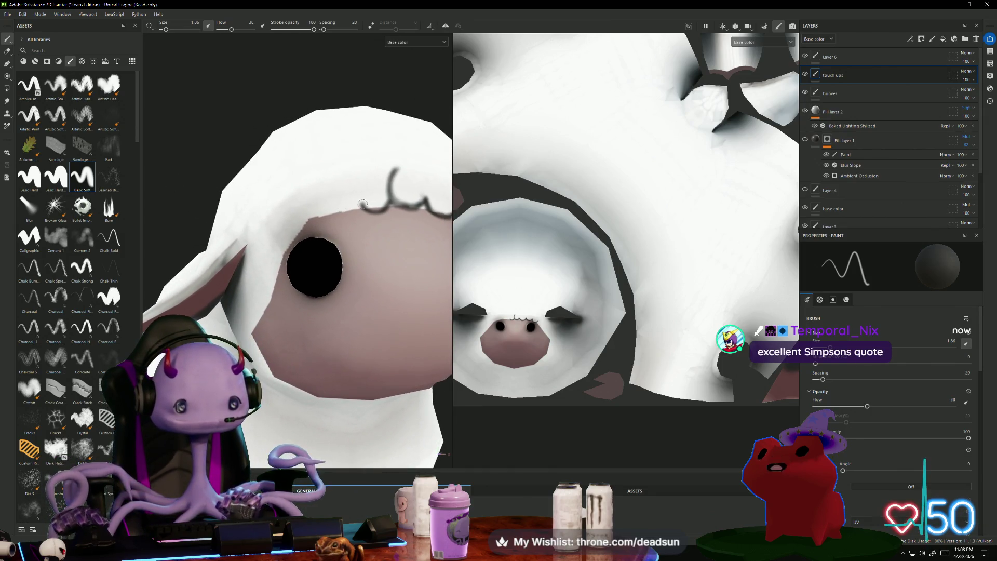
{"action": "mouse_move", "coordinate": [351, 216]}
{"action": "left_mouse_down"}
{"action": "mouse_move", "coordinate": [322, 211]}
{"action": "mouse_move", "coordinate": [344, 220]}
{"action": "left_mouse_up"}
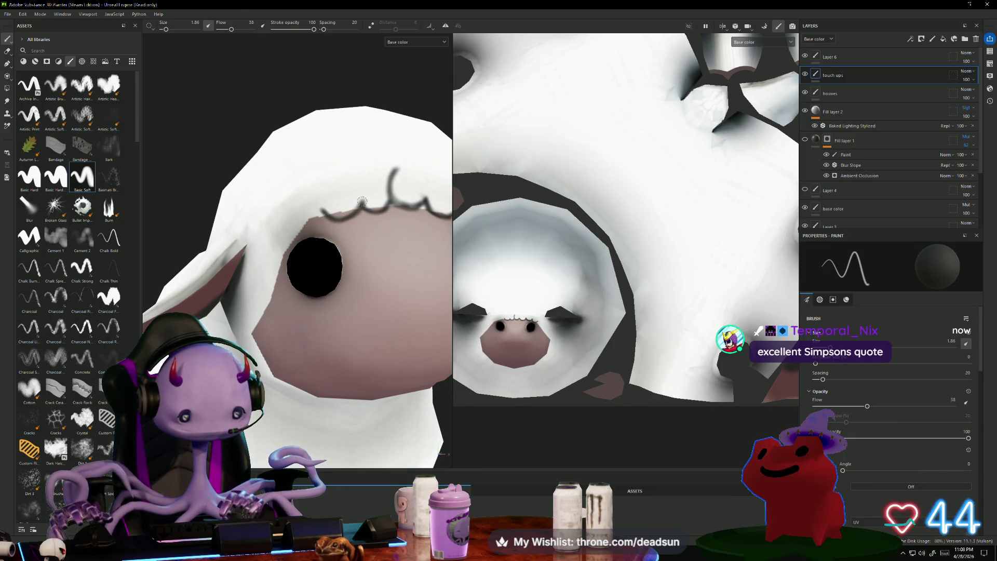
{"action": "left_click_drag", "start_coordinate": [292, 204], "coordinate": [347, 173], "text": "alt"}
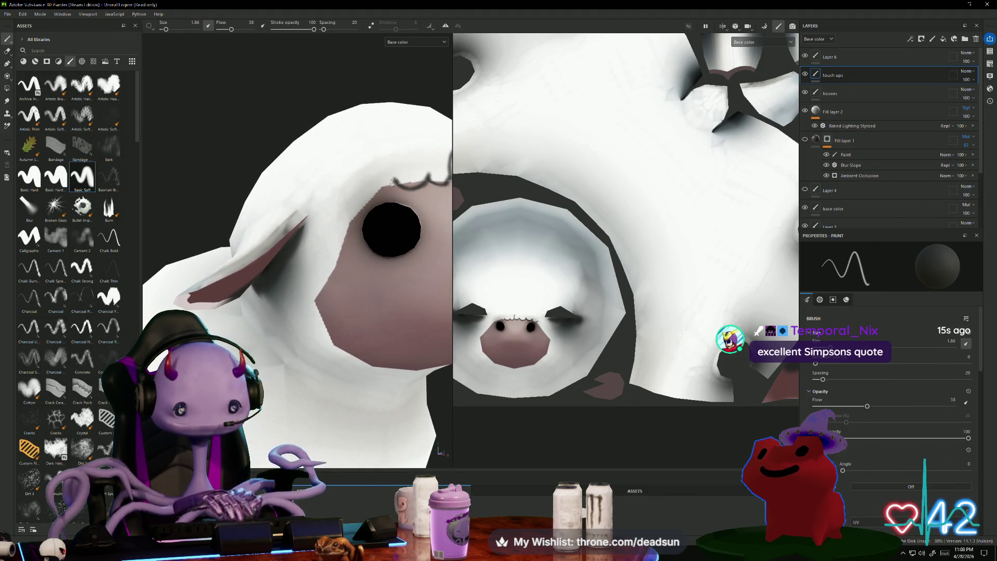
{"action": "left_click_drag", "start_coordinate": [354, 197], "coordinate": [394, 190]}
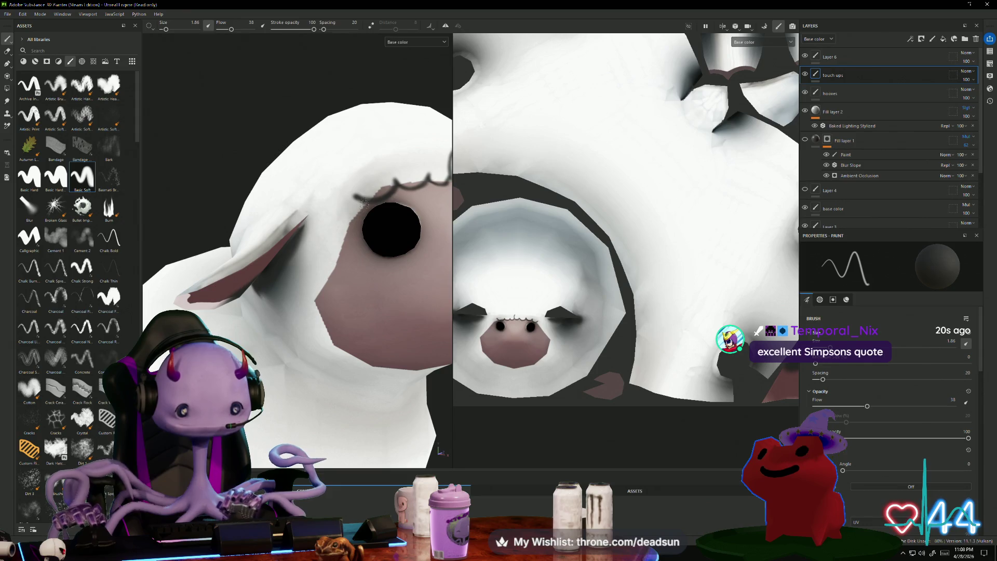
{"action": "mouse_move", "coordinate": [361, 203]}
{"action": "left_mouse_down"}
{"action": "mouse_move", "coordinate": [356, 218]}
{"action": "mouse_move", "coordinate": [337, 221]}
{"action": "mouse_move", "coordinate": [360, 215]}
{"action": "mouse_move", "coordinate": [340, 224]}
{"action": "mouse_move", "coordinate": [332, 257]}
{"action": "mouse_move", "coordinate": [351, 242]}
{"action": "mouse_move", "coordinate": [353, 225]}
{"action": "mouse_move", "coordinate": [335, 267]}
{"action": "mouse_move", "coordinate": [308, 280]}
{"action": "left_mouse_up"}
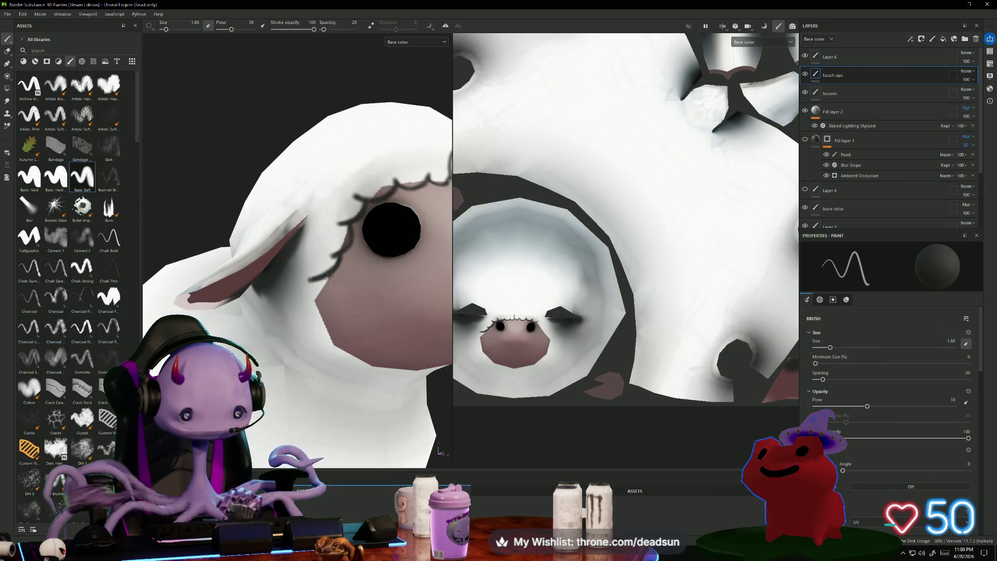
Extend the dark outline down the face's left side and add lash strokes along the cheek.
{"action": "left_click_drag", "start_coordinate": [328, 275], "coordinate": [303, 299]}
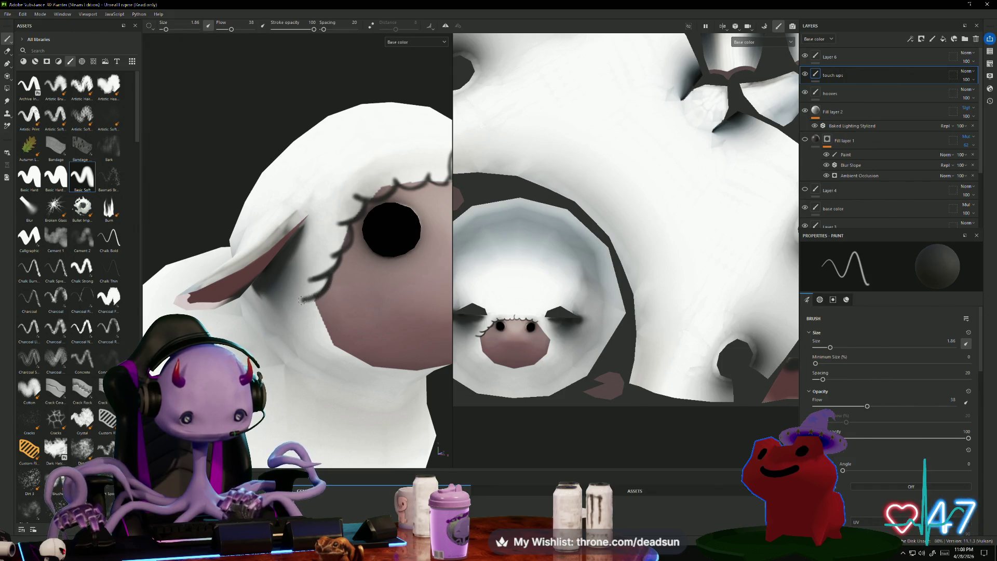
{"action": "left_click_drag", "start_coordinate": [291, 145], "coordinate": [284, 96], "text": "alt"}
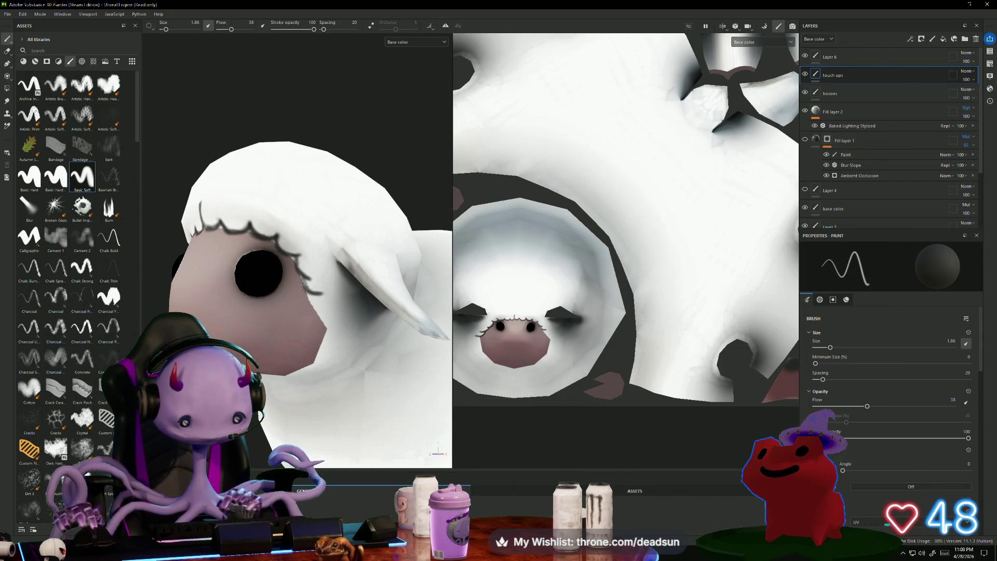
{"action": "left_click_drag", "start_coordinate": [315, 308], "coordinate": [333, 310], "text": "alt"}
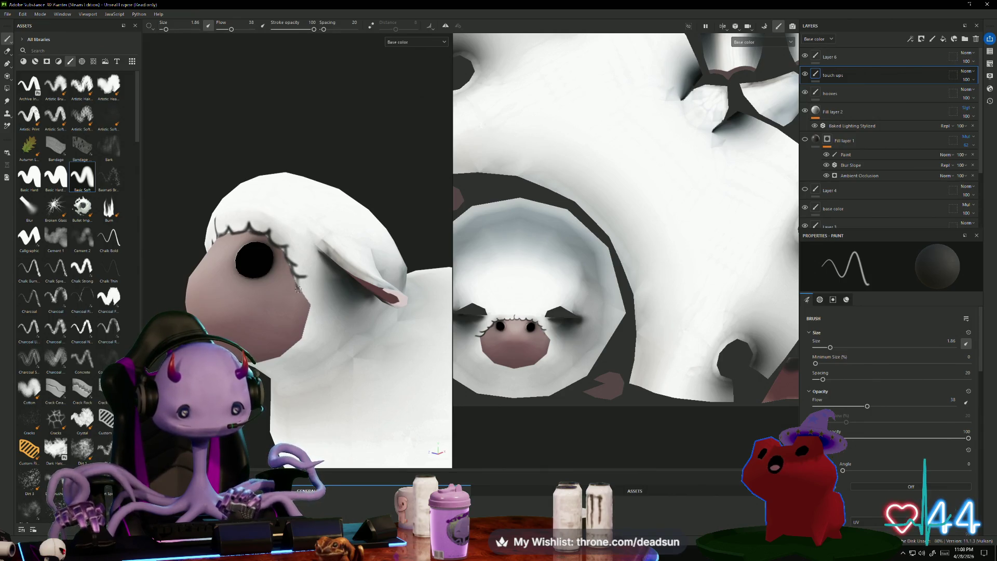
{"action": "mouse_move", "coordinate": [298, 281]}
{"action": "left_mouse_down"}
{"action": "mouse_move", "coordinate": [265, 413]}
{"action": "mouse_move", "coordinate": [297, 388]}
{"action": "left_mouse_up"}
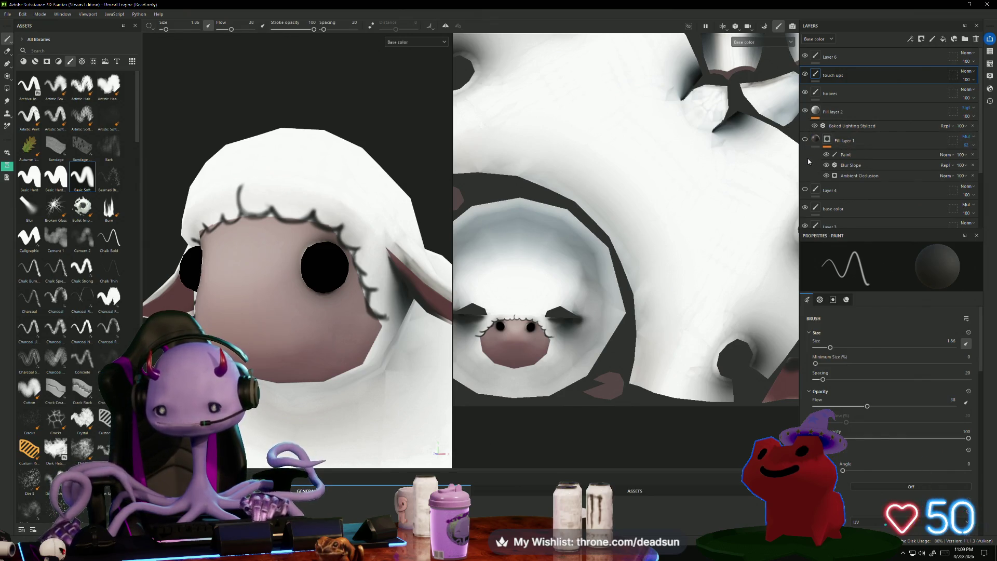
Toggle the base color layer's visibility to compare, then rename it to 'face'.
{"action": "scroll", "coordinate": [807, 148], "scroll_direction": "down", "scroll_amount": 3}
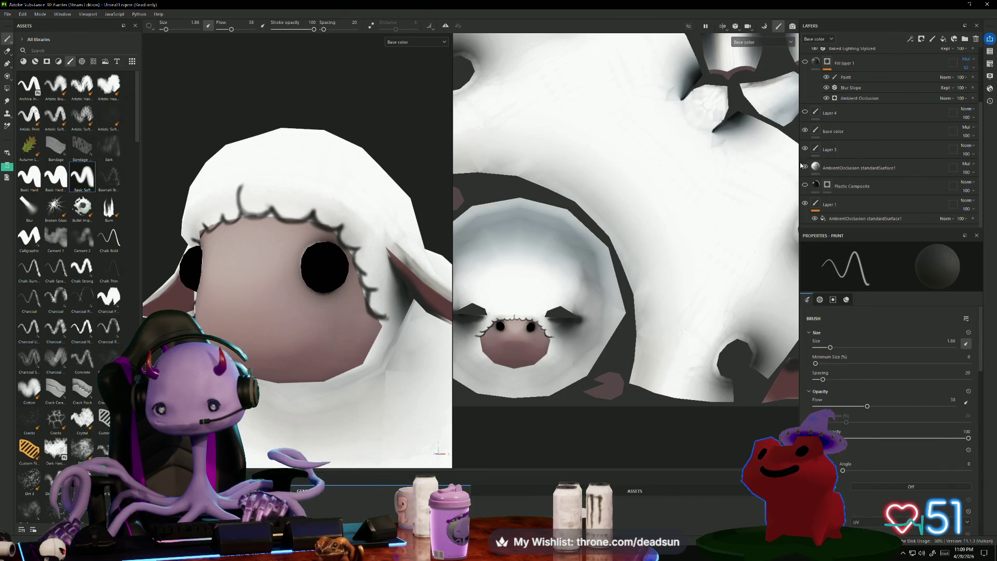
{"action": "left_click", "coordinate": [806, 131]}
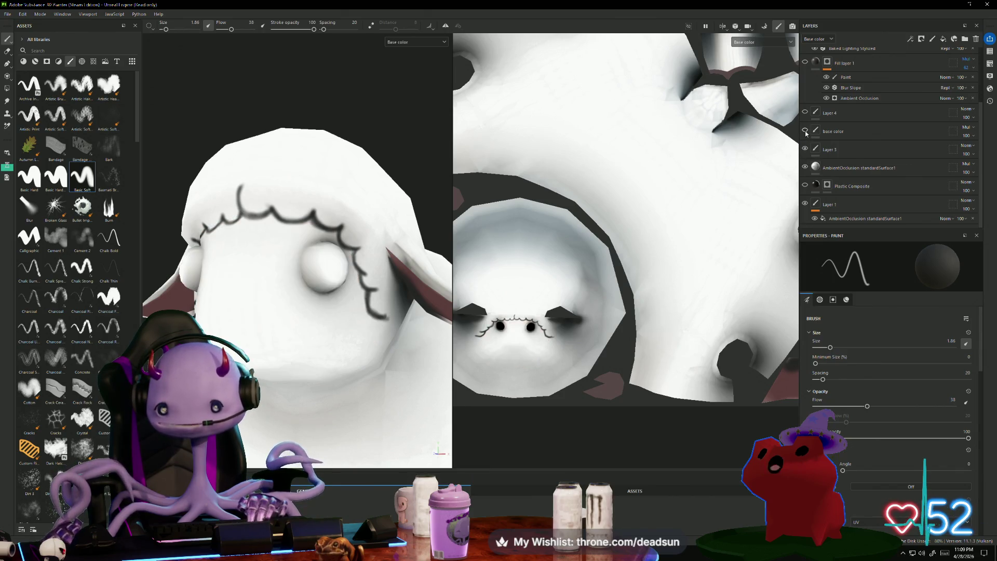
{"action": "left_click", "coordinate": [805, 130]}
{"action": "left_click", "coordinate": [827, 134]}
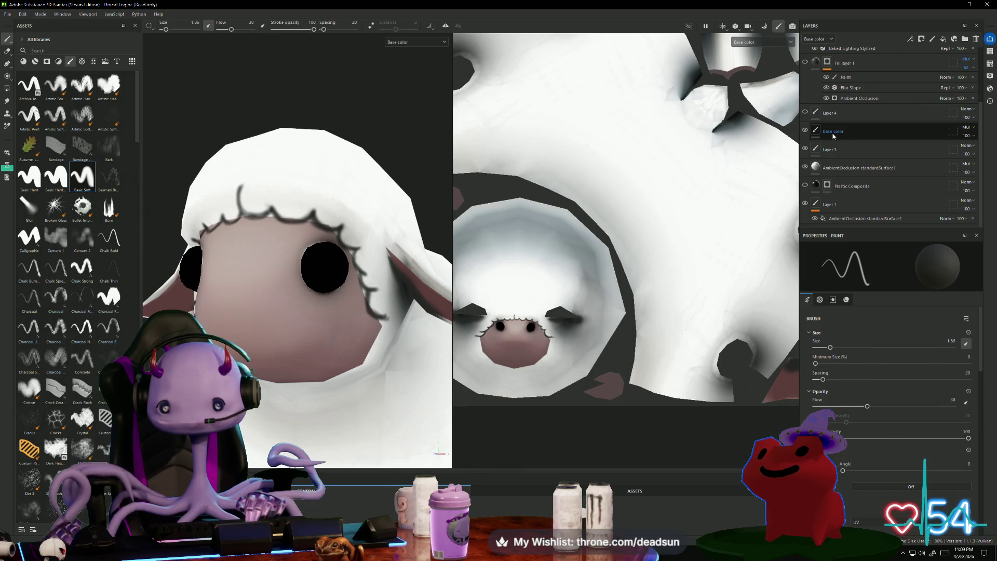
{"action": "double_click", "coordinate": [833, 132]}
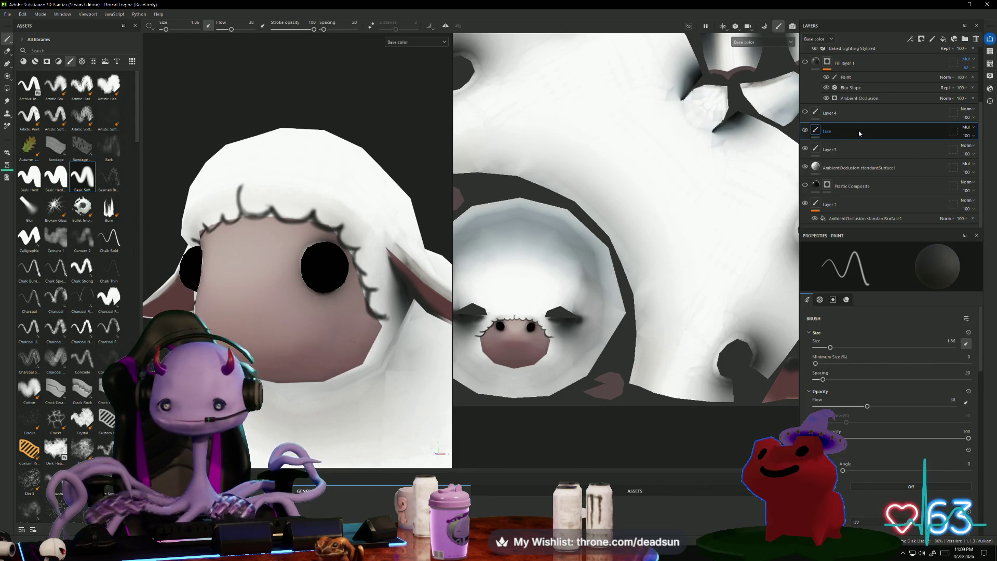
{"action": "key", "text": "Return"}
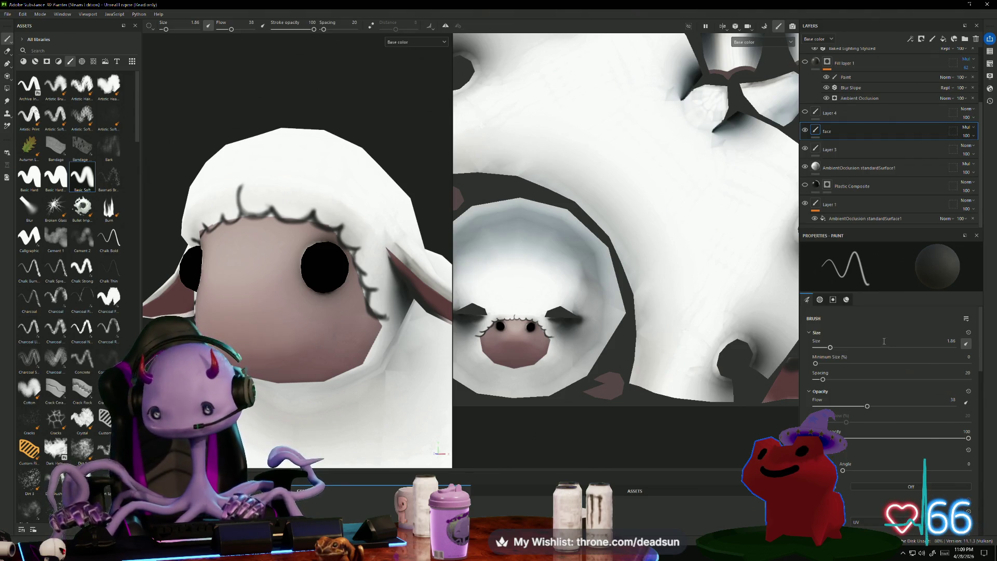
{"action": "scroll", "coordinate": [884, 341], "scroll_direction": "down", "scroll_amount": 10}
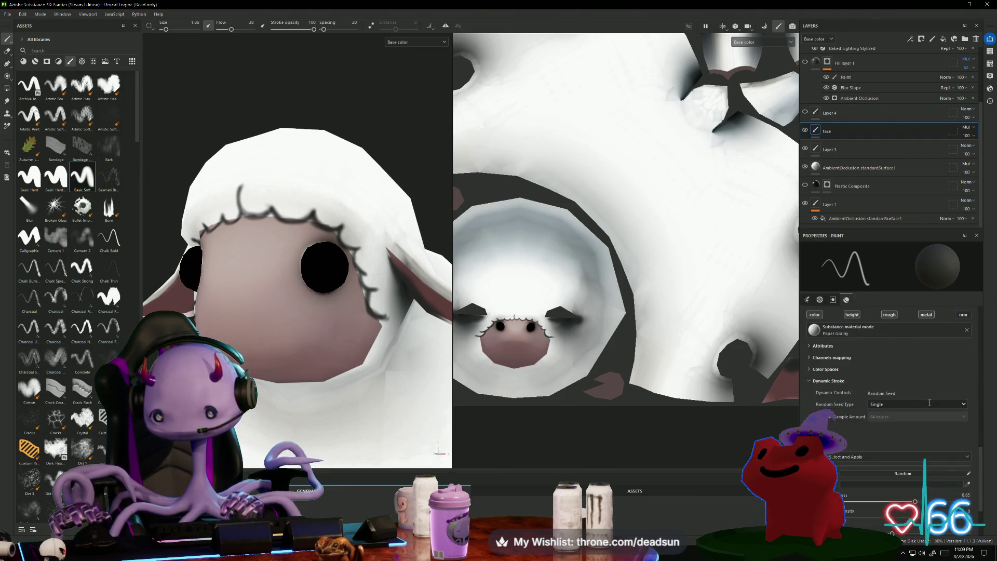
Set the brush paper colour to the face pink BFAEA9 by sampling the model, then switch to the Eraser.
{"action": "scroll", "coordinate": [929, 402], "scroll_direction": "down", "scroll_amount": 3}
{"action": "scroll", "coordinate": [930, 402], "scroll_direction": "up", "scroll_amount": 4}
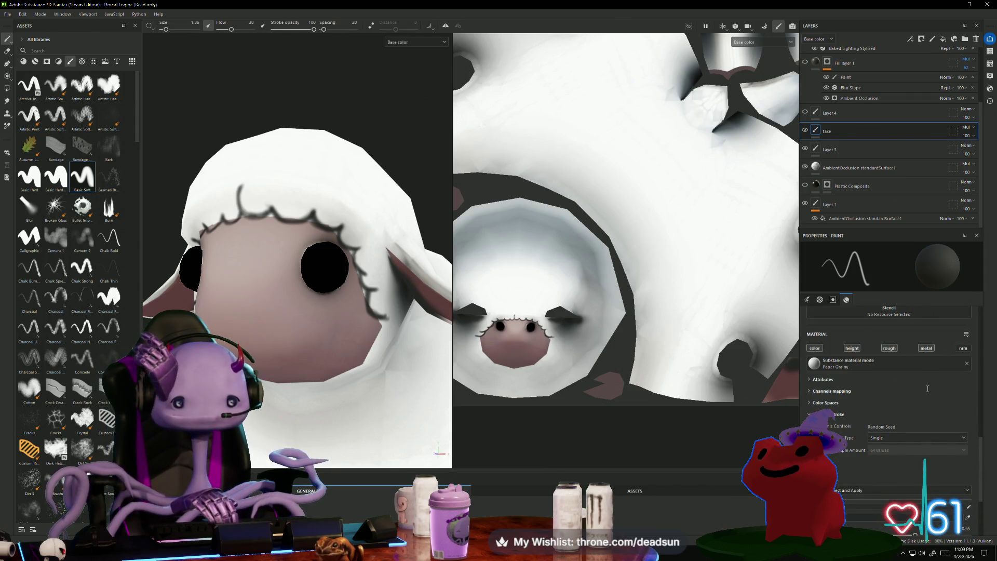
{"action": "scroll", "coordinate": [927, 388], "scroll_direction": "down", "scroll_amount": 3}
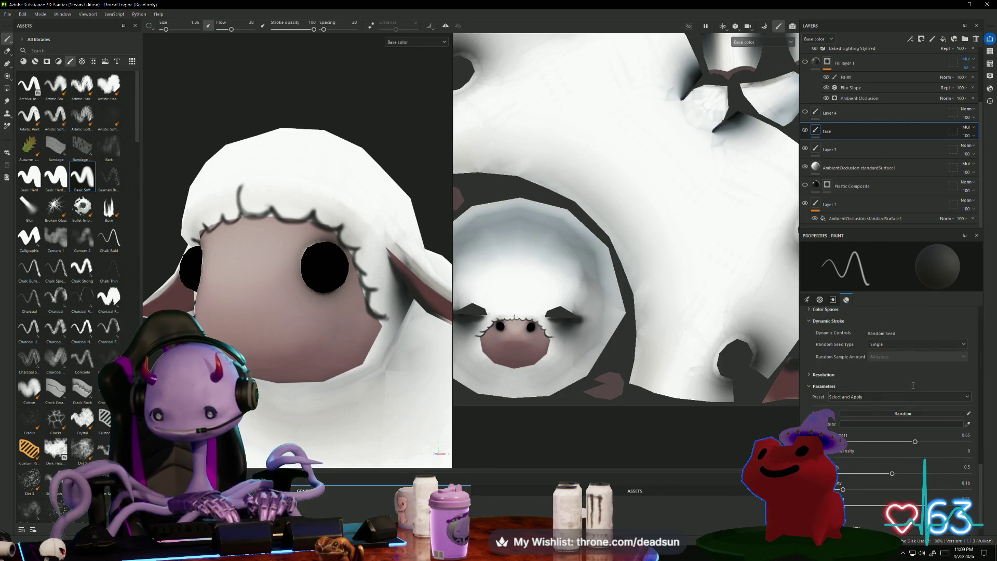
{"action": "left_click", "coordinate": [896, 425]}
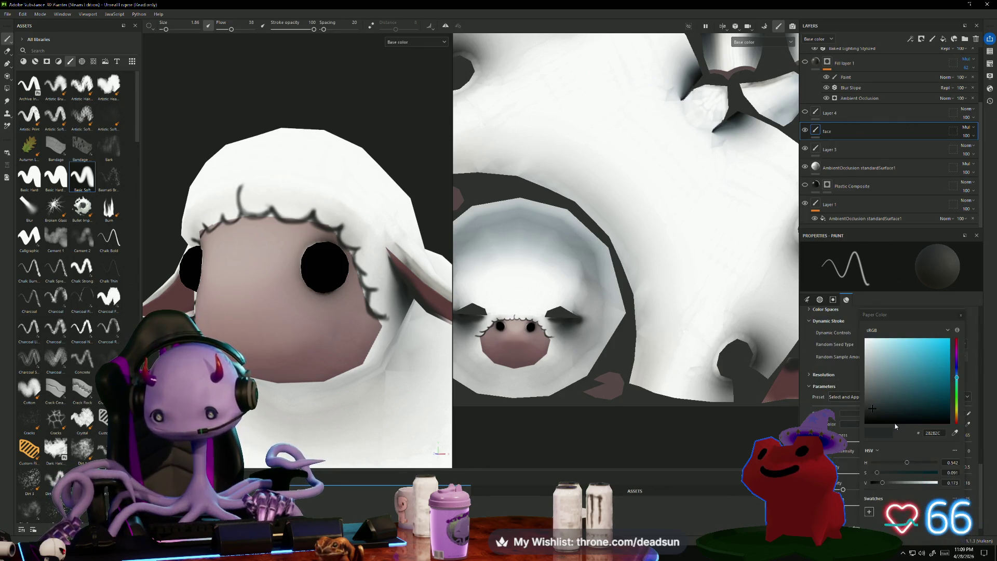
{"action": "left_click", "coordinate": [955, 434]}
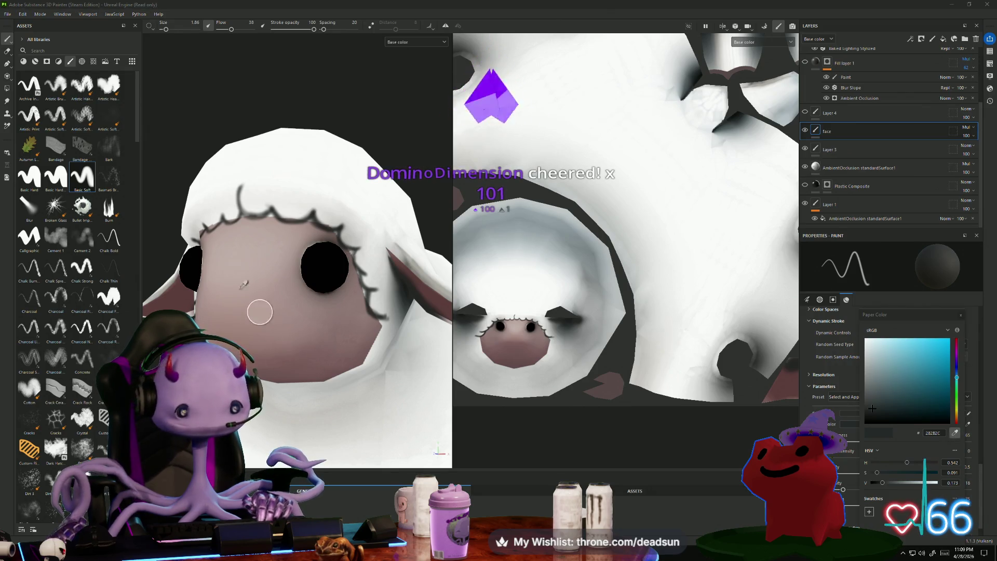
{"action": "left_click", "coordinate": [274, 242]}
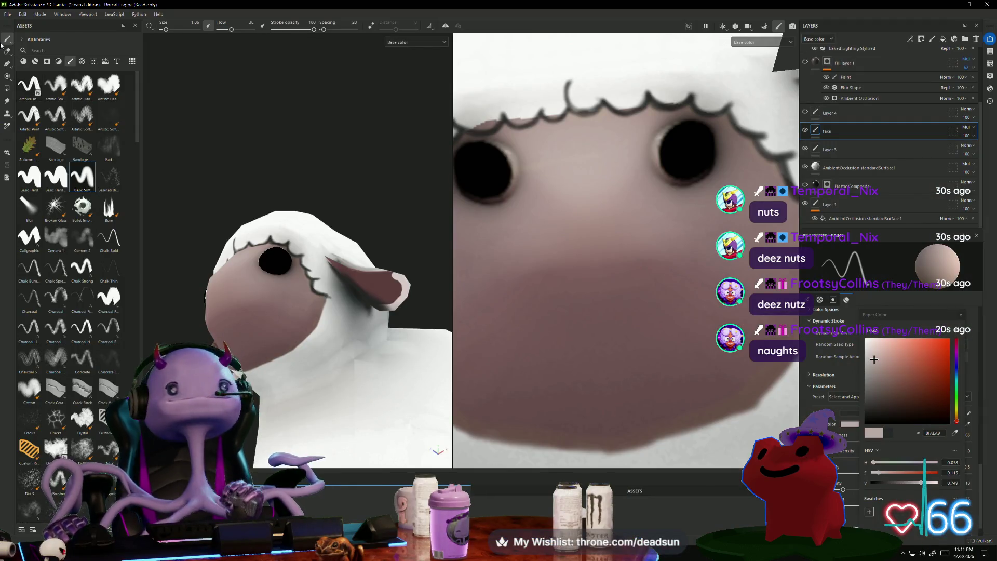
{"action": "left_click", "coordinate": [7, 52]}
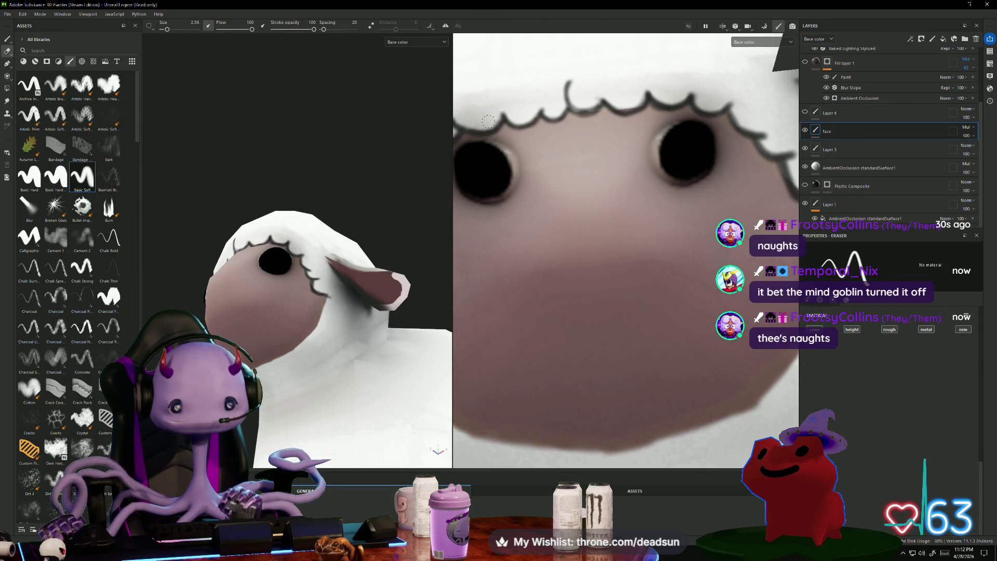
Turn both views to the sheep's front and select the face layer.
{"action": "left_click_drag", "start_coordinate": [507, 110], "coordinate": [551, 145], "text": "alt"}
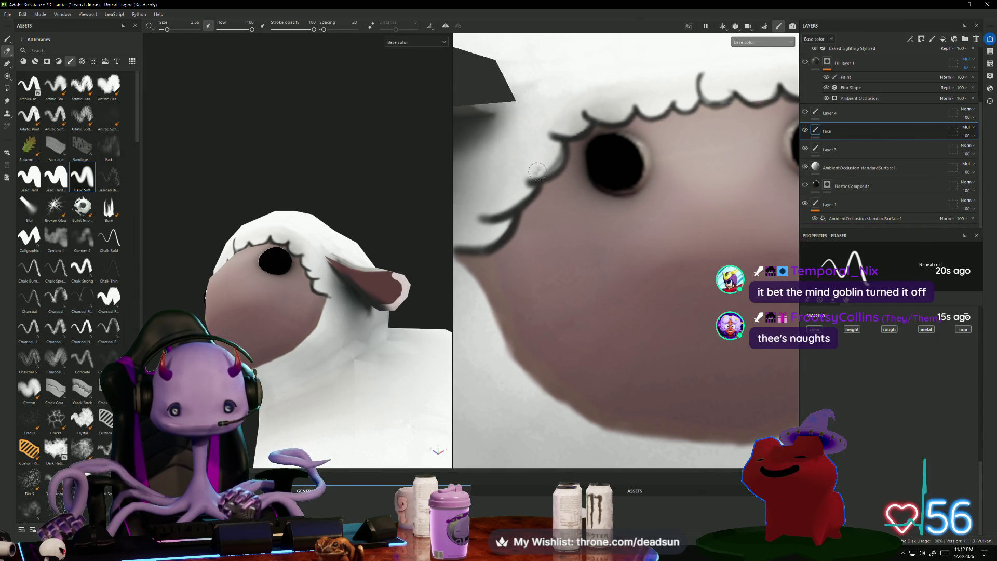
{"action": "left_click_drag", "start_coordinate": [461, 242], "coordinate": [493, 242], "text": "alt"}
{"action": "mouse_move", "coordinate": [353, 239]}
{"action": "left_mouse_down", "text": "alt"}
{"action": "mouse_move", "coordinate": [395, 239]}
{"action": "mouse_move", "coordinate": [377, 237]}
{"action": "mouse_move", "coordinate": [409, 187]}
{"action": "mouse_move", "coordinate": [422, 184]}
{"action": "mouse_move", "coordinate": [363, 109]}
{"action": "mouse_move", "coordinate": [357, 133]}
{"action": "mouse_move", "coordinate": [394, 217]}
{"action": "mouse_move", "coordinate": [385, 220]}
{"action": "mouse_move", "coordinate": [324, 171]}
{"action": "mouse_move", "coordinate": [392, 162]}
{"action": "left_mouse_up", "text": "alt"}
{"action": "scroll", "coordinate": [377, 237], "scroll_direction": "down", "scroll_amount": 10}
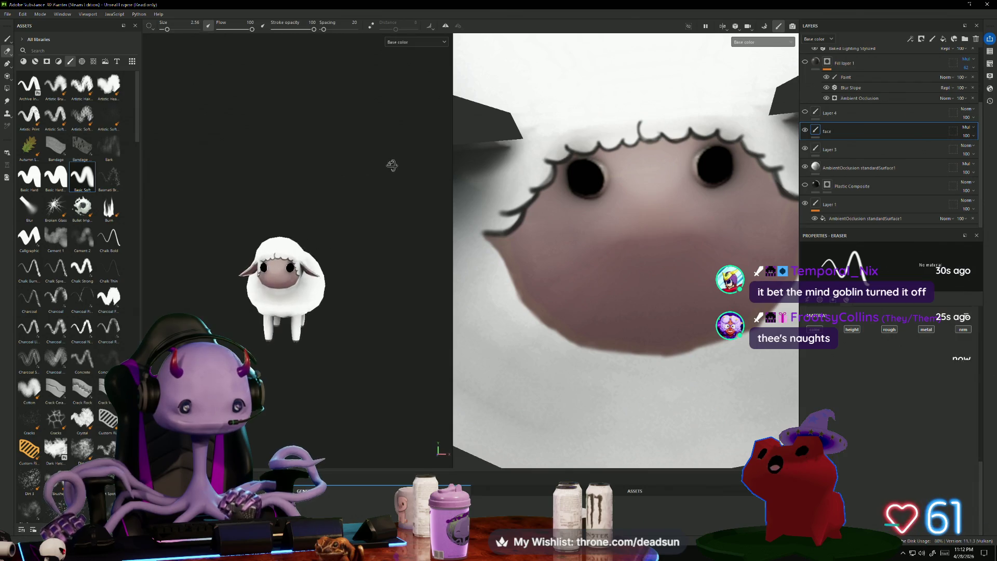
{"action": "left_click", "coordinate": [857, 129]}
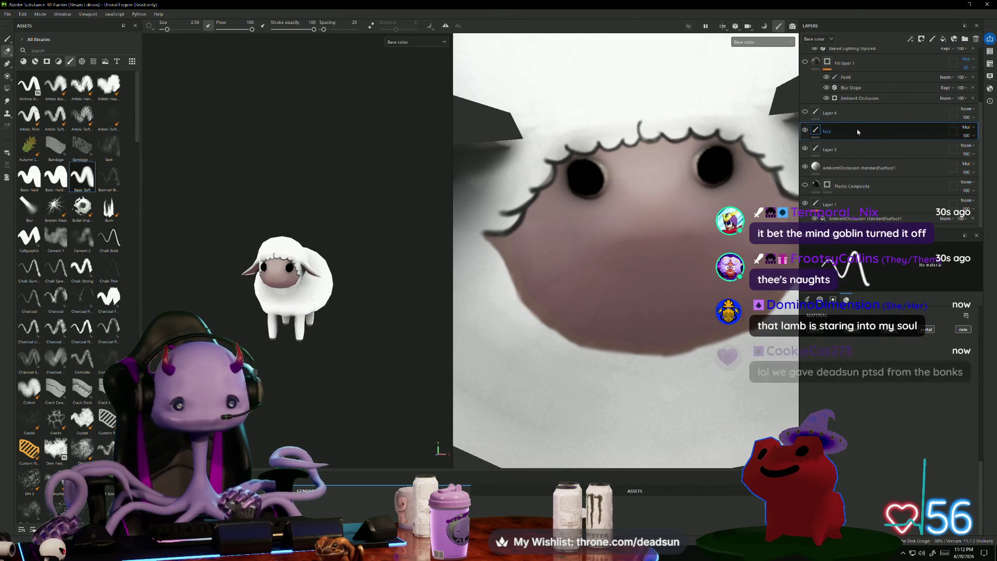
{"action": "left_click", "coordinate": [883, 117]}
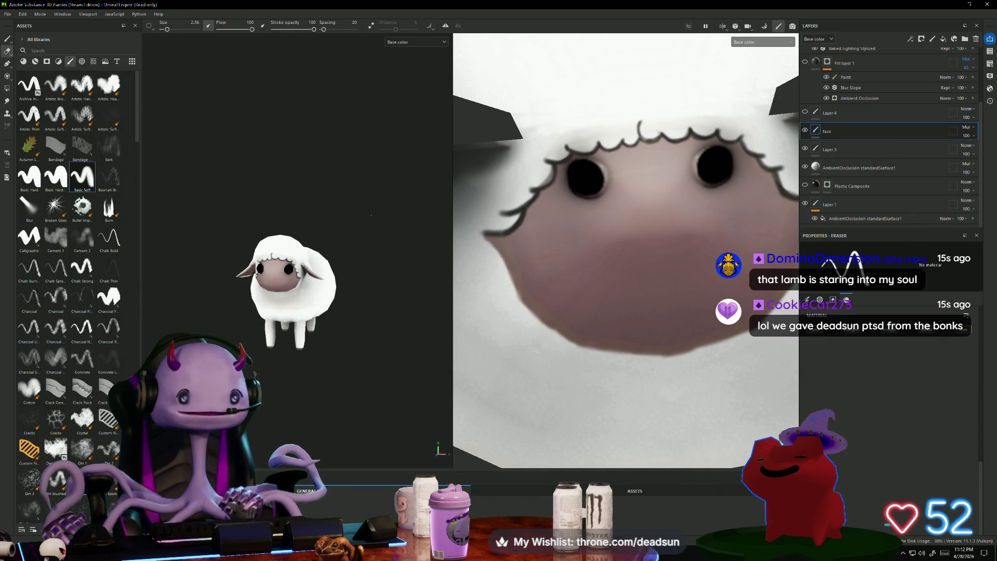
{"action": "scroll", "coordinate": [371, 215], "scroll_direction": "up", "scroll_amount": 3}
{"action": "mouse_move", "coordinate": [374, 182]}
{"action": "left_mouse_down", "text": "alt"}
{"action": "mouse_move", "coordinate": [392, 146]}
{"action": "mouse_move", "coordinate": [317, 118]}
{"action": "mouse_move", "coordinate": [311, 130]}
{"action": "mouse_move", "coordinate": [364, 156]}
{"action": "left_mouse_up", "text": "alt"}
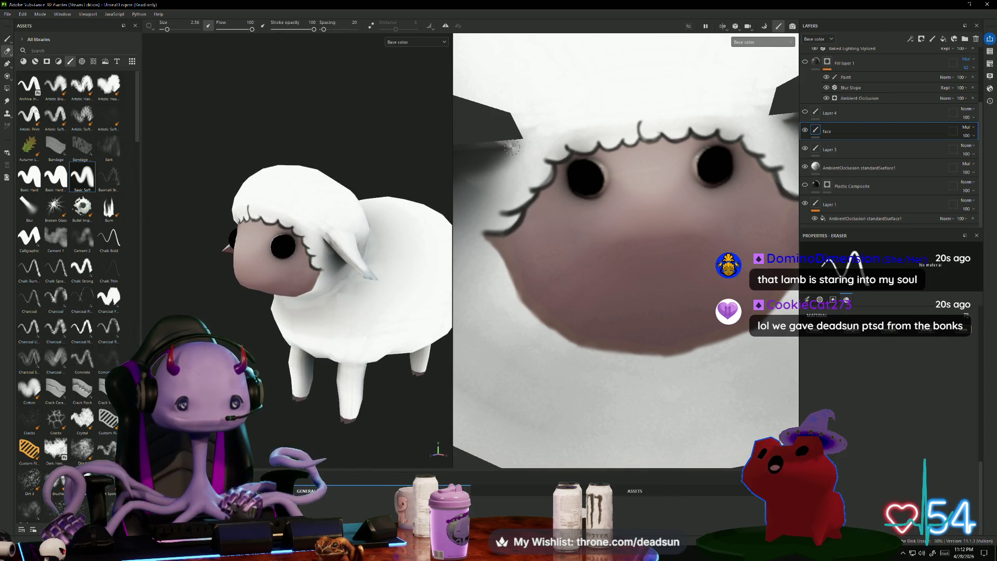
{"action": "scroll", "coordinate": [513, 148], "scroll_direction": "down", "scroll_amount": 4}
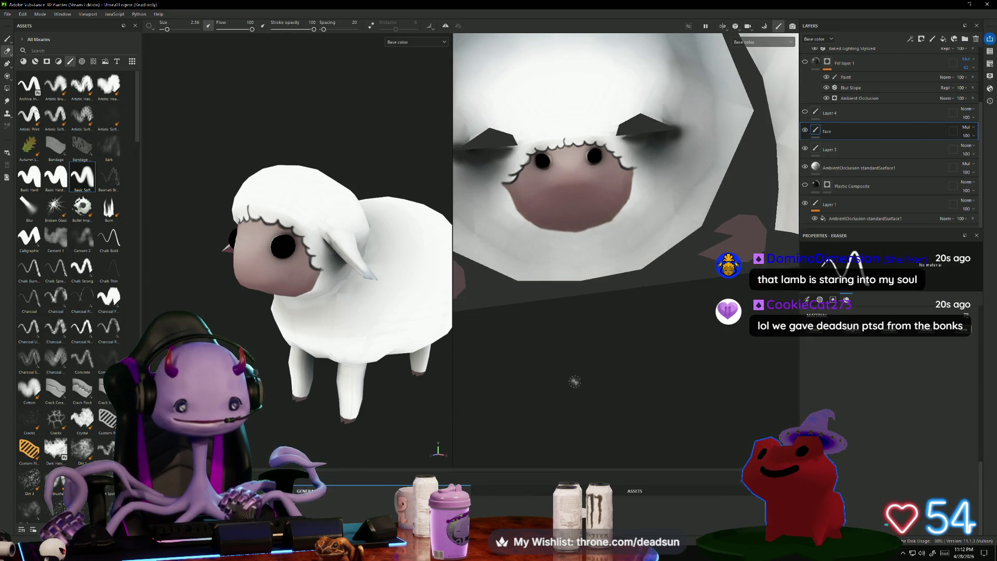
{"action": "scroll", "coordinate": [574, 382], "scroll_direction": "down", "scroll_amount": 3}
{"action": "scroll", "coordinate": [506, 208], "scroll_direction": "up", "scroll_amount": 6}
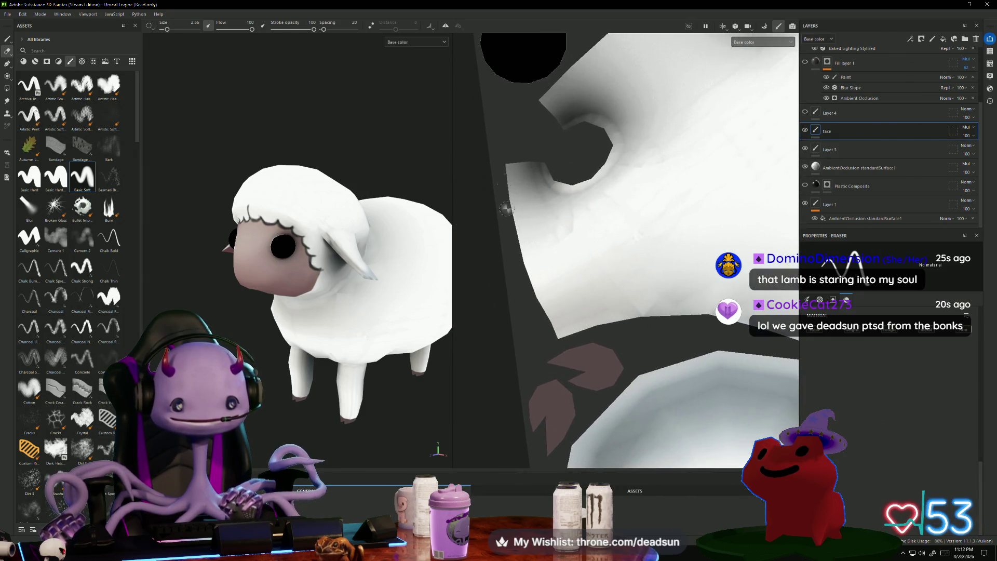
{"action": "scroll", "coordinate": [507, 209], "scroll_direction": "down", "scroll_amount": 3}
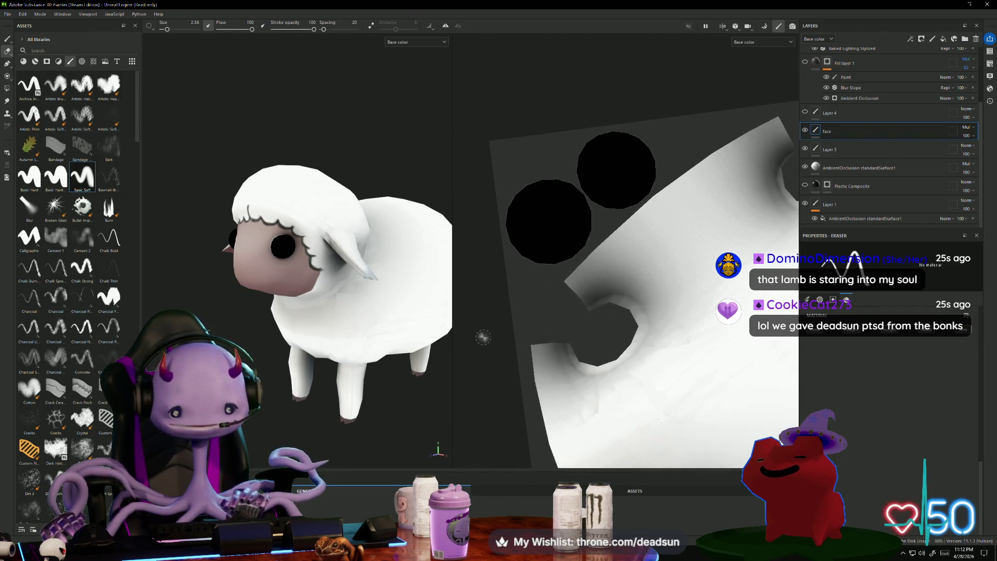
{"action": "middle_click_drag", "start_coordinate": [483, 337], "coordinate": [506, 318]}
{"action": "left_click_drag", "start_coordinate": [501, 320], "coordinate": [499, 322], "text": "alt"}
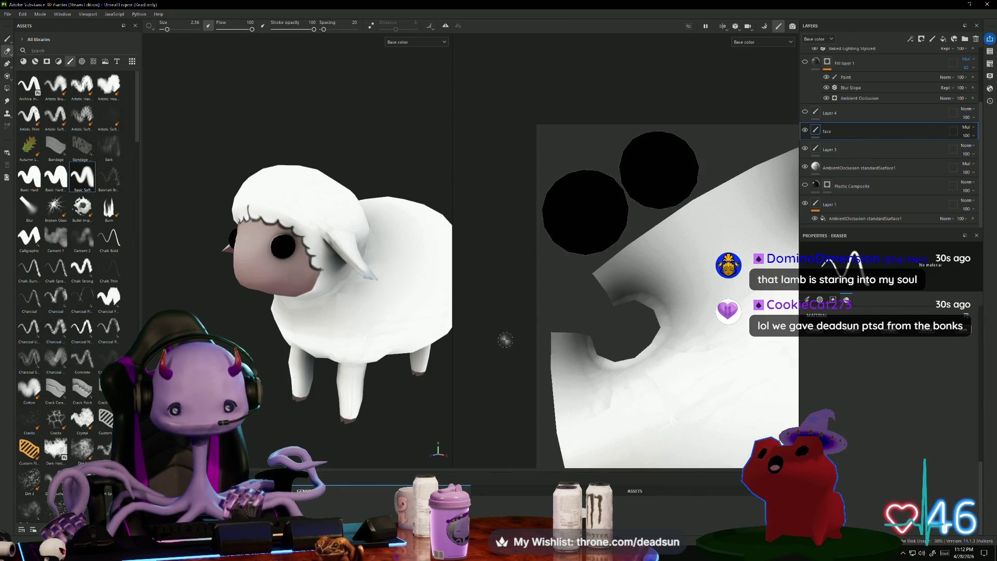
{"action": "scroll", "coordinate": [506, 340], "scroll_direction": "down", "scroll_amount": 2}
{"action": "scroll", "coordinate": [505, 340], "scroll_direction": "down", "scroll_amount": 1}
{"action": "middle_click_drag", "start_coordinate": [504, 344], "coordinate": [492, 194]}
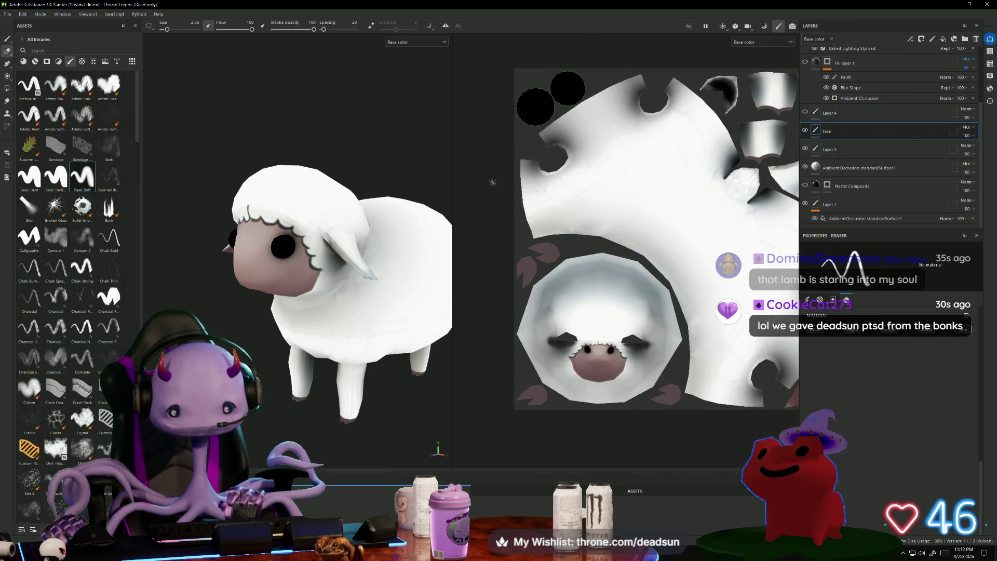
{"action": "scroll", "coordinate": [321, 338], "scroll_direction": "up", "scroll_amount": 3}
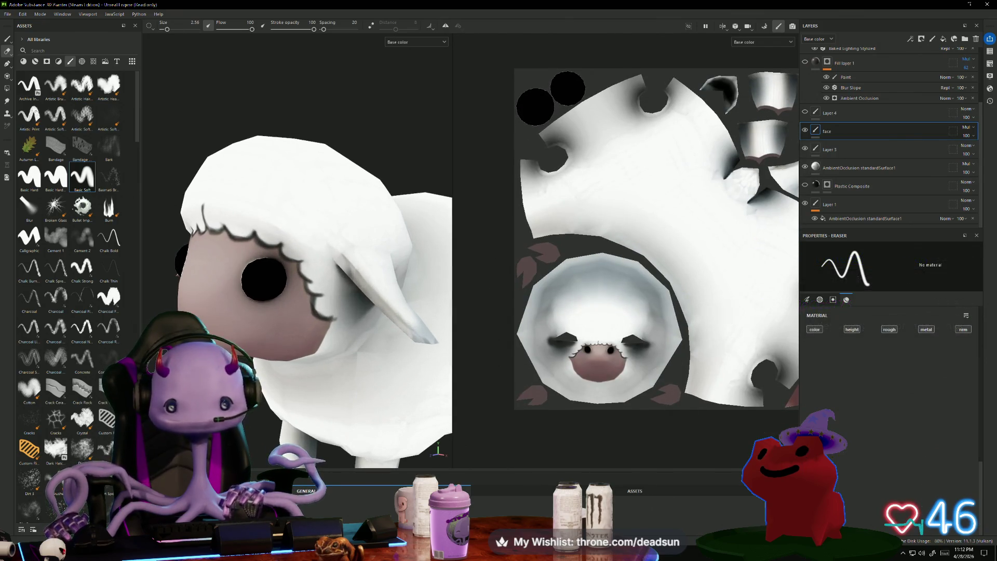
Toggle the face and touch ups layers' visibility to compare, then select touch ups.
{"action": "left_click", "coordinate": [806, 131]}
{"action": "left_click", "coordinate": [805, 131]}
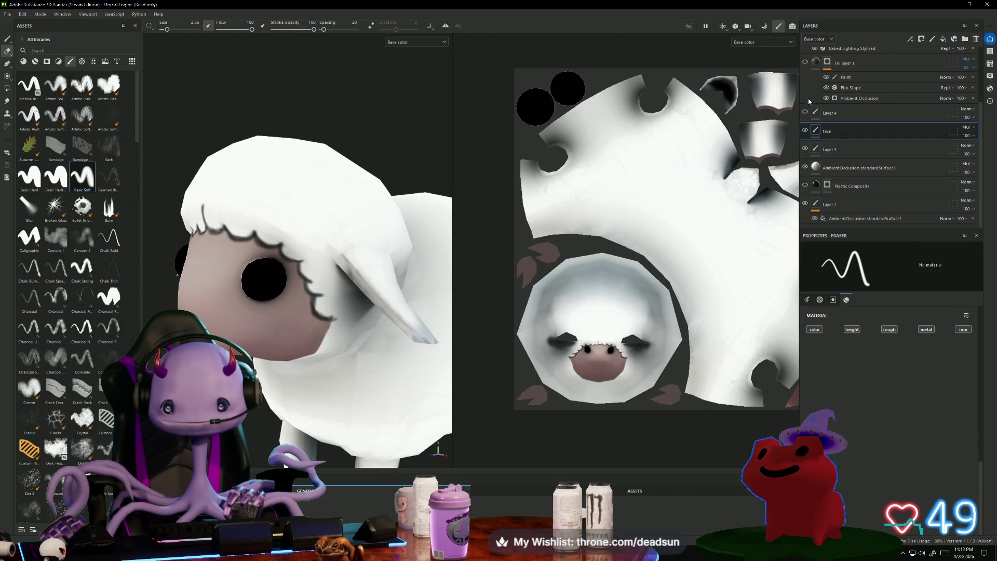
{"action": "scroll", "coordinate": [809, 100], "scroll_direction": "up", "scroll_amount": 3}
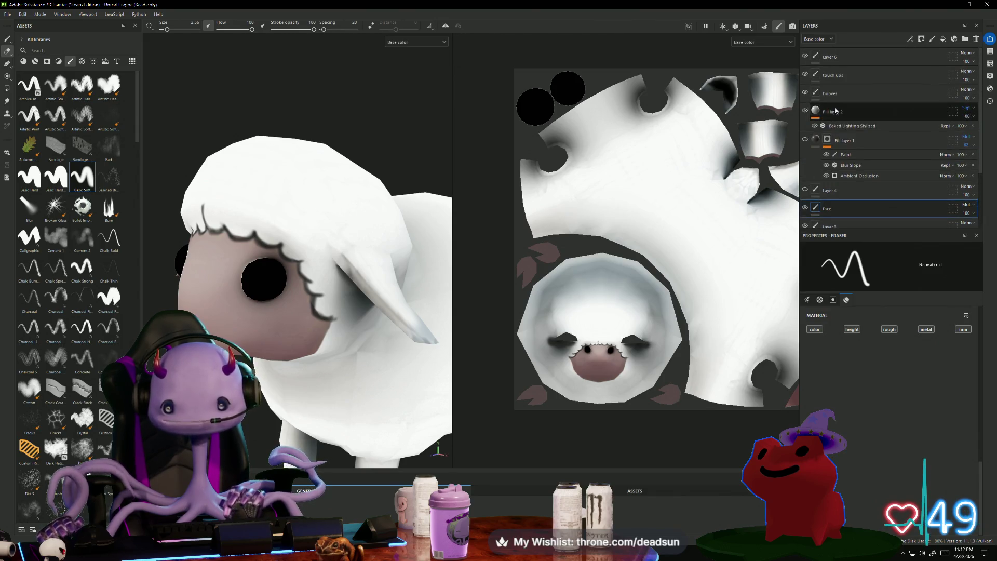
{"action": "left_click", "coordinate": [805, 74]}
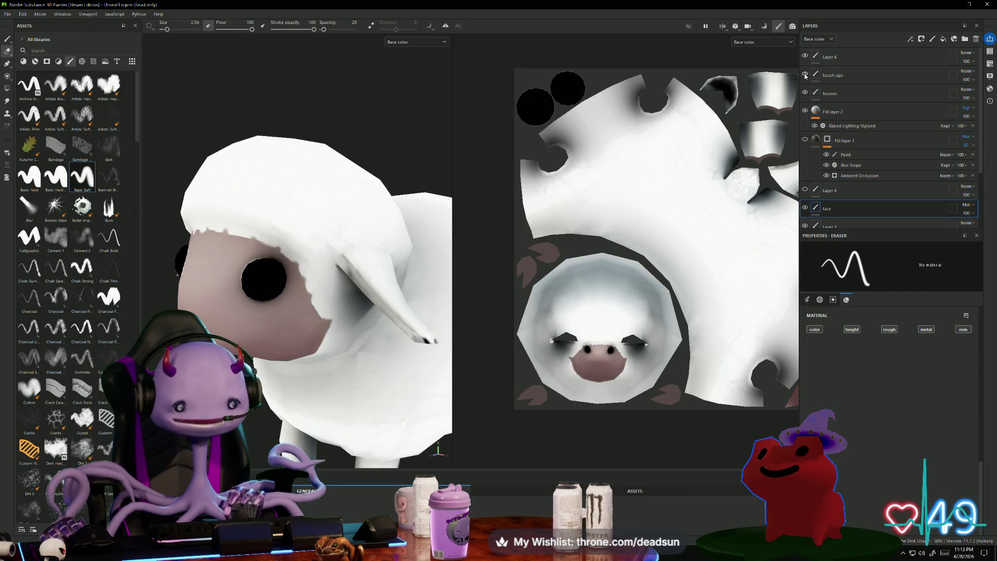
{"action": "left_click", "coordinate": [805, 74]}
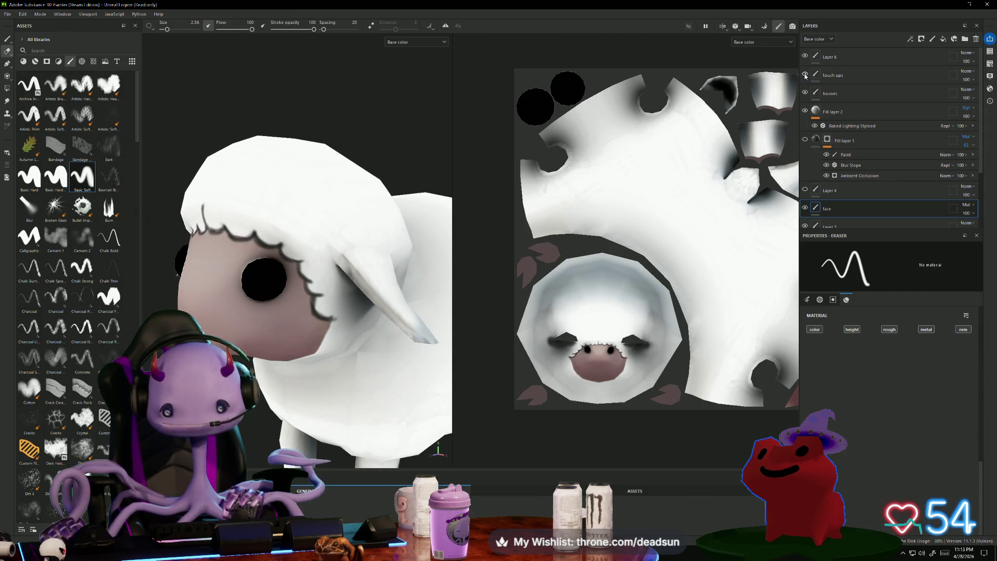
{"action": "left_click", "coordinate": [836, 76]}
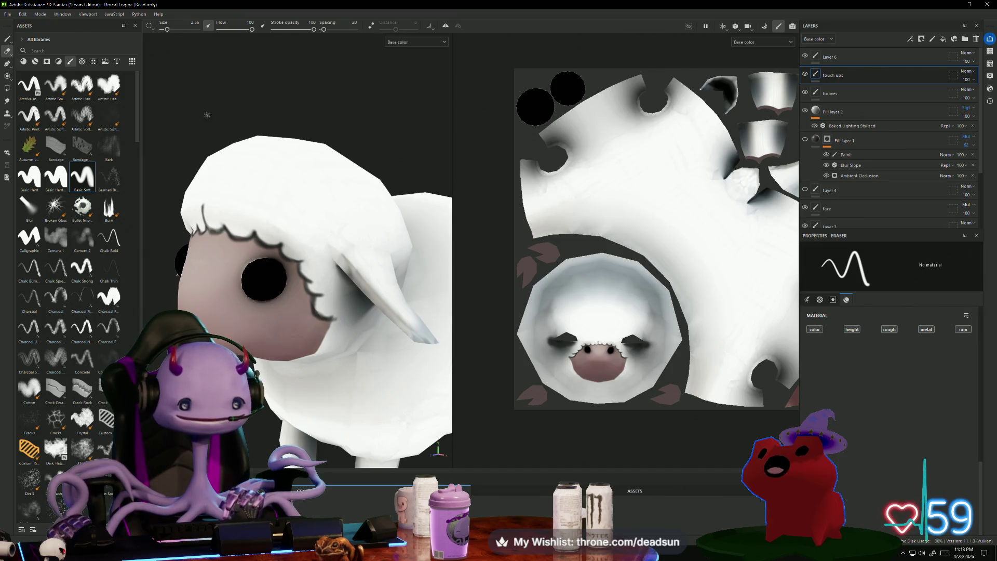
Orbit around the sheep's head and body, then select Layer 6.
{"action": "mouse_move", "coordinate": [206, 114]}
{"action": "left_mouse_down", "text": "alt"}
{"action": "mouse_move", "coordinate": [286, 118]}
{"action": "mouse_move", "coordinate": [302, 200]}
{"action": "left_mouse_up", "text": "alt"}
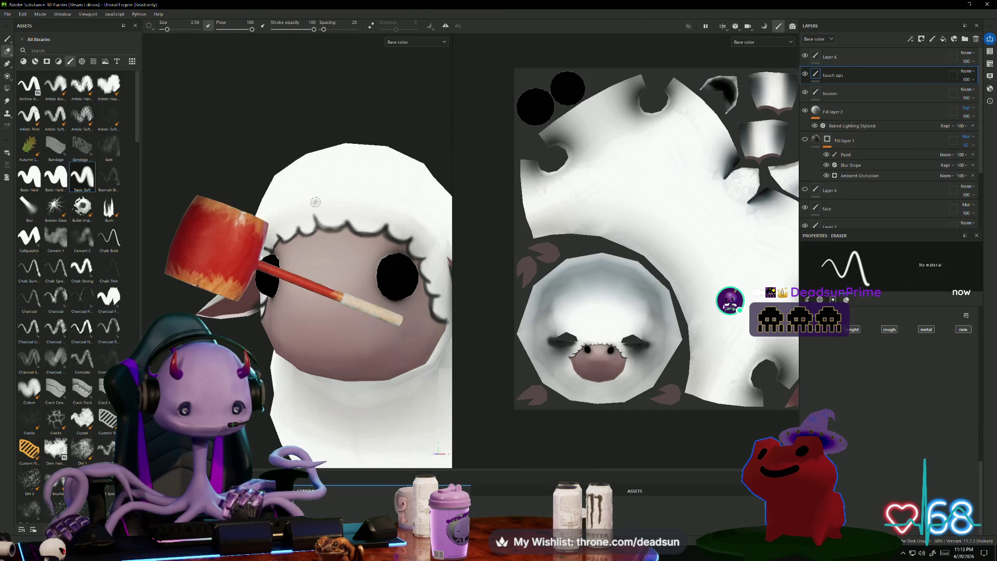
{"action": "mouse_move", "coordinate": [344, 213]}
{"action": "left_mouse_down", "text": "alt"}
{"action": "mouse_move", "coordinate": [243, 176]}
{"action": "mouse_move", "coordinate": [210, 178]}
{"action": "mouse_move", "coordinate": [230, 171]}
{"action": "left_mouse_up", "text": "alt"}
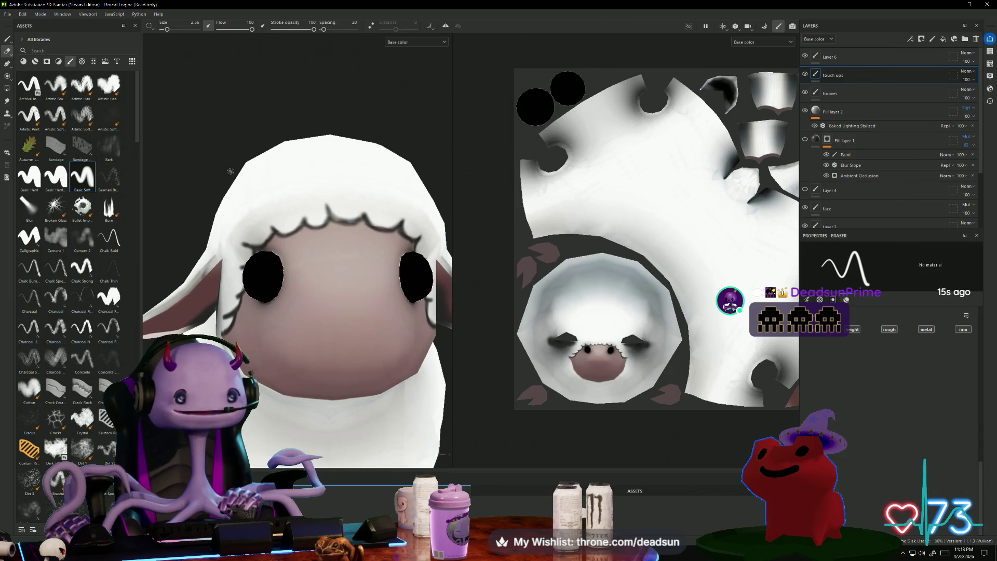
{"action": "mouse_move", "coordinate": [375, 97]}
{"action": "left_mouse_down", "text": "alt"}
{"action": "mouse_move", "coordinate": [307, 156]}
{"action": "mouse_move", "coordinate": [315, 151]}
{"action": "left_mouse_up", "text": "alt"}
{"action": "left_click", "coordinate": [804, 58]}
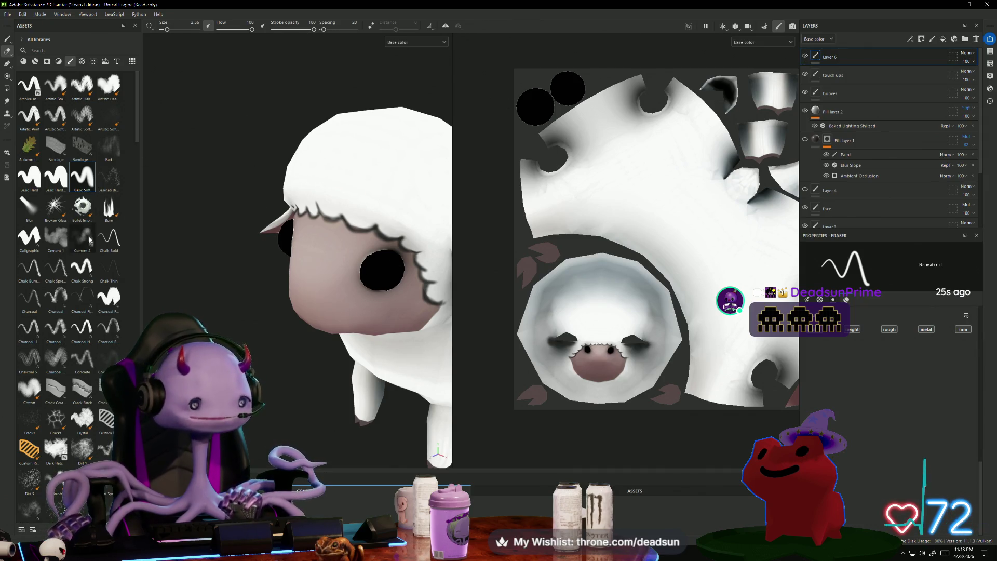
Switch to the Paint tool and dab pink highlight dots on both of the sheep's eyes.
{"action": "left_click", "coordinate": [7, 39]}
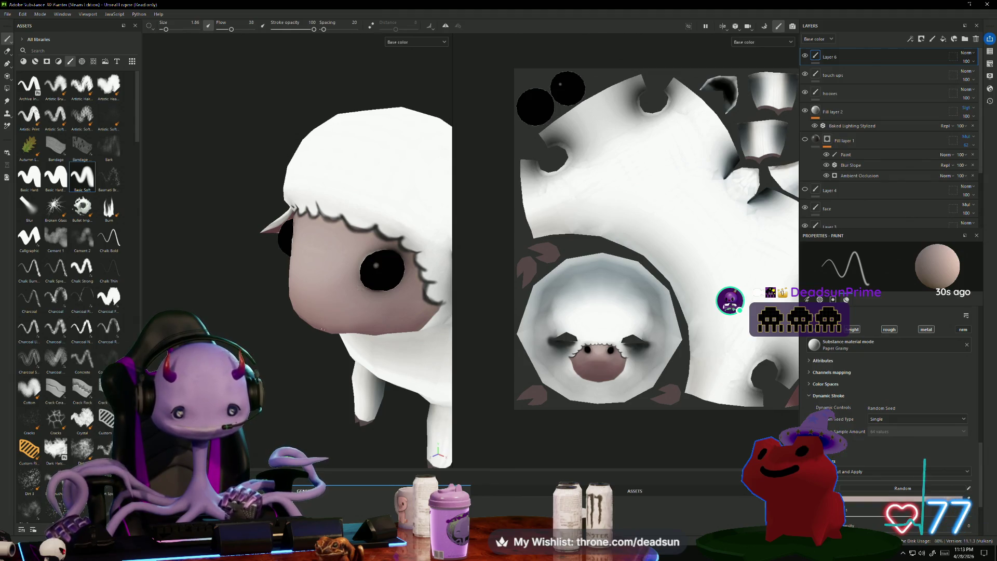
{"action": "left_click_drag", "start_coordinate": [332, 260], "coordinate": [296, 263], "text": "alt"}
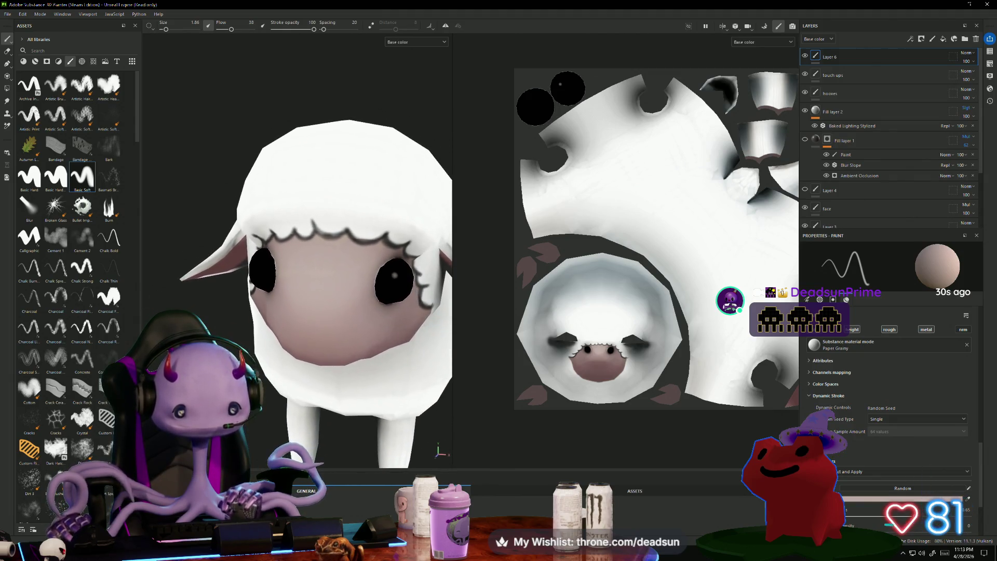
{"action": "scroll", "coordinate": [566, 88], "scroll_direction": "up", "scroll_amount": 6}
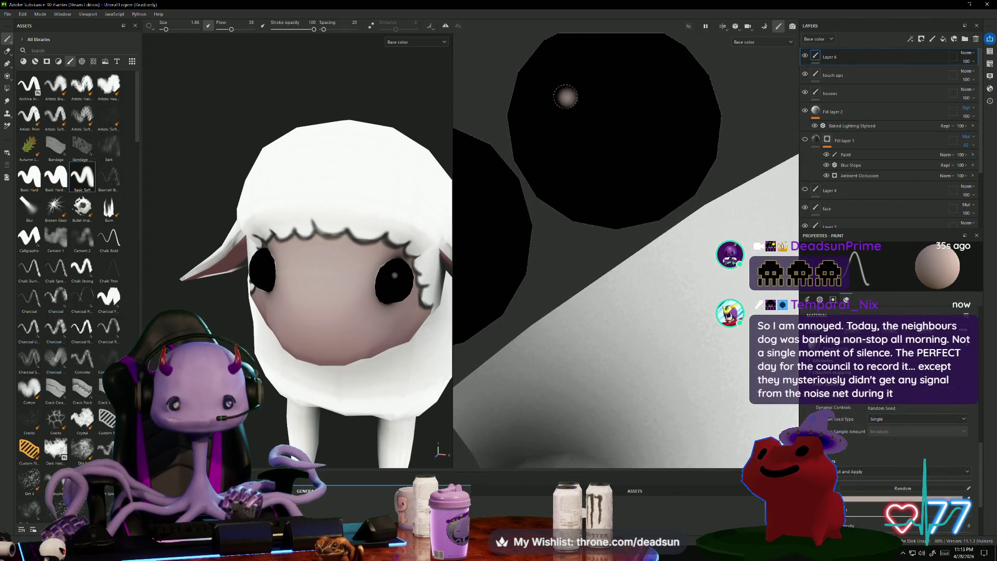
{"action": "mouse_move", "coordinate": [557, 99]}
{"action": "left_mouse_down"}
{"action": "mouse_move", "coordinate": [578, 77]}
{"action": "mouse_move", "coordinate": [563, 88]}
{"action": "left_mouse_up"}
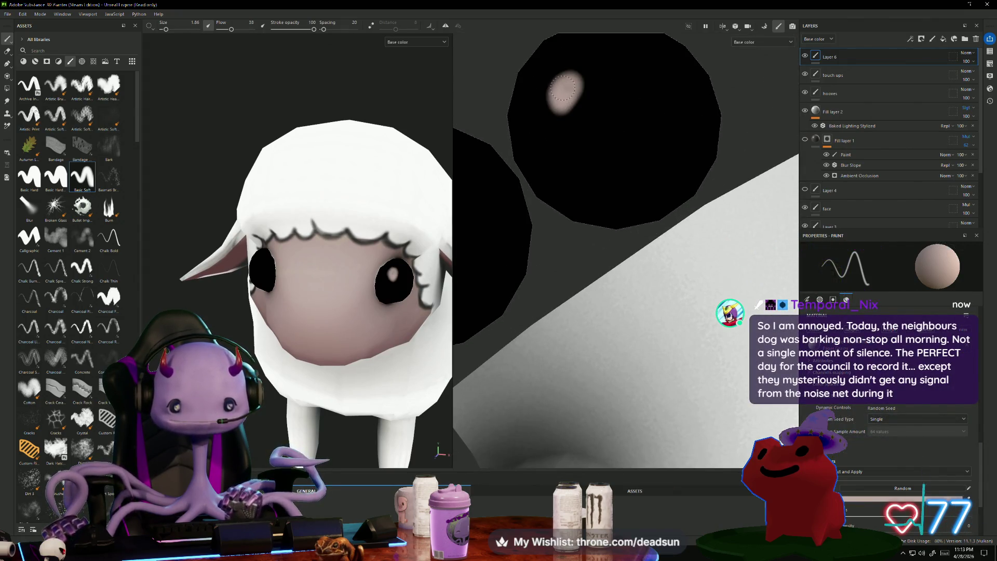
{"action": "left_click_drag", "start_coordinate": [184, 155], "coordinate": [272, 294], "text": "alt"}
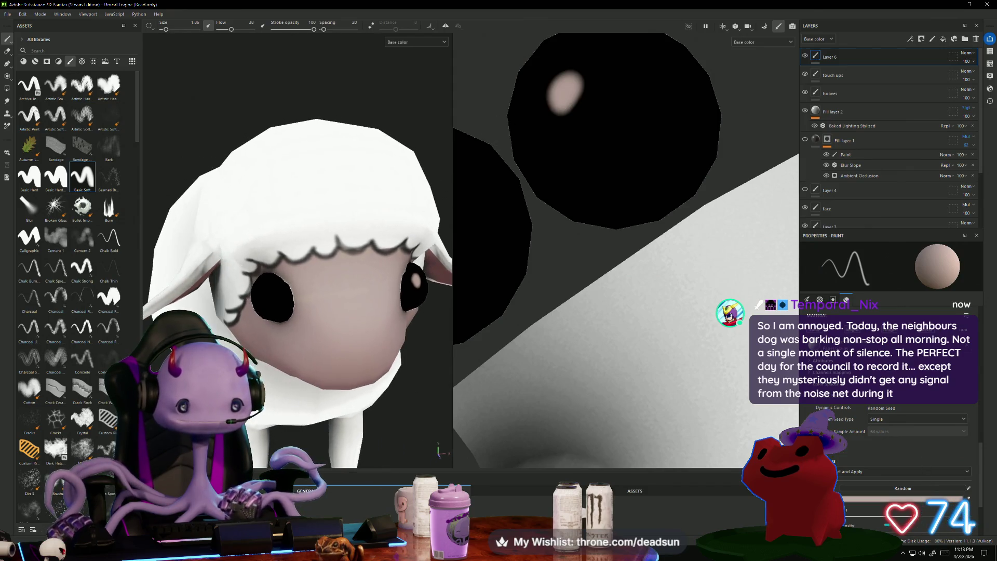
{"action": "left_click", "coordinate": [271, 290]}
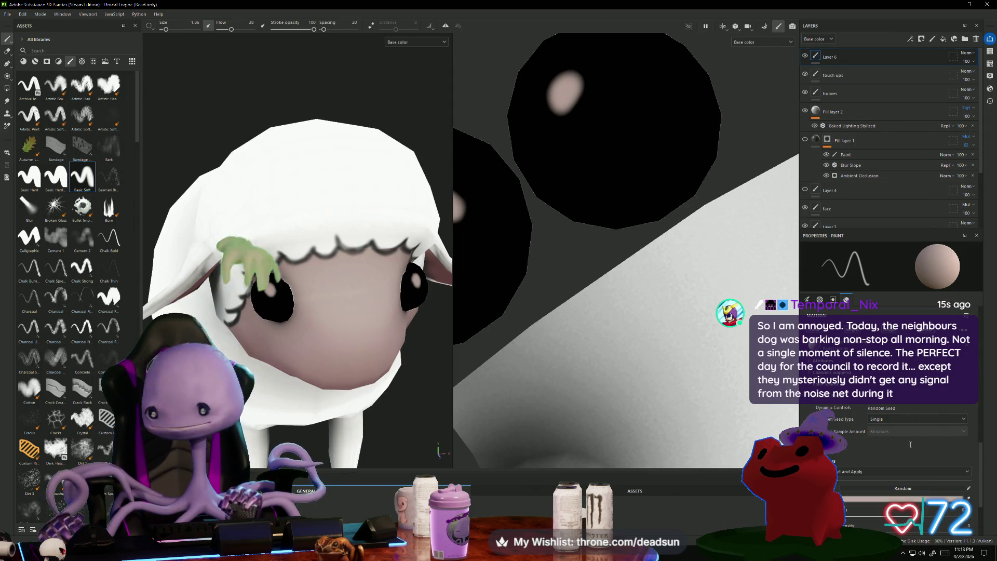
Lighten the paint colour to E7DDDA, repaint the eye highlights, then undo them.
{"action": "left_click", "coordinate": [874, 359]}
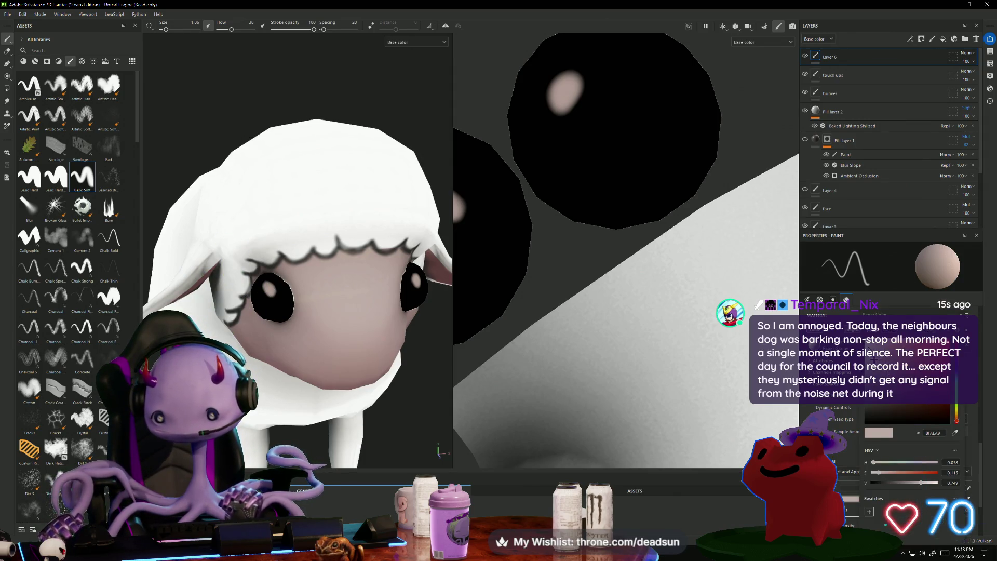
{"action": "left_click_drag", "start_coordinate": [874, 360], "coordinate": [868, 346]}
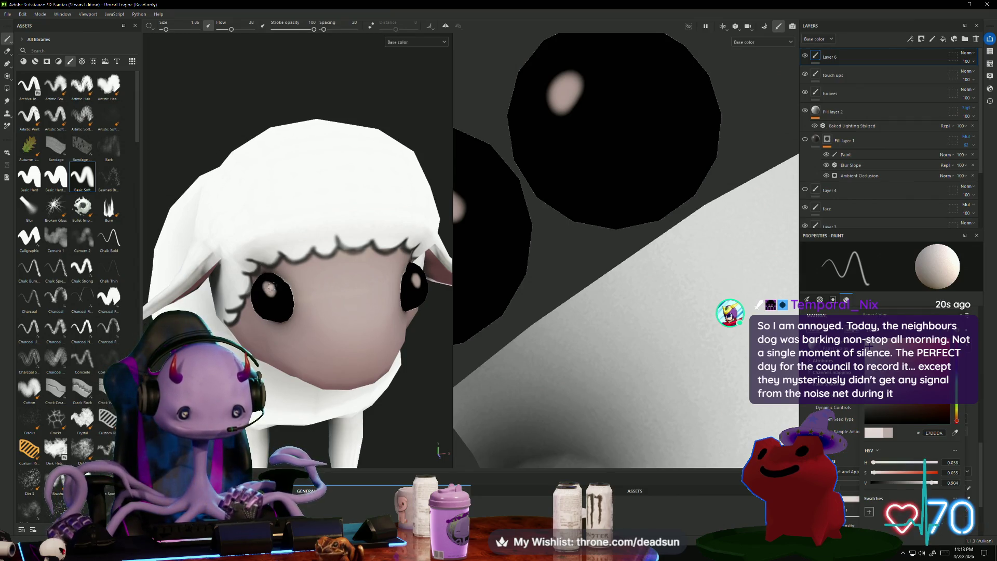
{"action": "left_click_drag", "start_coordinate": [270, 287], "coordinate": [276, 286]}
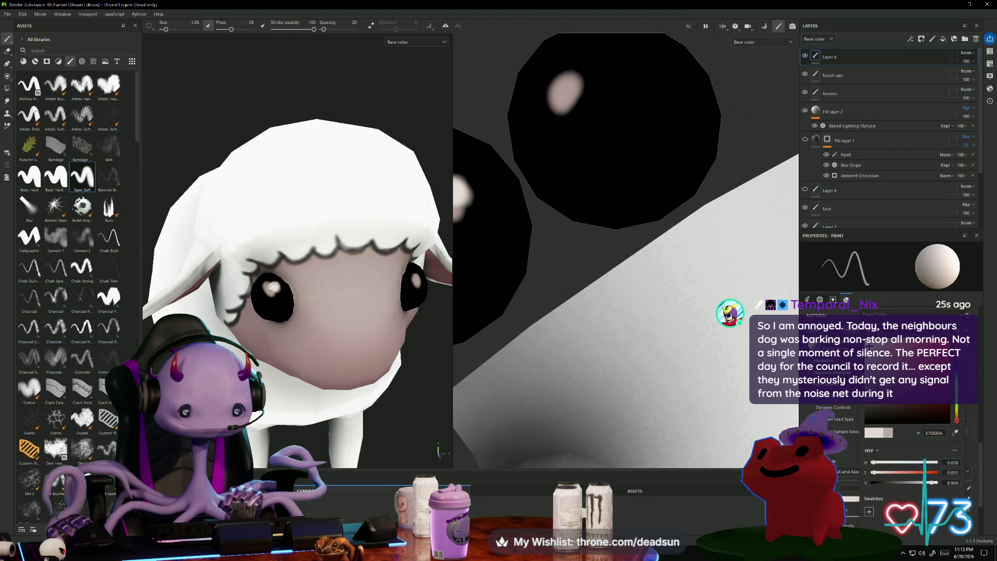
{"action": "middle_click_drag", "start_coordinate": [560, 91], "coordinate": [650, 155]}
{"action": "left_click_drag", "start_coordinate": [651, 154], "coordinate": [633, 168]}
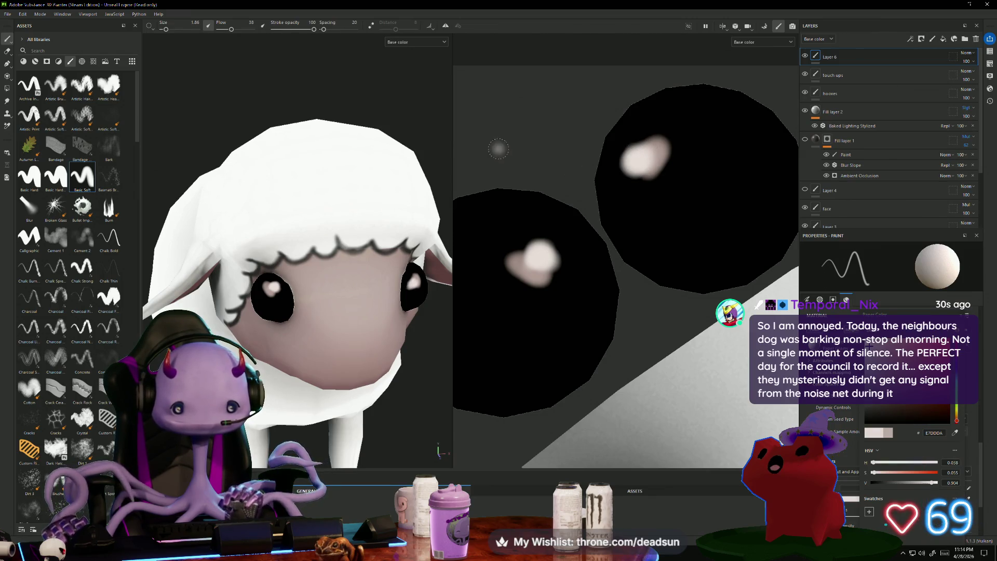
{"action": "mouse_move", "coordinate": [366, 95]}
{"action": "left_mouse_down", "text": "alt"}
{"action": "mouse_move", "coordinate": [418, 97]}
{"action": "mouse_move", "coordinate": [389, 96]}
{"action": "left_mouse_up", "text": "alt"}
{"action": "key", "text": "ctrl+z"}
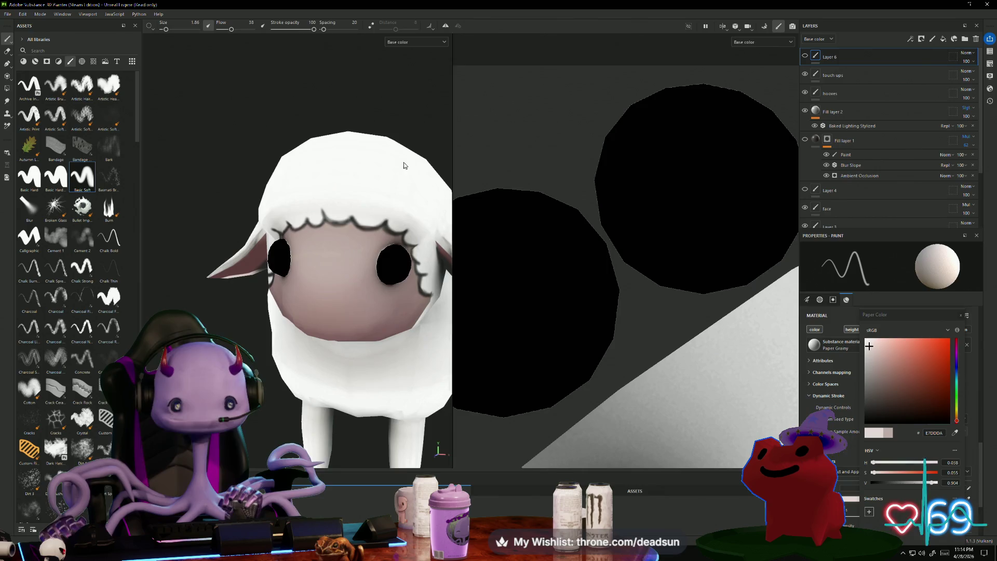
{"action": "scroll", "coordinate": [333, 329], "scroll_direction": "down", "scroll_amount": 5}
{"action": "mouse_move", "coordinate": [334, 328]}
{"action": "left_mouse_down", "text": "alt"}
{"action": "mouse_move", "coordinate": [400, 341]}
{"action": "mouse_move", "coordinate": [322, 374]}
{"action": "mouse_move", "coordinate": [264, 420]}
{"action": "mouse_move", "coordinate": [273, 394]}
{"action": "mouse_move", "coordinate": [336, 413]}
{"action": "mouse_move", "coordinate": [345, 216]}
{"action": "mouse_move", "coordinate": [350, 385]}
{"action": "mouse_move", "coordinate": [398, 213]}
{"action": "mouse_move", "coordinate": [336, 357]}
{"action": "mouse_move", "coordinate": [363, 322]}
{"action": "mouse_move", "coordinate": [405, 296]}
{"action": "mouse_move", "coordinate": [372, 300]}
{"action": "mouse_move", "coordinate": [287, 386]}
{"action": "mouse_move", "coordinate": [358, 374]}
{"action": "mouse_move", "coordinate": [364, 359]}
{"action": "mouse_move", "coordinate": [331, 417]}
{"action": "mouse_move", "coordinate": [319, 374]}
{"action": "mouse_move", "coordinate": [363, 351]}
{"action": "mouse_move", "coordinate": [319, 363]}
{"action": "mouse_move", "coordinate": [278, 349]}
{"action": "mouse_move", "coordinate": [304, 347]}
{"action": "left_mouse_up", "text": "alt"}
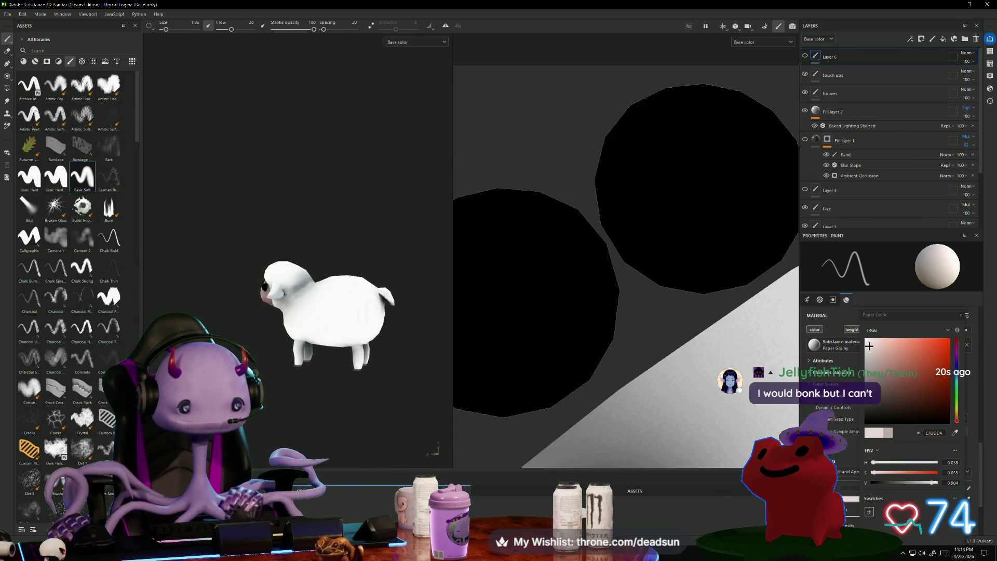
{"action": "scroll", "coordinate": [304, 347], "scroll_direction": "up", "scroll_amount": 3}
{"action": "scroll", "coordinate": [703, 384], "scroll_direction": "down", "scroll_amount": 2}
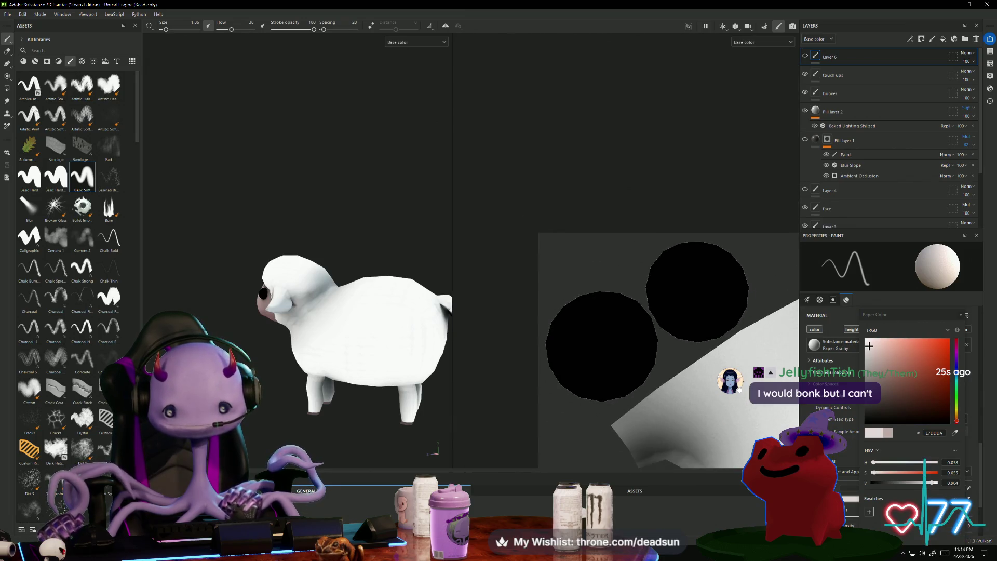
{"action": "scroll", "coordinate": [545, 262], "scroll_direction": "up", "scroll_amount": 5}
{"action": "middle_click_drag", "start_coordinate": [545, 262], "coordinate": [580, 329]}
{"action": "scroll", "coordinate": [629, 356], "scroll_direction": "down", "scroll_amount": 6}
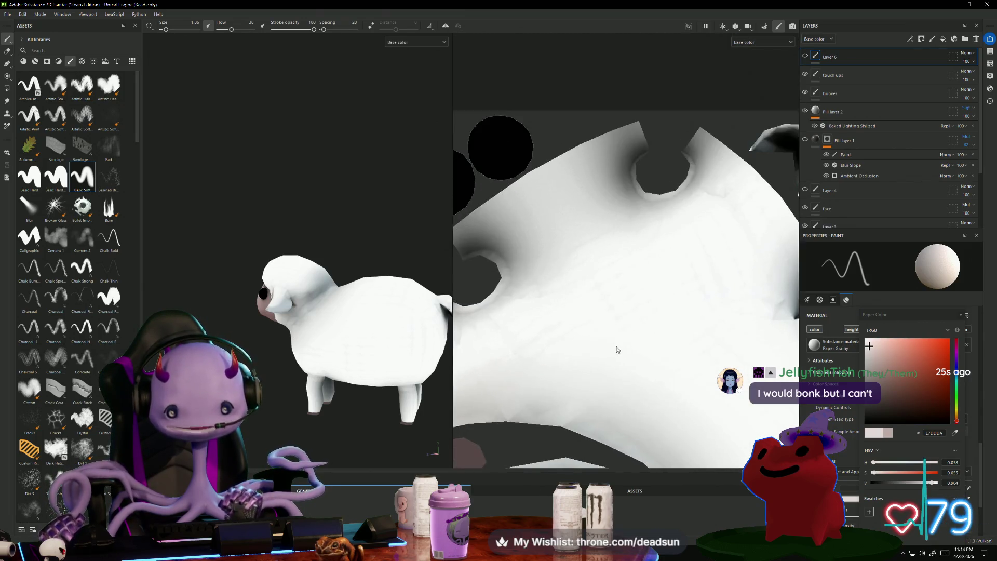
{"action": "scroll", "coordinate": [592, 359], "scroll_direction": "up", "scroll_amount": 8}
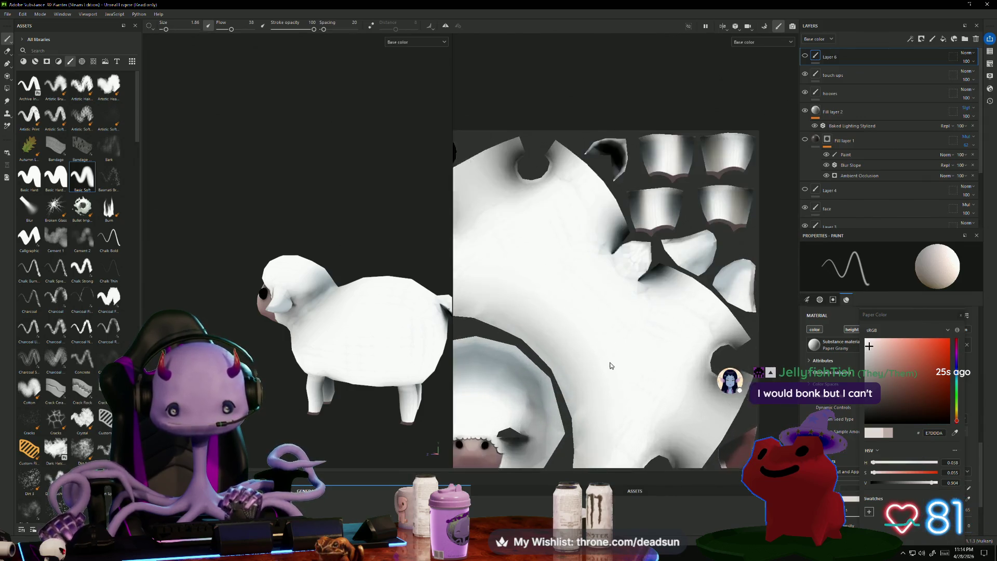
{"action": "scroll", "coordinate": [595, 364], "scroll_direction": "down", "scroll_amount": 2}
{"action": "scroll", "coordinate": [626, 385], "scroll_direction": "up", "scroll_amount": 6}
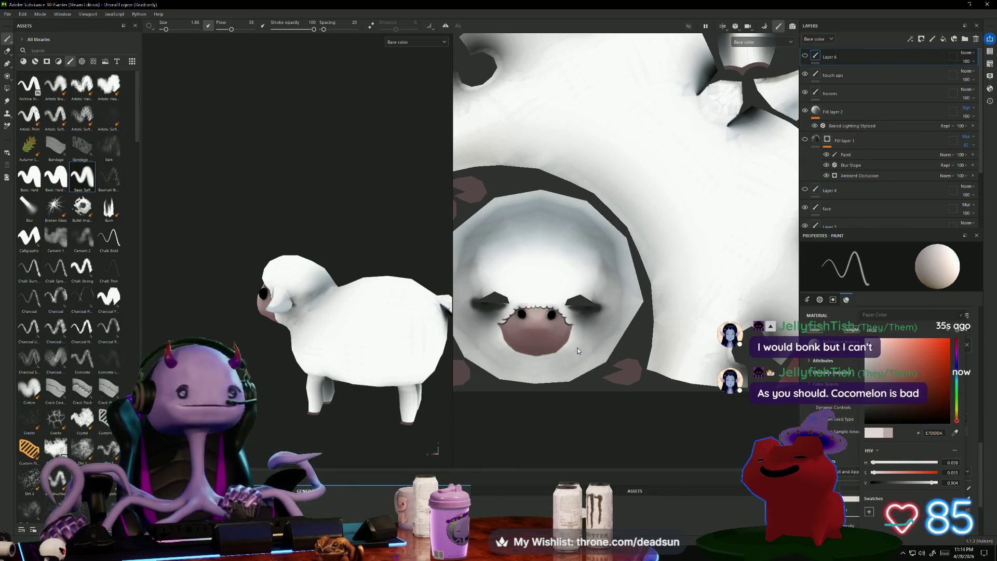
{"action": "mouse_move", "coordinate": [392, 372]}
{"action": "left_mouse_down", "text": "alt"}
{"action": "mouse_move", "coordinate": [382, 361]}
{"action": "mouse_move", "coordinate": [391, 351]}
{"action": "mouse_move", "coordinate": [337, 369]}
{"action": "mouse_move", "coordinate": [442, 374]}
{"action": "mouse_move", "coordinate": [396, 356]}
{"action": "mouse_move", "coordinate": [306, 377]}
{"action": "mouse_move", "coordinate": [367, 364]}
{"action": "mouse_move", "coordinate": [363, 350]}
{"action": "mouse_move", "coordinate": [344, 356]}
{"action": "left_mouse_up", "text": "alt"}
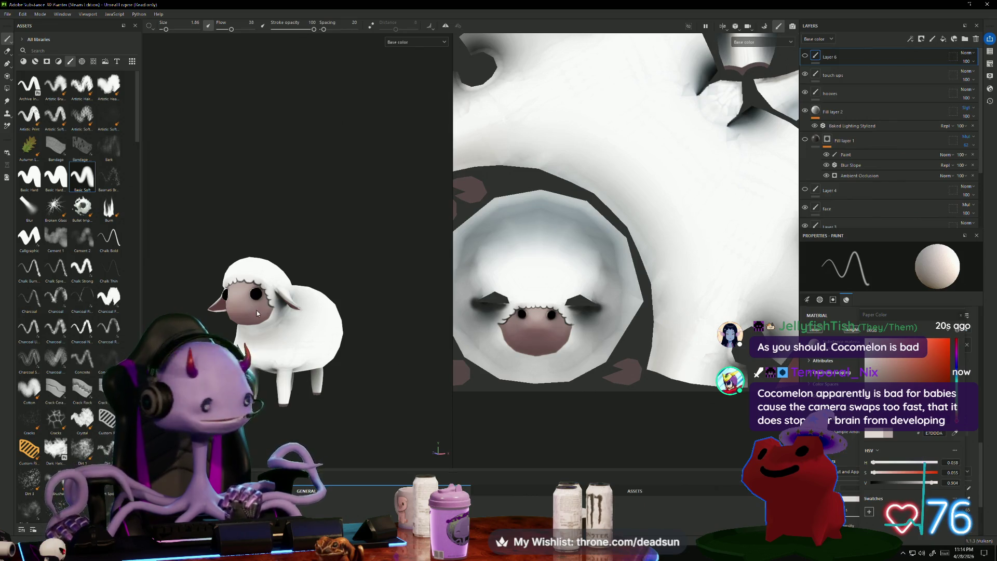
{"action": "scroll", "coordinate": [808, 152], "scroll_direction": "down", "scroll_amount": 2}
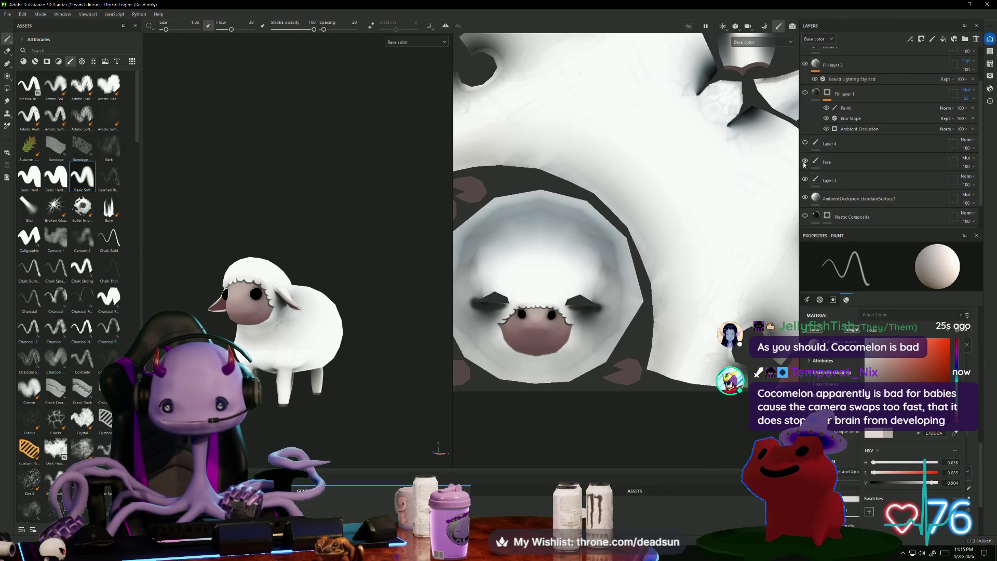
Toggle the face, hooves and touch ups layers' visibility to compare them.
{"action": "left_click", "coordinate": [805, 161]}
{"action": "left_click", "coordinate": [804, 161]}
{"action": "scroll", "coordinate": [808, 153], "scroll_direction": "up", "scroll_amount": 2}
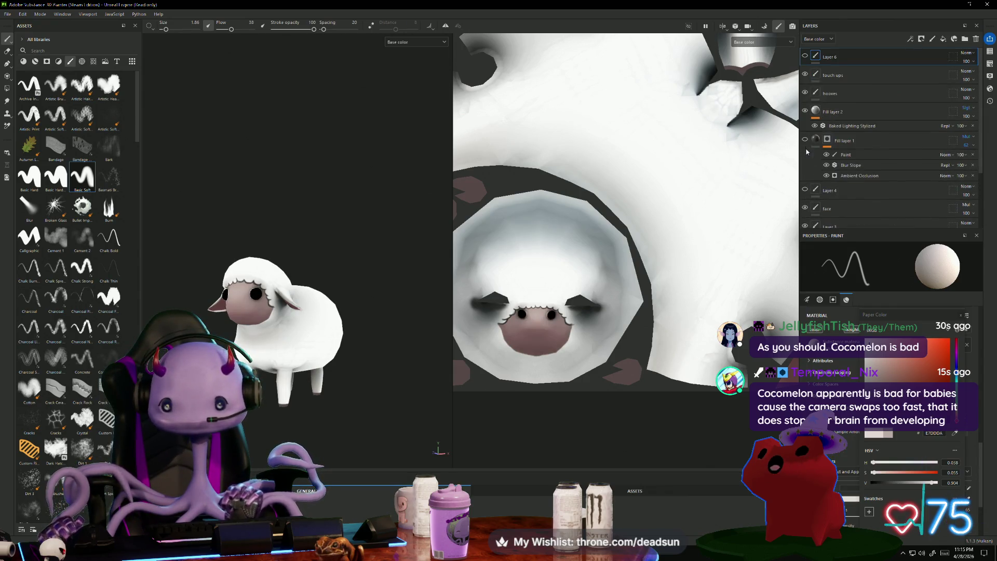
{"action": "left_click", "coordinate": [805, 93]}
{"action": "left_click", "coordinate": [805, 93]}
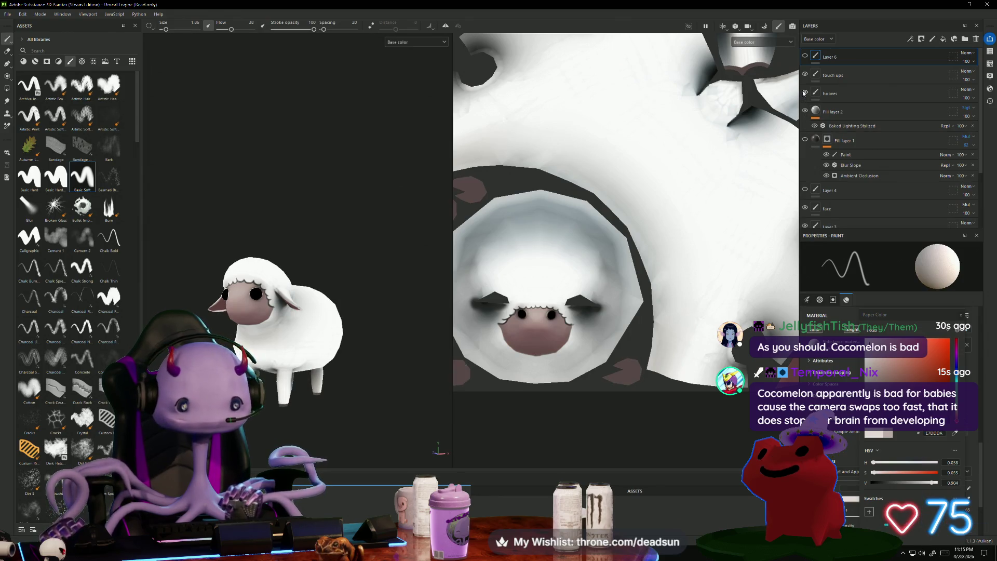
{"action": "left_click", "coordinate": [804, 74]}
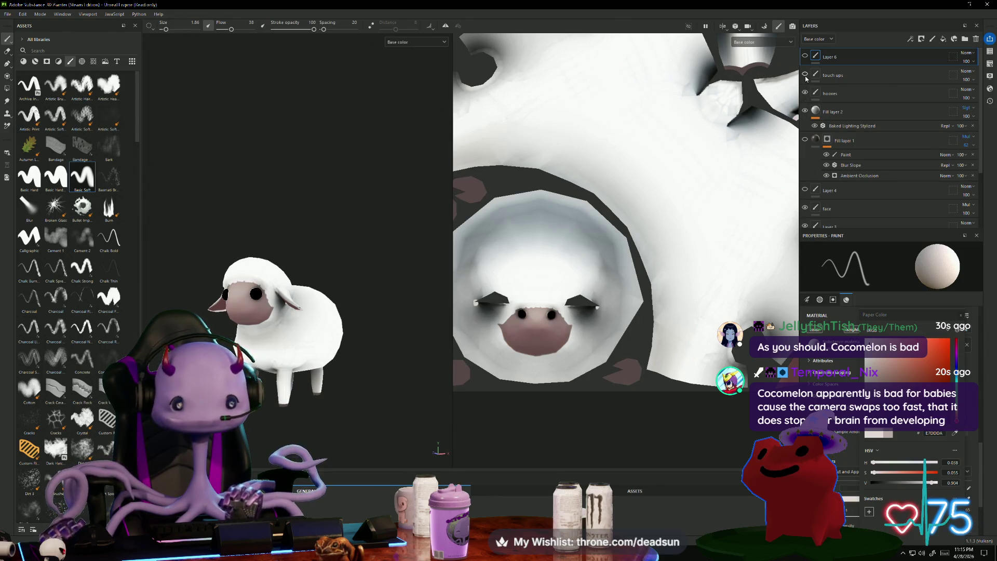
{"action": "left_click", "coordinate": [804, 75]}
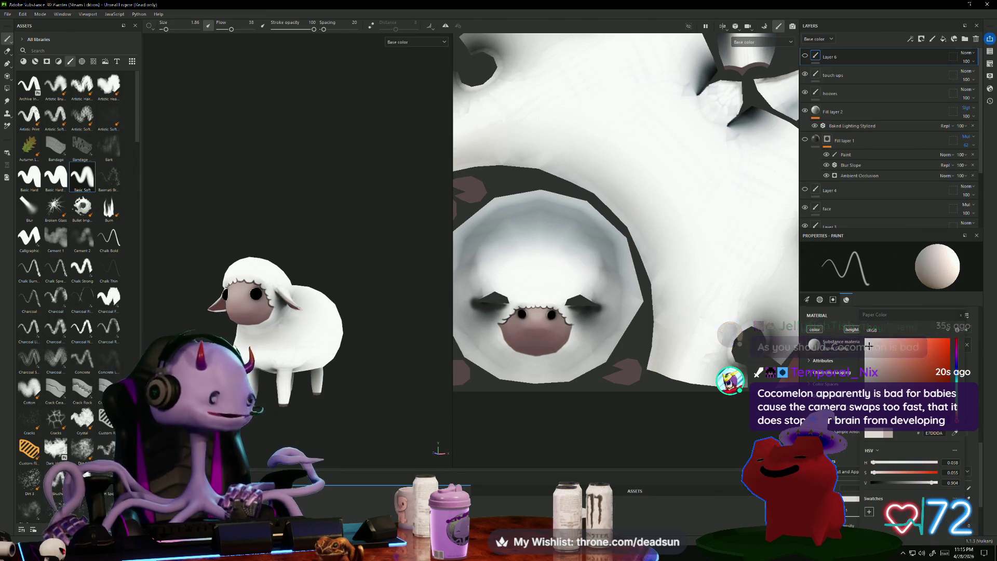
{"action": "scroll", "coordinate": [305, 339], "scroll_direction": "up", "scroll_amount": 3}
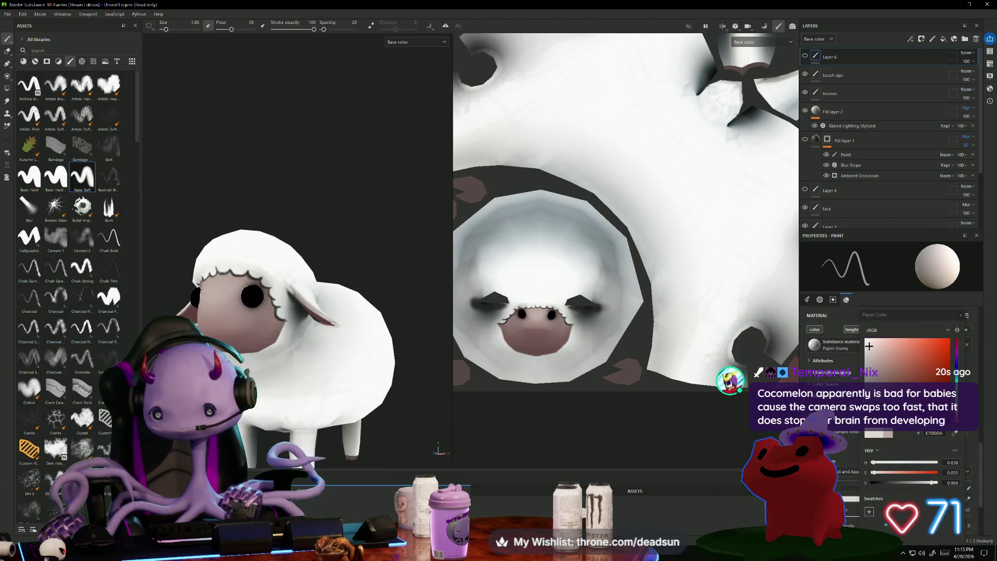
Set the paint colour to near-black 131212 and try an outline stroke on the face front.
{"action": "left_click", "coordinate": [521, 314]}
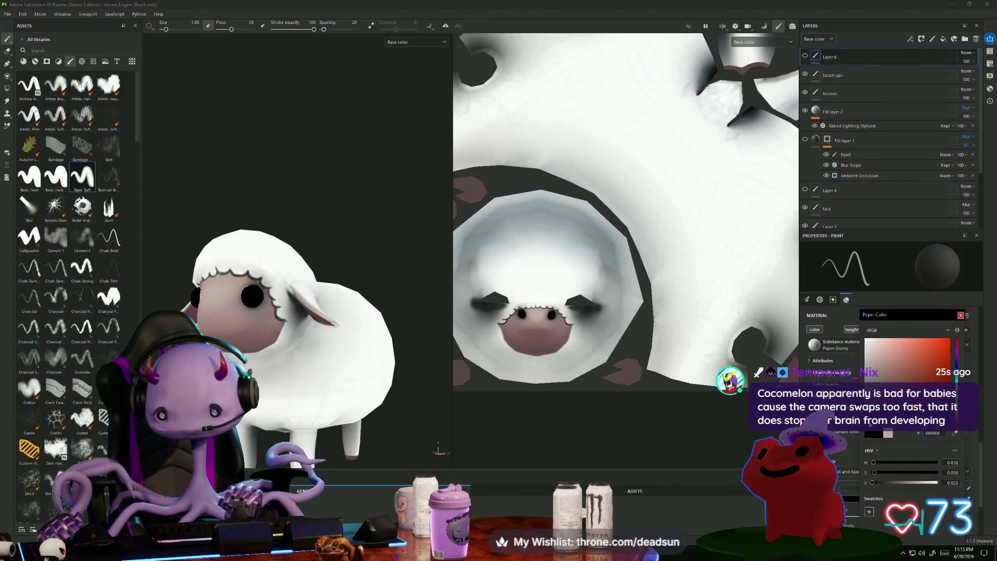
{"action": "left_click_drag", "start_coordinate": [363, 363], "coordinate": [406, 364], "text": "alt"}
{"action": "scroll", "coordinate": [406, 364], "scroll_direction": "up", "scroll_amount": 2}
{"action": "scroll", "coordinate": [406, 364], "scroll_direction": "up", "scroll_amount": 2}
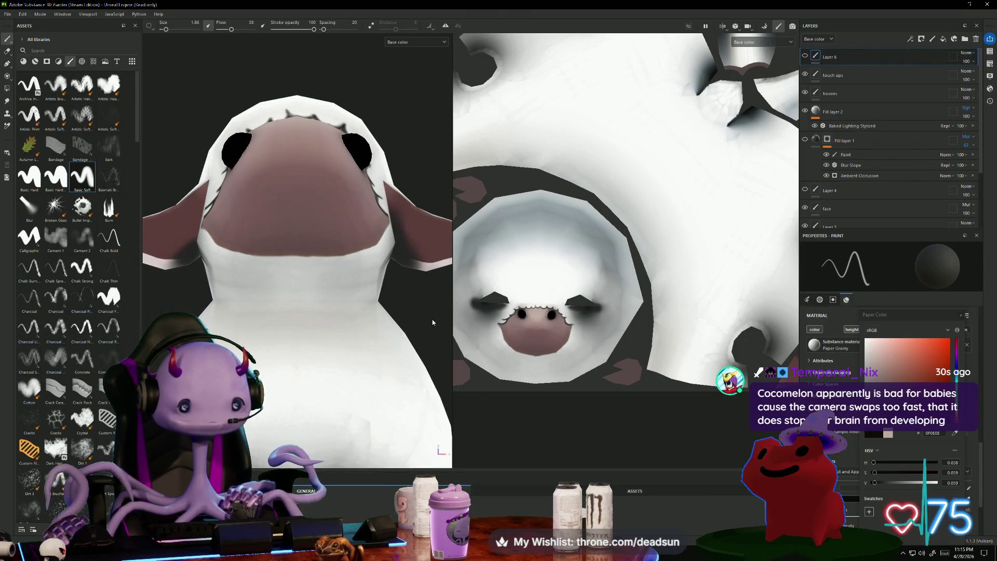
{"action": "mouse_move", "coordinate": [432, 322]}
{"action": "left_mouse_down", "text": "alt"}
{"action": "mouse_move", "coordinate": [407, 398]}
{"action": "mouse_move", "coordinate": [430, 421]}
{"action": "mouse_move", "coordinate": [351, 314]}
{"action": "left_mouse_up", "text": "alt"}
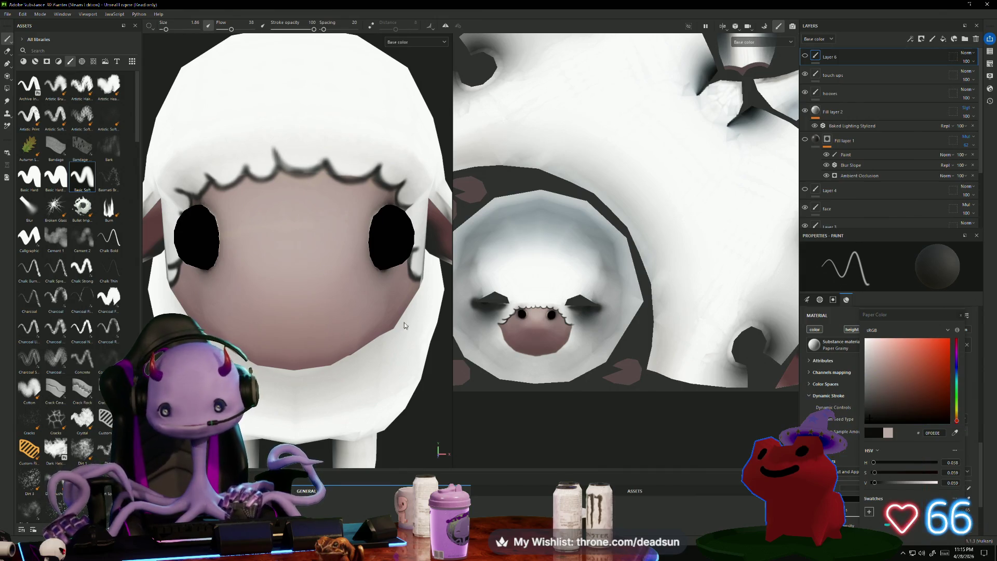
{"action": "mouse_move", "coordinate": [404, 326]}
{"action": "left_mouse_down", "text": "alt"}
{"action": "mouse_move", "coordinate": [360, 329]}
{"action": "mouse_move", "coordinate": [319, 264]}
{"action": "left_mouse_up", "text": "alt"}
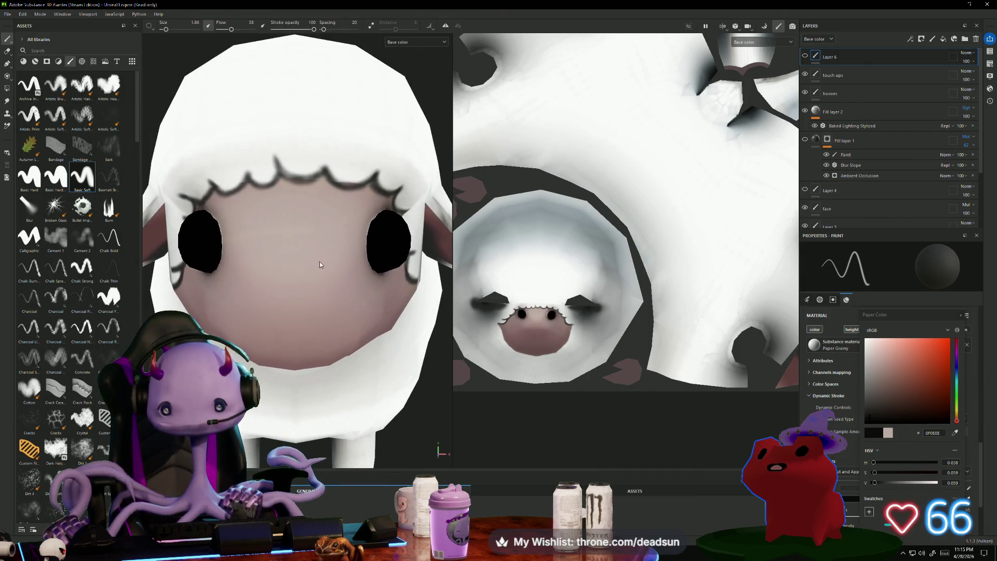
{"action": "left_click", "coordinate": [326, 173]}
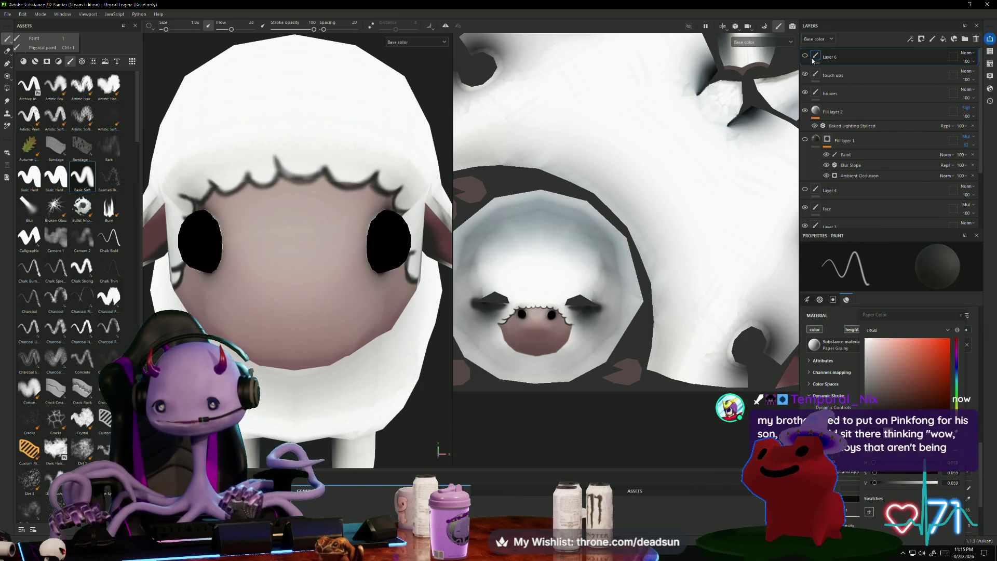
Make the touch ups layer the paint target and reduce the brush size.
{"action": "left_click", "coordinate": [860, 77]}
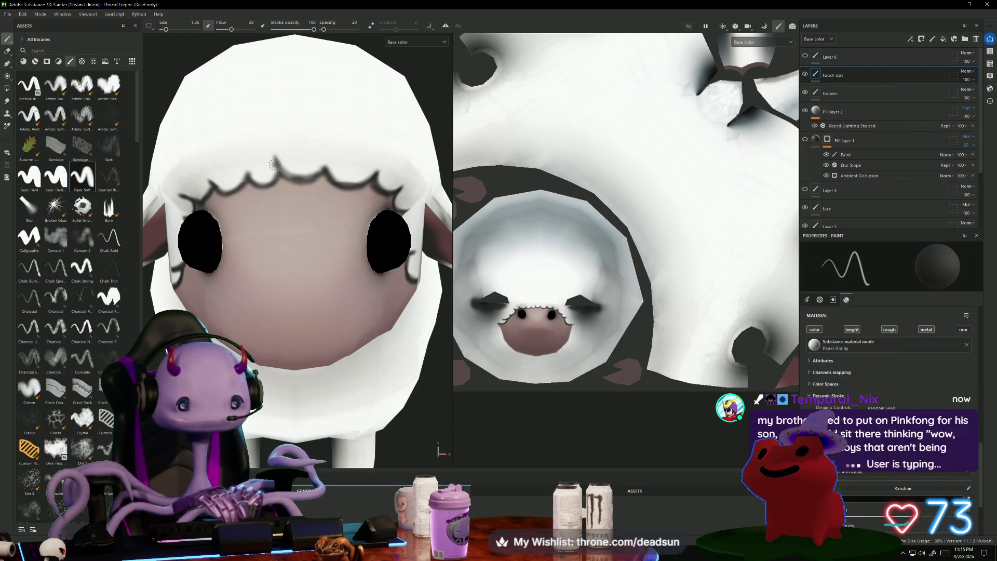
{"action": "right_click_drag", "start_coordinate": [311, 180], "coordinate": [292, 179], "text": "ctrl"}
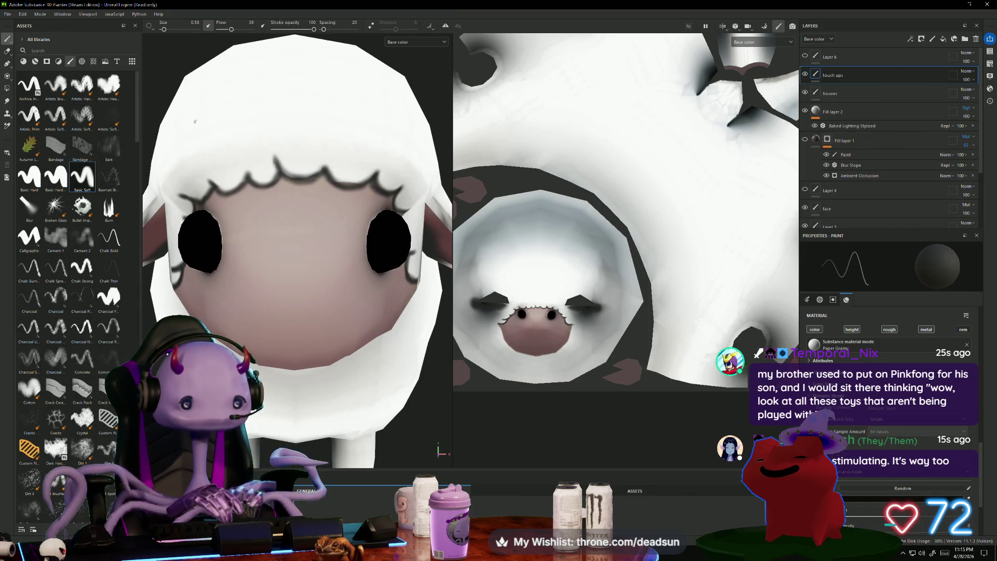
{"action": "scroll", "coordinate": [213, 60], "scroll_direction": "up", "scroll_amount": 5}
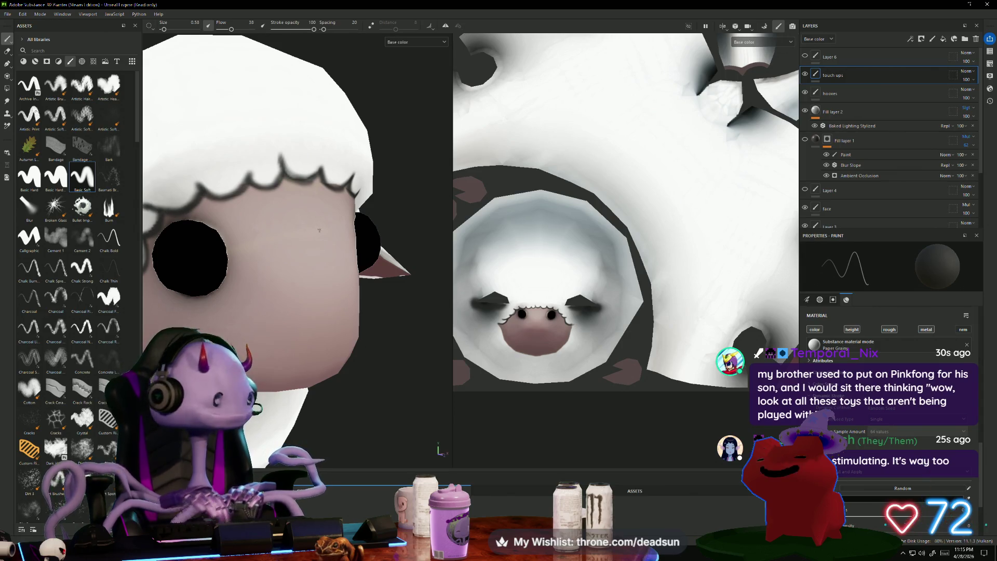
{"action": "scroll", "coordinate": [319, 230], "scroll_direction": "down", "scroll_amount": 3}
Orbit to the sheep's head, lower brush flow from 38 to 9, and paint a faint test mark.
{"action": "mouse_move", "coordinate": [319, 230]}
{"action": "left_mouse_down", "text": "alt"}
{"action": "mouse_move", "coordinate": [368, 181]}
{"action": "mouse_move", "coordinate": [348, 146]}
{"action": "mouse_move", "coordinate": [336, 158]}
{"action": "left_mouse_up", "text": "alt"}
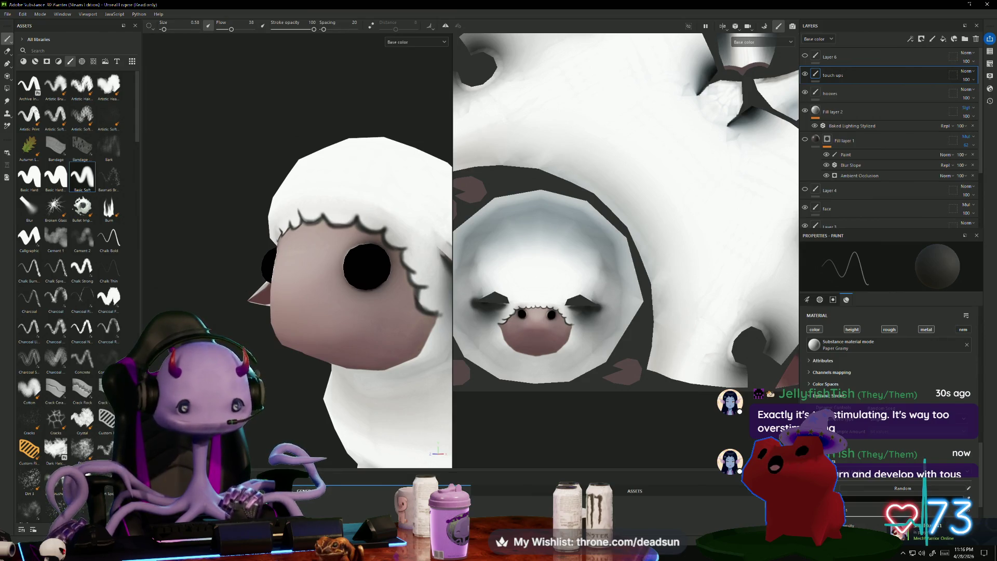
{"action": "mouse_move", "coordinate": [244, 291]}
{"action": "left_mouse_down", "text": "alt"}
{"action": "mouse_move", "coordinate": [224, 314]}
{"action": "mouse_move", "coordinate": [216, 289]}
{"action": "mouse_move", "coordinate": [224, 312]}
{"action": "left_mouse_up", "text": "alt"}
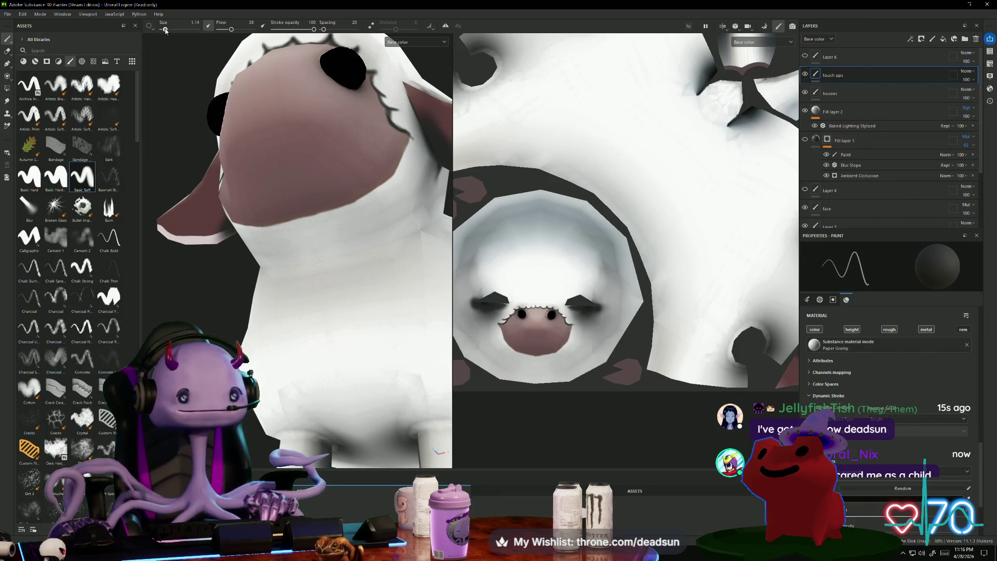
{"action": "left_click_drag", "start_coordinate": [232, 30], "coordinate": [221, 30]}
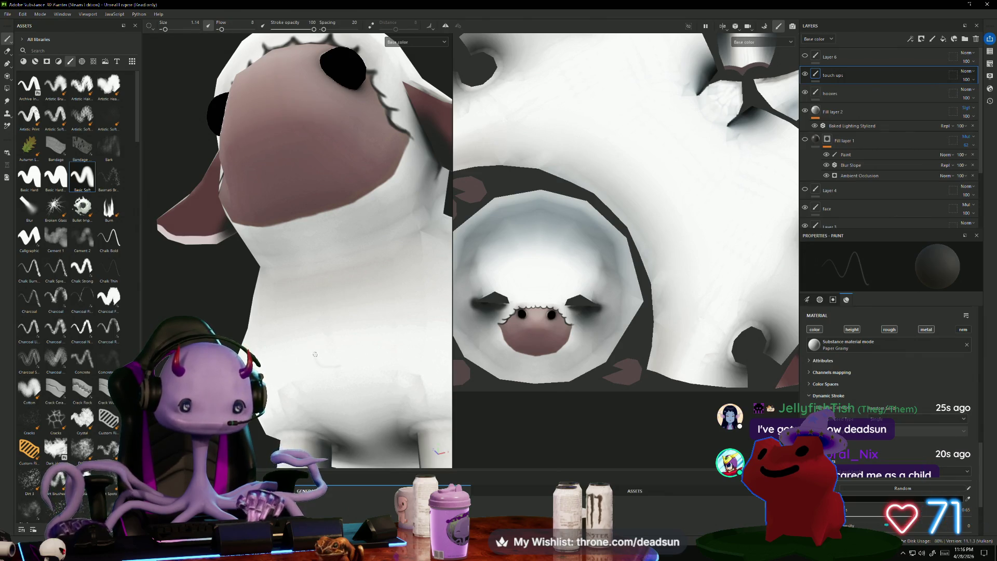
{"action": "left_click_drag", "start_coordinate": [315, 354], "coordinate": [319, 362]}
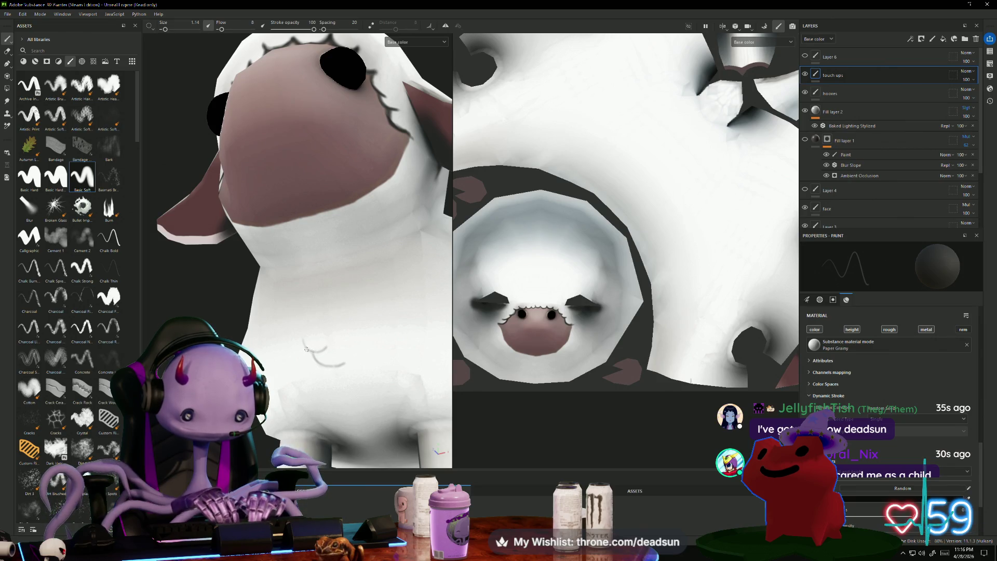
Paint a thin grey curl stroke on the sheep's body.
{"action": "scroll", "coordinate": [192, 313], "scroll_direction": "down", "scroll_amount": 5}
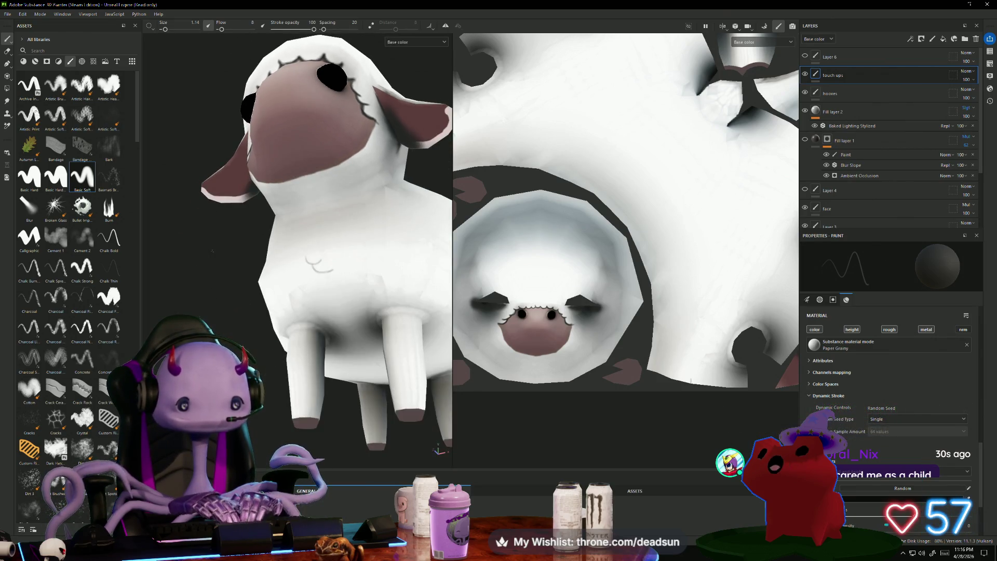
{"action": "left_click_drag", "start_coordinate": [192, 312], "coordinate": [236, 312], "text": "alt"}
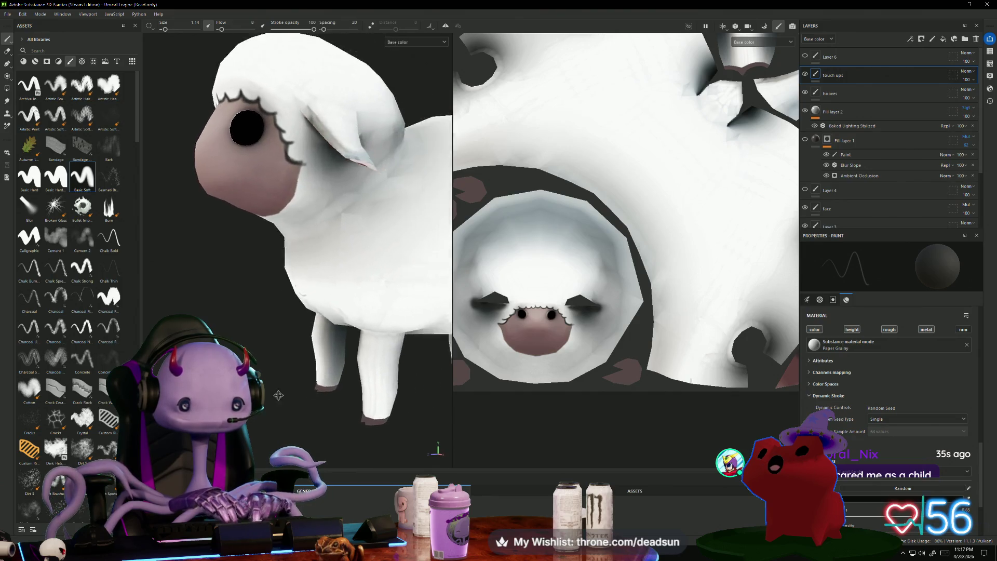
{"action": "scroll", "coordinate": [237, 312], "scroll_direction": "up", "scroll_amount": 4}
{"action": "scroll", "coordinate": [287, 316], "scroll_direction": "down", "scroll_amount": 3}
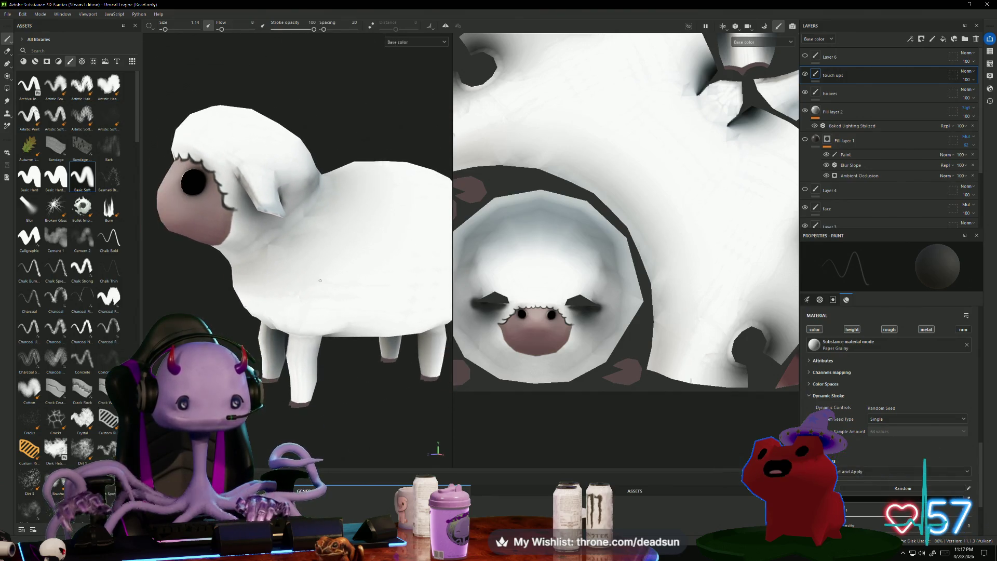
{"action": "scroll", "coordinate": [287, 316], "scroll_direction": "up", "scroll_amount": 3}
{"action": "mouse_move", "coordinate": [287, 316]}
{"action": "left_mouse_down", "text": "alt"}
{"action": "mouse_move", "coordinate": [293, 333]}
{"action": "mouse_move", "coordinate": [328, 337]}
{"action": "mouse_move", "coordinate": [299, 339]}
{"action": "mouse_move", "coordinate": [316, 335]}
{"action": "left_mouse_up", "text": "alt"}
{"action": "scroll", "coordinate": [293, 332], "scroll_direction": "up", "scroll_amount": 5}
{"action": "scroll", "coordinate": [297, 339], "scroll_direction": "down", "scroll_amount": 3}
{"action": "scroll", "coordinate": [327, 337], "scroll_direction": "up", "scroll_amount": 3}
{"action": "scroll", "coordinate": [309, 337], "scroll_direction": "down", "scroll_amount": 3}
{"action": "scroll", "coordinate": [282, 283], "scroll_direction": "up", "scroll_amount": 2}
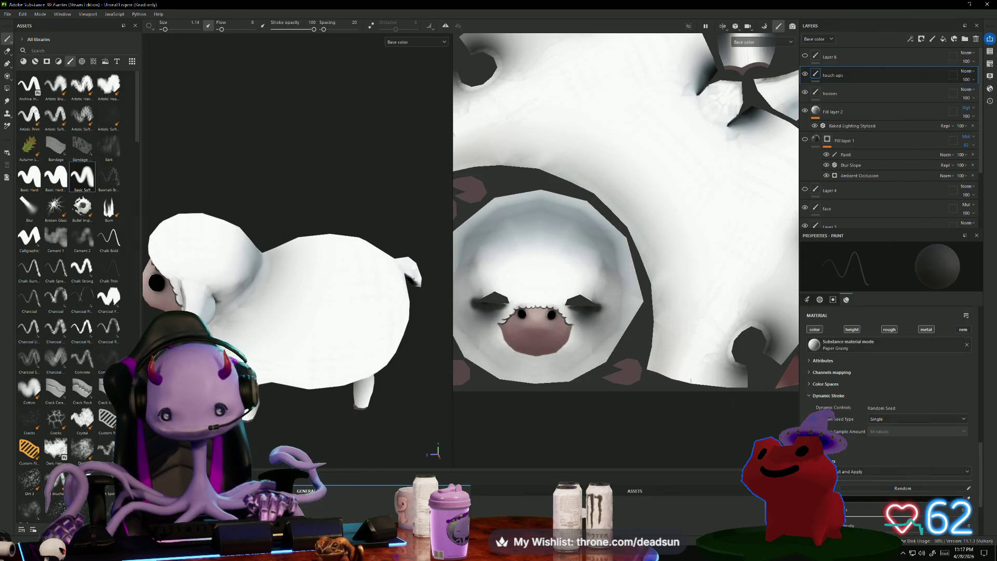
{"action": "scroll", "coordinate": [312, 291], "scroll_direction": "up", "scroll_amount": 3}
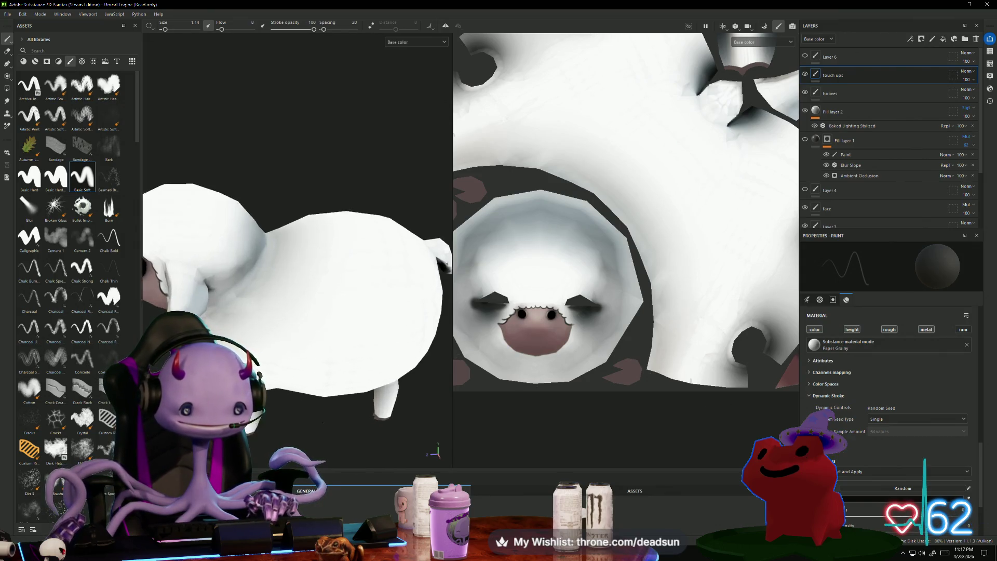
{"action": "left_click_drag", "start_coordinate": [281, 359], "coordinate": [265, 363], "text": "alt"}
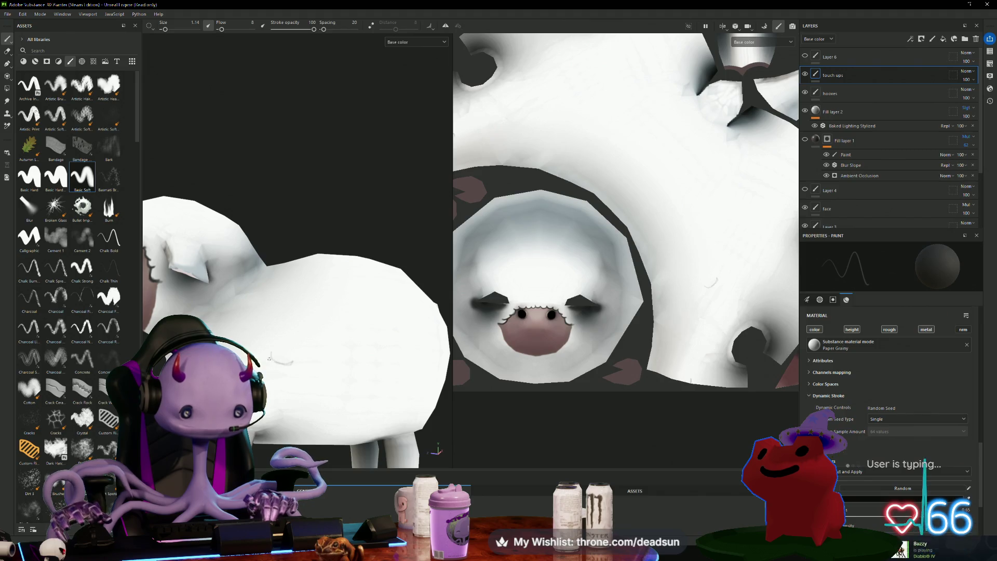
{"action": "scroll", "coordinate": [281, 342], "scroll_direction": "up", "scroll_amount": 3}
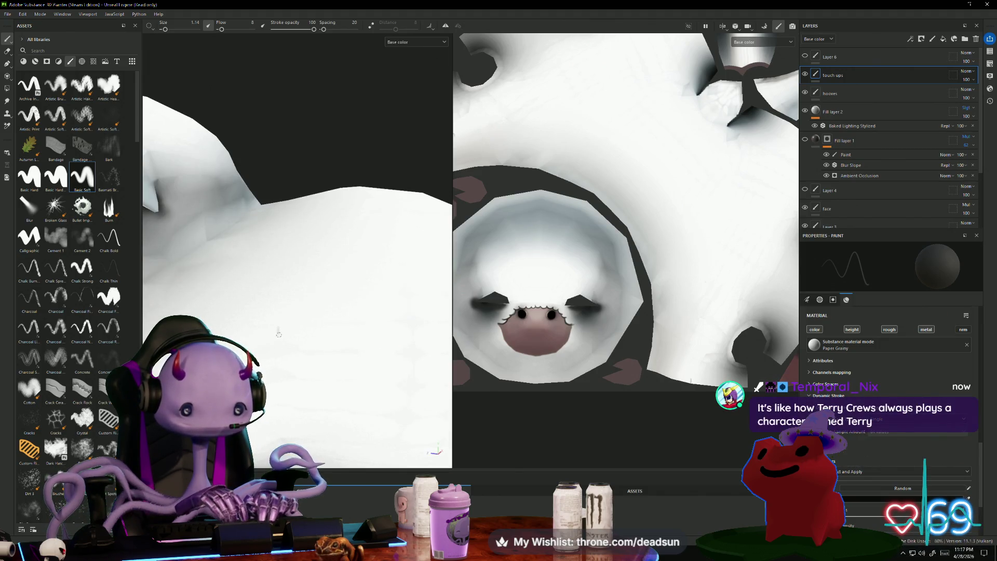
{"action": "mouse_move", "coordinate": [279, 334]}
{"action": "left_mouse_down"}
{"action": "mouse_move", "coordinate": [290, 347]}
{"action": "mouse_move", "coordinate": [320, 338]}
{"action": "mouse_move", "coordinate": [291, 348]}
{"action": "mouse_move", "coordinate": [339, 343]}
{"action": "left_mouse_up"}
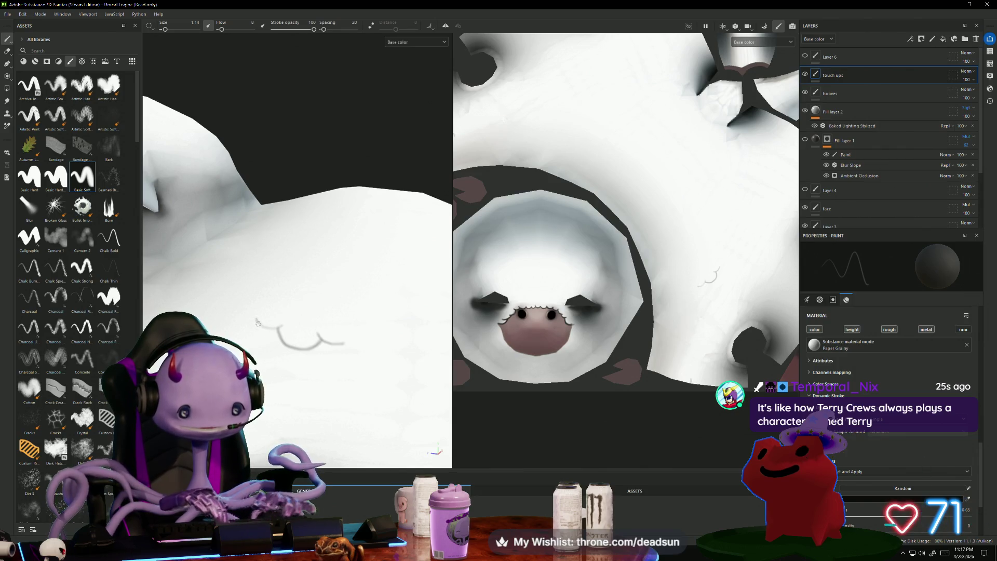
Extend the curl stroke along the sheep's side.
{"action": "mouse_move", "coordinate": [257, 322]}
{"action": "left_mouse_down", "text": "alt"}
{"action": "mouse_move", "coordinate": [349, 168]}
{"action": "mouse_move", "coordinate": [333, 208]}
{"action": "left_mouse_up", "text": "alt"}
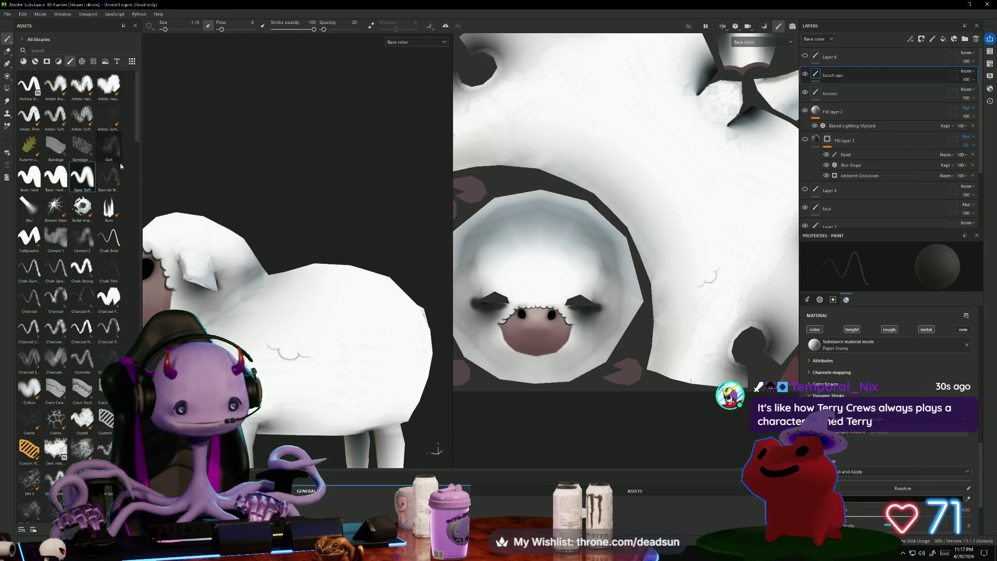
{"action": "mouse_move", "coordinate": [332, 208]}
{"action": "left_mouse_down", "text": "alt"}
{"action": "mouse_move", "coordinate": [258, 141]}
{"action": "mouse_move", "coordinate": [241, 189]}
{"action": "mouse_move", "coordinate": [316, 161]}
{"action": "mouse_move", "coordinate": [367, 101]}
{"action": "mouse_move", "coordinate": [349, 146]}
{"action": "mouse_move", "coordinate": [318, 189]}
{"action": "mouse_move", "coordinate": [311, 182]}
{"action": "mouse_move", "coordinate": [364, 170]}
{"action": "mouse_move", "coordinate": [290, 166]}
{"action": "left_mouse_up", "text": "alt"}
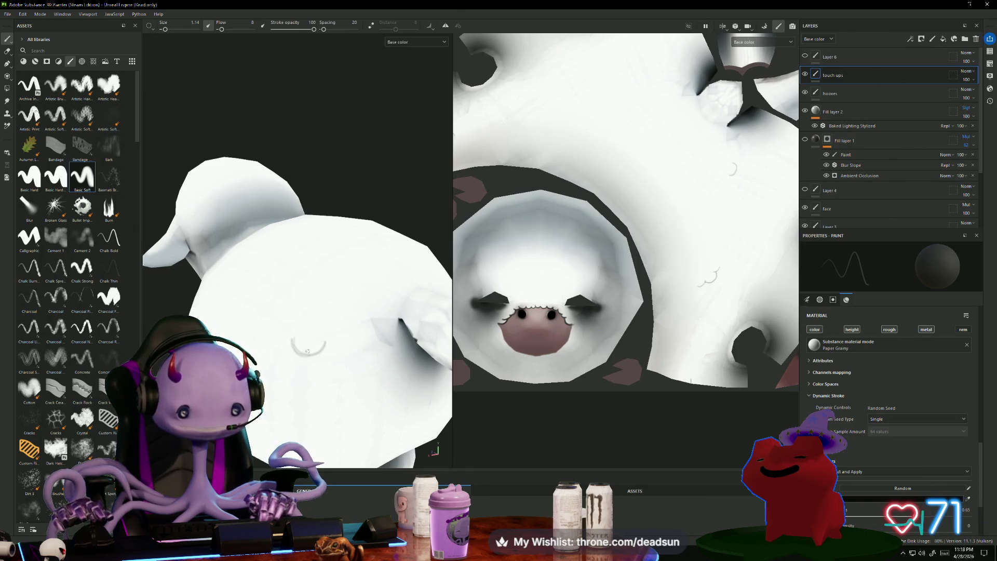
{"action": "left_click_drag", "start_coordinate": [325, 340], "coordinate": [344, 338]}
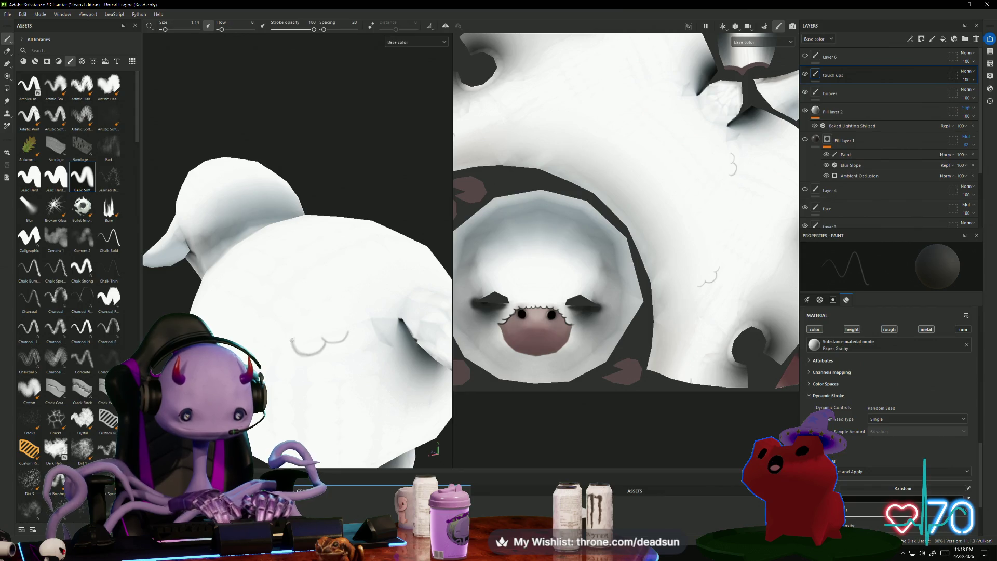
{"action": "left_click_drag", "start_coordinate": [291, 340], "coordinate": [343, 332], "text": "alt"}
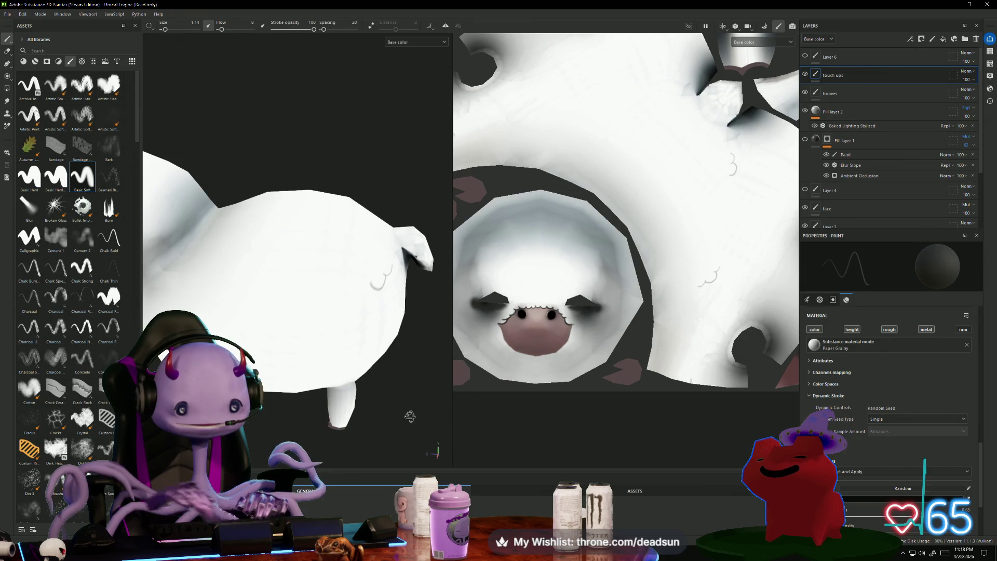
{"action": "mouse_move", "coordinate": [410, 417]}
{"action": "left_mouse_down", "text": "alt"}
{"action": "mouse_move", "coordinate": [399, 390]}
{"action": "mouse_move", "coordinate": [314, 339]}
{"action": "left_mouse_up", "text": "alt"}
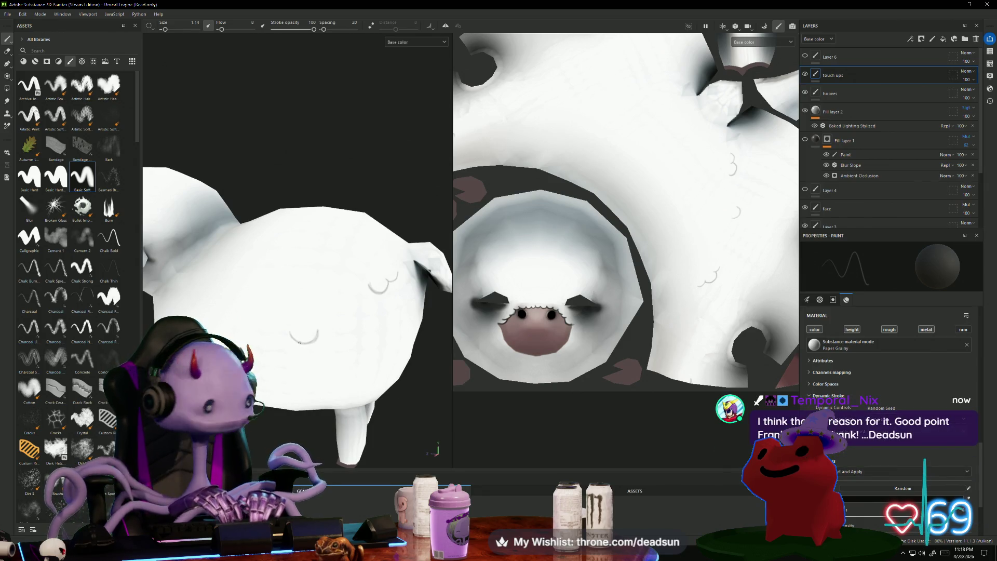
{"action": "scroll", "coordinate": [390, 373], "scroll_direction": "up", "scroll_amount": 2}
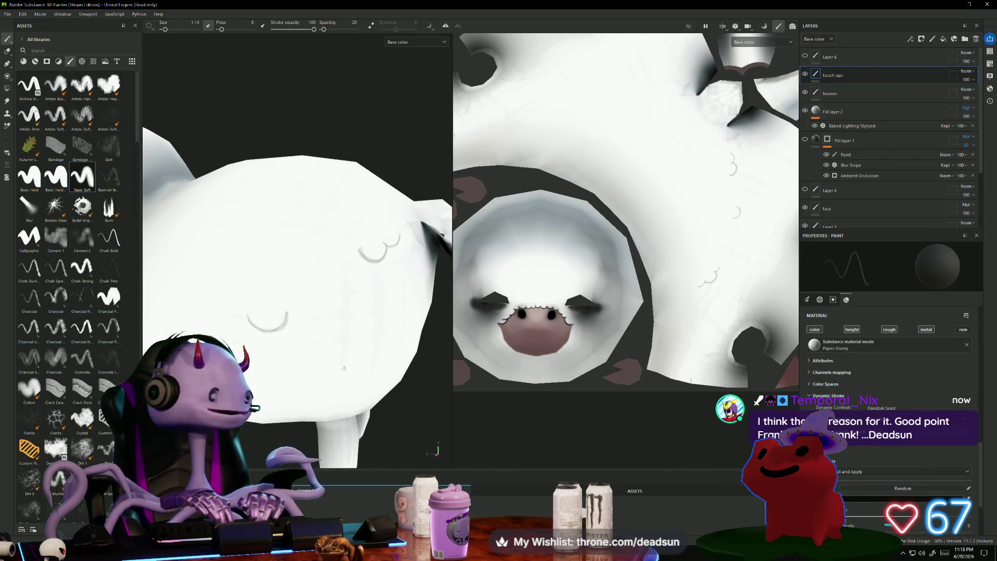
{"action": "scroll", "coordinate": [364, 358], "scroll_direction": "up", "scroll_amount": 1}
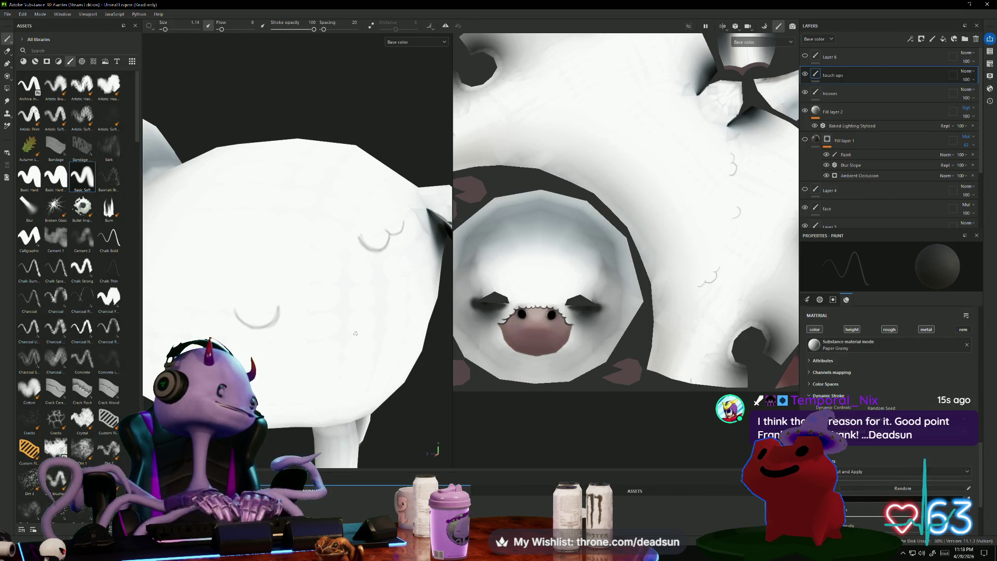
{"action": "scroll", "coordinate": [368, 326], "scroll_direction": "up", "scroll_amount": 1}
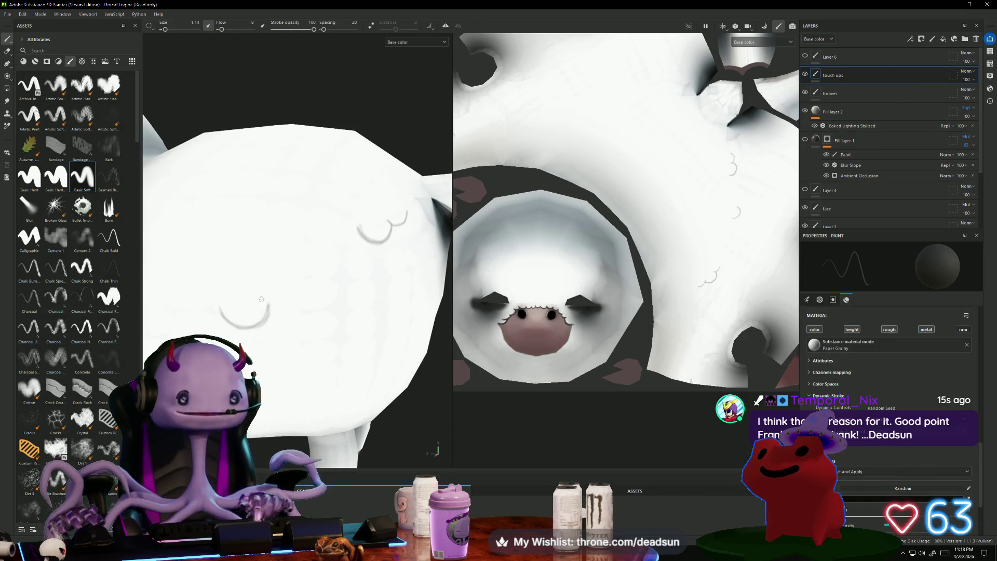
Extend the arc upward, undo the overshoot, and redraw it up and right.
{"action": "mouse_move", "coordinate": [288, 299]}
{"action": "left_mouse_down"}
{"action": "mouse_move", "coordinate": [293, 284]}
{"action": "mouse_move", "coordinate": [277, 299]}
{"action": "mouse_move", "coordinate": [286, 298]}
{"action": "left_mouse_up"}
{"action": "key", "text": "ctrl+z"}
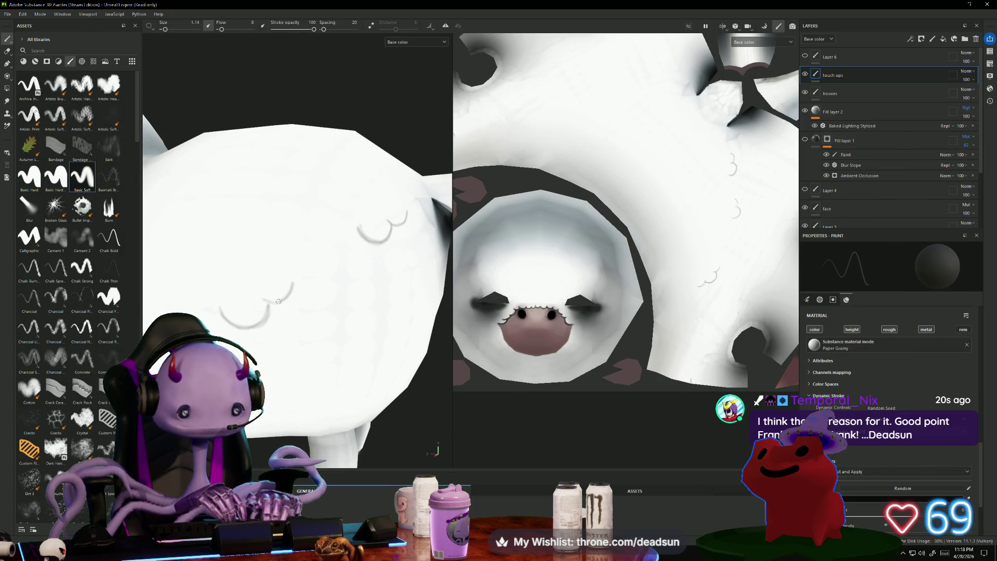
{"action": "left_click_drag", "start_coordinate": [267, 301], "coordinate": [295, 280]}
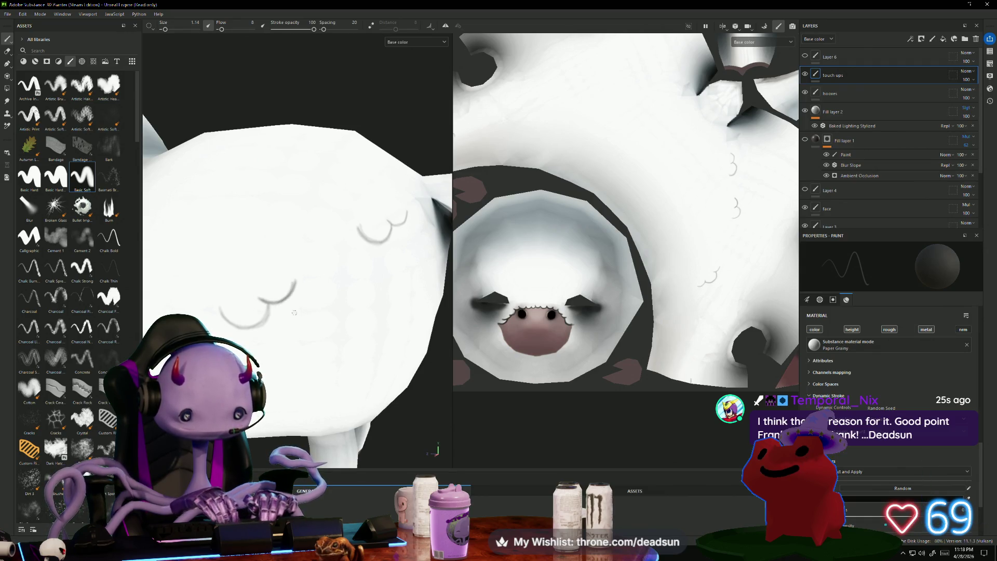
{"action": "scroll", "coordinate": [295, 279], "scroll_direction": "down", "scroll_amount": 3}
{"action": "mouse_move", "coordinate": [301, 420]}
{"action": "left_mouse_down", "text": "alt"}
{"action": "mouse_move", "coordinate": [306, 430]}
{"action": "mouse_move", "coordinate": [286, 432]}
{"action": "mouse_move", "coordinate": [296, 399]}
{"action": "left_mouse_up", "text": "alt"}
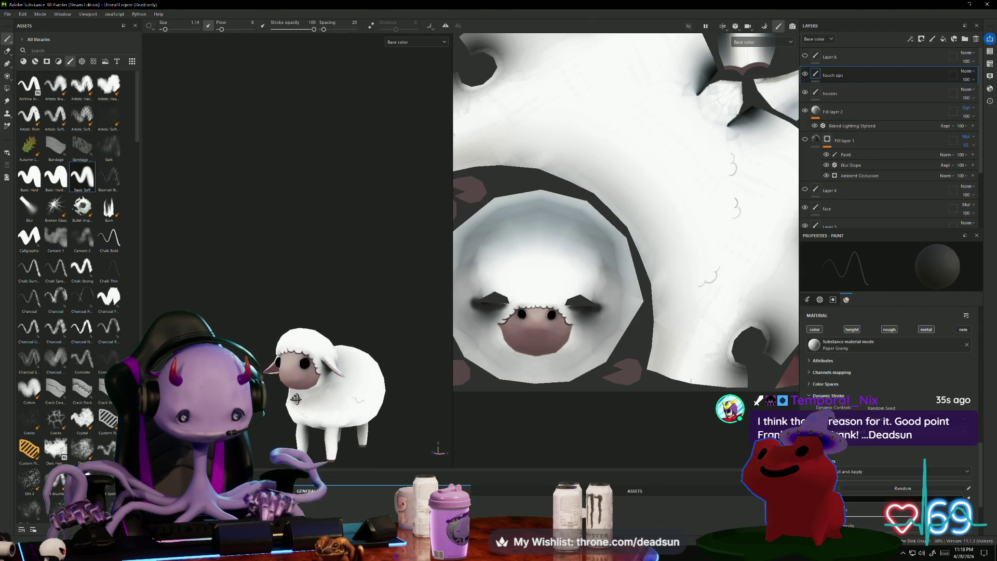
Paint U-shaped curls on the sheep's belly wool.
{"action": "middle_click_drag", "start_coordinate": [296, 398], "coordinate": [296, 330], "text": "alt"}
{"action": "scroll", "coordinate": [296, 331], "scroll_direction": "up", "scroll_amount": 3}
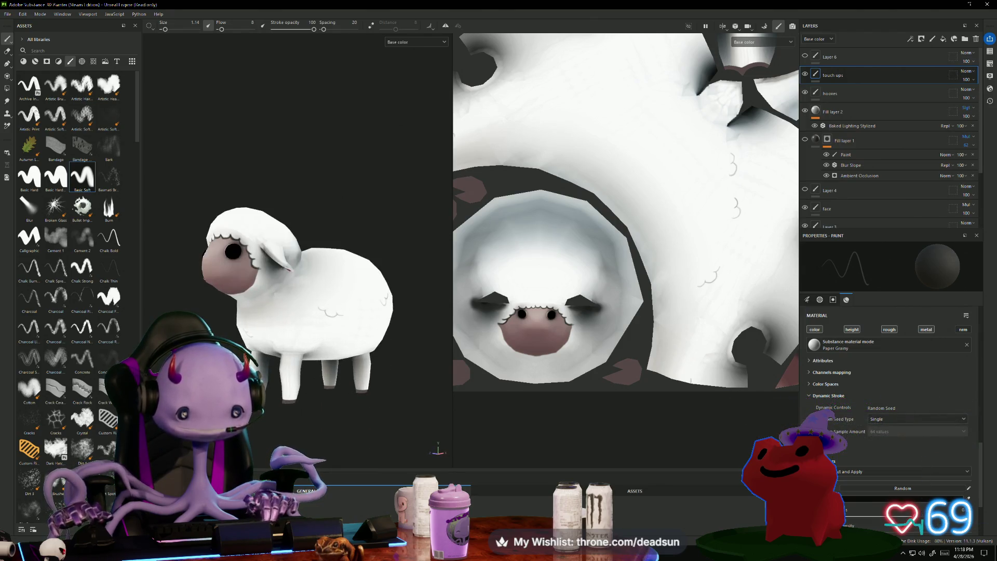
{"action": "scroll", "coordinate": [296, 311], "scroll_direction": "up", "scroll_amount": 5}
{"action": "scroll", "coordinate": [296, 311], "scroll_direction": "up", "scroll_amount": 1}
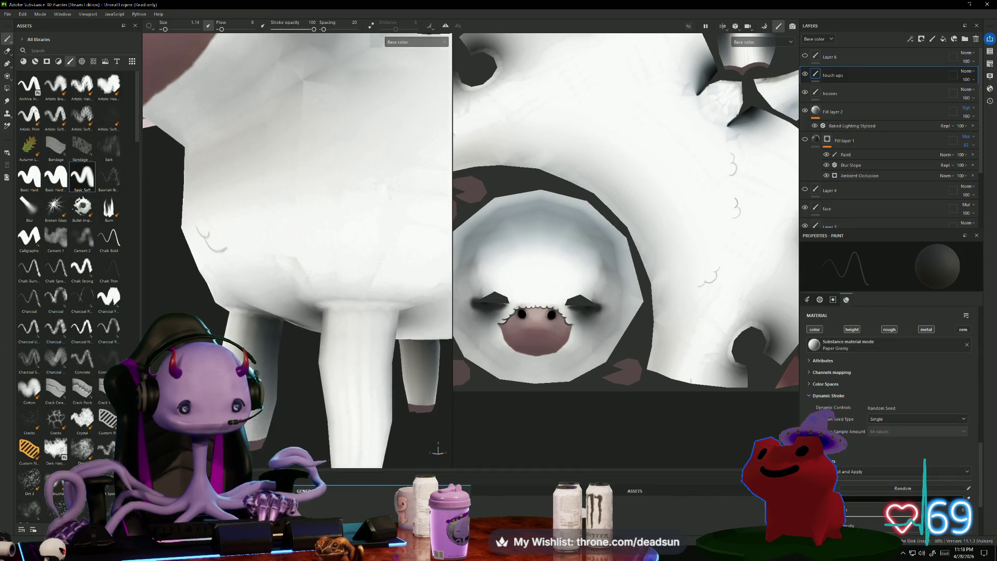
{"action": "scroll", "coordinate": [279, 271], "scroll_direction": "up", "scroll_amount": 3}
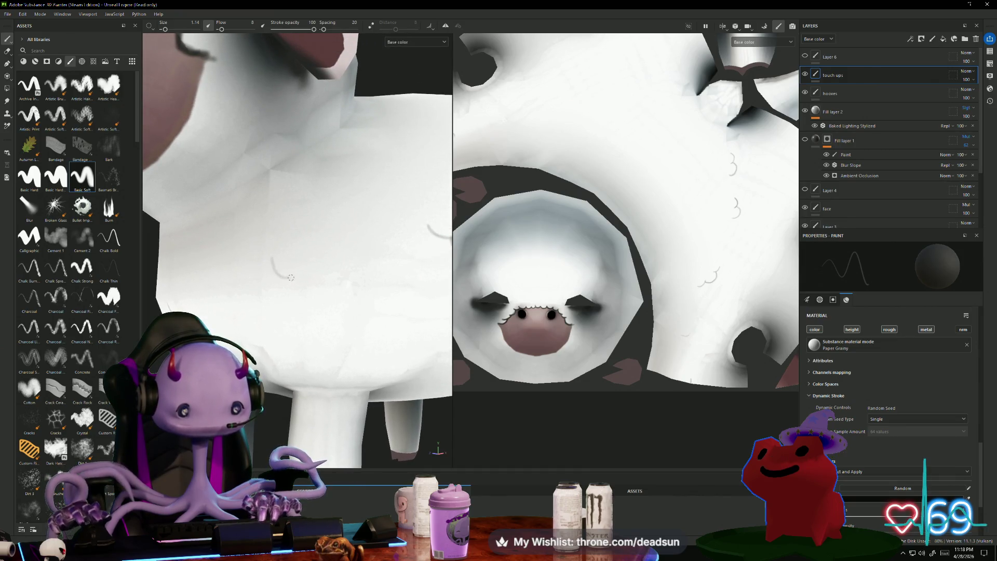
{"action": "mouse_move", "coordinate": [291, 277]}
{"action": "left_mouse_down"}
{"action": "mouse_move", "coordinate": [313, 258]}
{"action": "mouse_move", "coordinate": [285, 279]}
{"action": "left_mouse_up"}
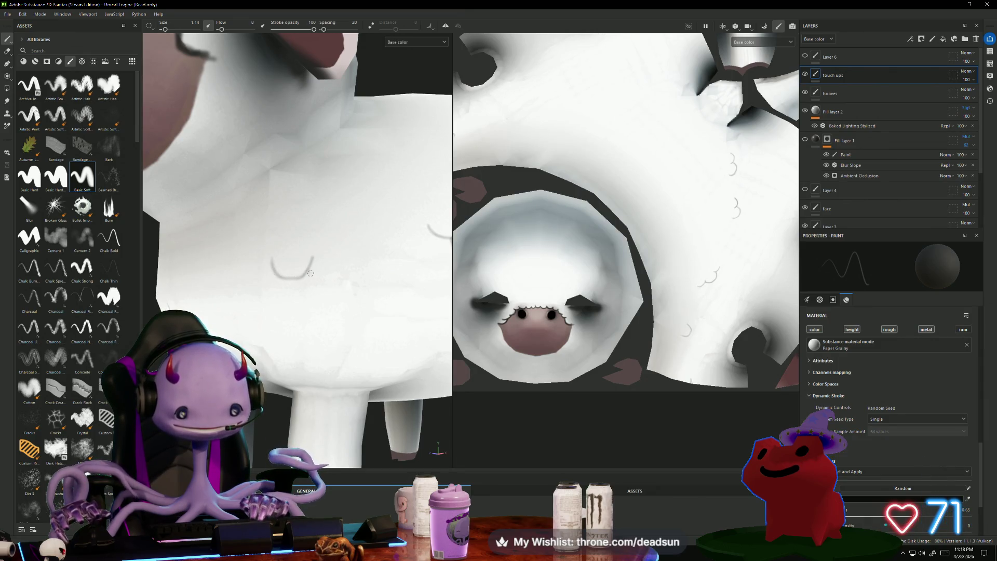
{"action": "mouse_move", "coordinate": [310, 274]}
{"action": "left_mouse_down"}
{"action": "mouse_move", "coordinate": [330, 280]}
{"action": "mouse_move", "coordinate": [355, 263]}
{"action": "left_mouse_up"}
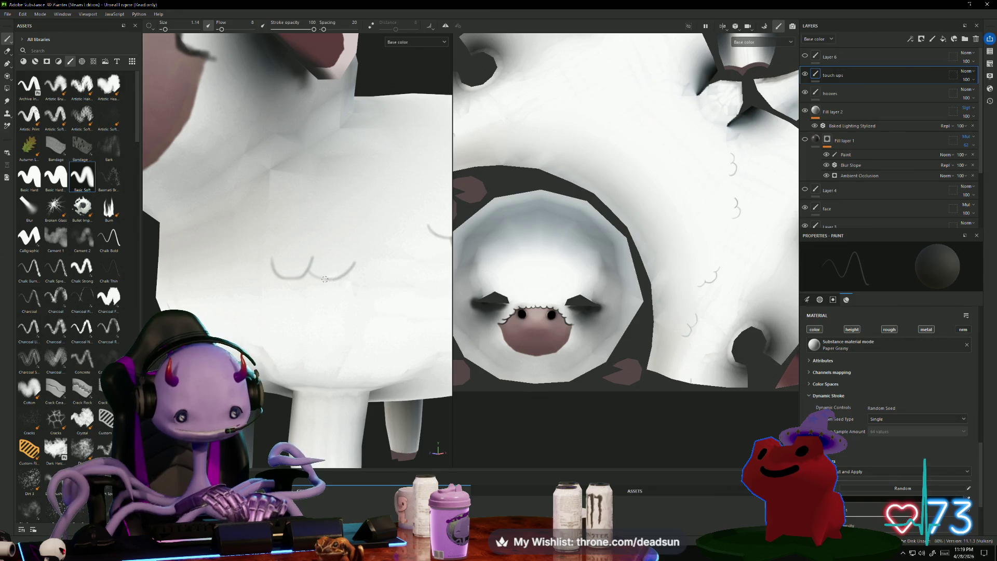
{"action": "mouse_move", "coordinate": [343, 250]}
{"action": "left_mouse_down"}
{"action": "mouse_move", "coordinate": [359, 263]}
{"action": "mouse_move", "coordinate": [372, 256]}
{"action": "left_mouse_up"}
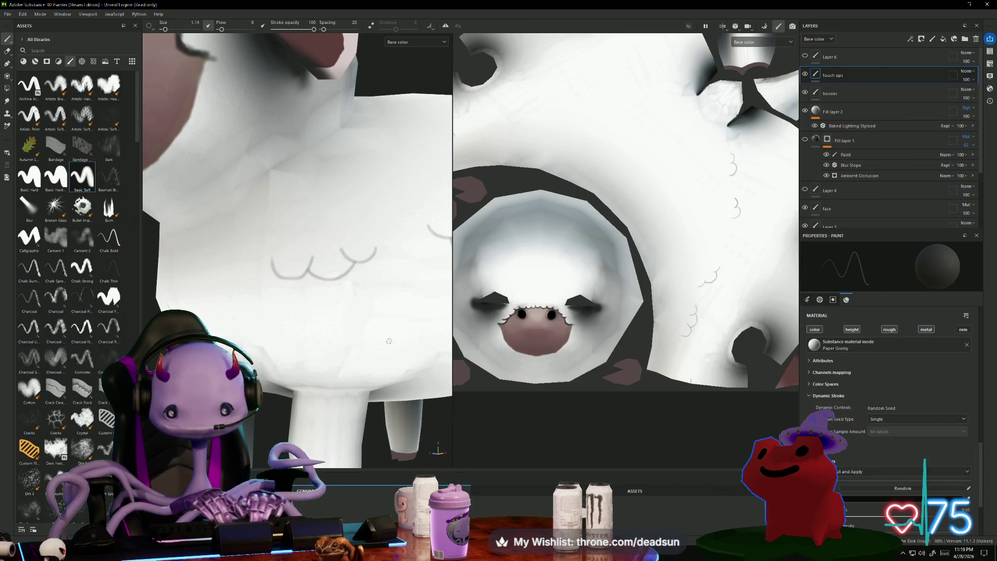
Extend the curl stroke on the sheep's side toward its rear.
{"action": "scroll", "coordinate": [389, 342], "scroll_direction": "down", "scroll_amount": 5}
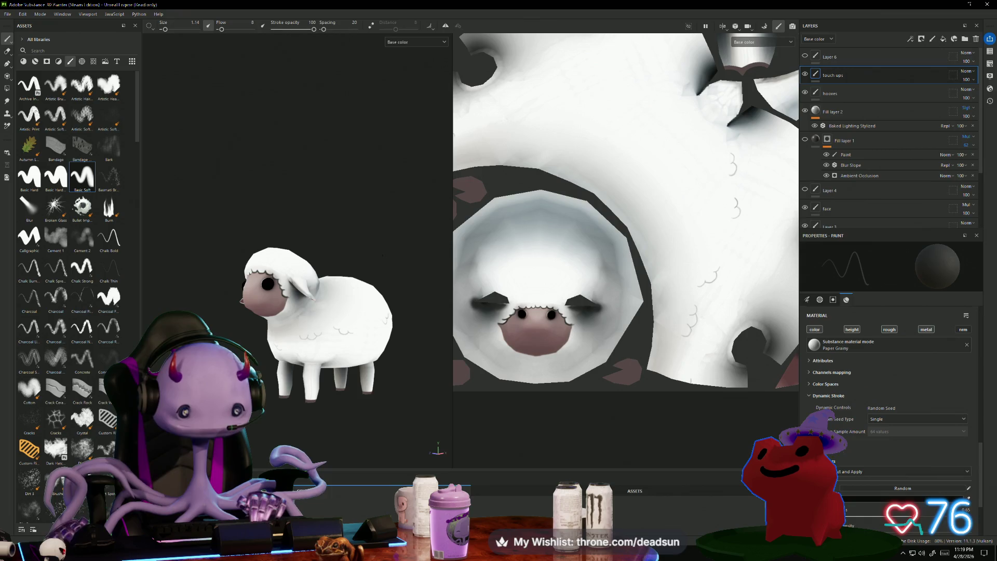
{"action": "mouse_move", "coordinate": [322, 322]}
{"action": "left_mouse_down", "text": "alt"}
{"action": "mouse_move", "coordinate": [405, 322]}
{"action": "mouse_move", "coordinate": [342, 332]}
{"action": "left_mouse_up", "text": "alt"}
{"action": "scroll", "coordinate": [335, 331], "scroll_direction": "up", "scroll_amount": 3}
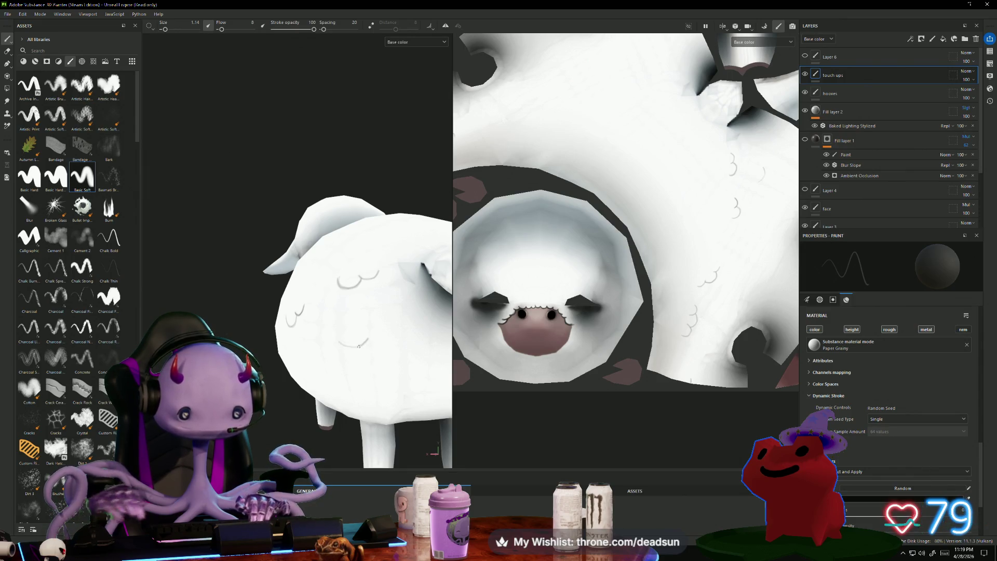
{"action": "mouse_move", "coordinate": [338, 342]}
{"action": "left_mouse_down"}
{"action": "mouse_move", "coordinate": [383, 341]}
{"action": "mouse_move", "coordinate": [392, 330]}
{"action": "left_mouse_up"}
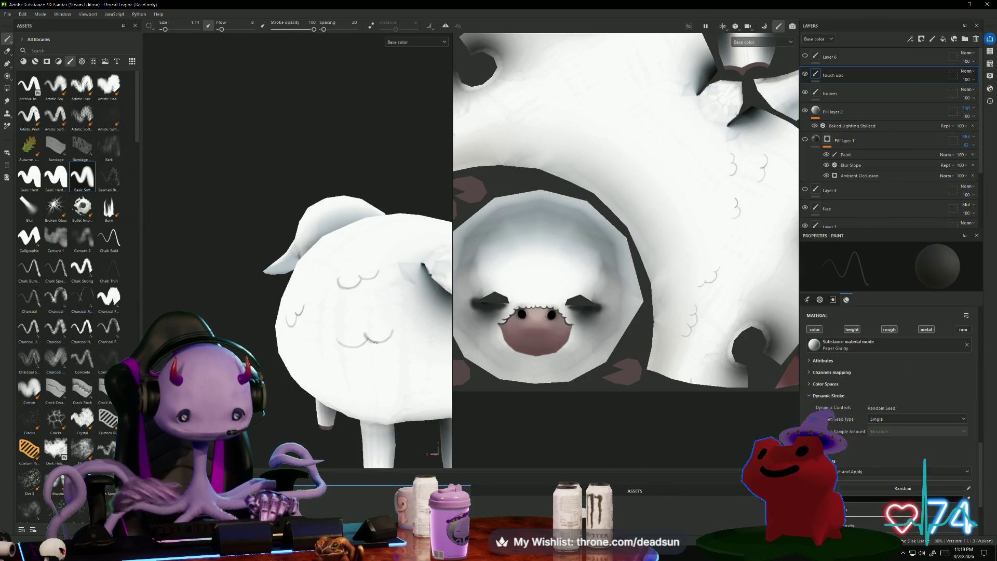
Add a small curl to the side wool and extend it to the right.
{"action": "scroll", "coordinate": [297, 369], "scroll_direction": "up", "scroll_amount": 2}
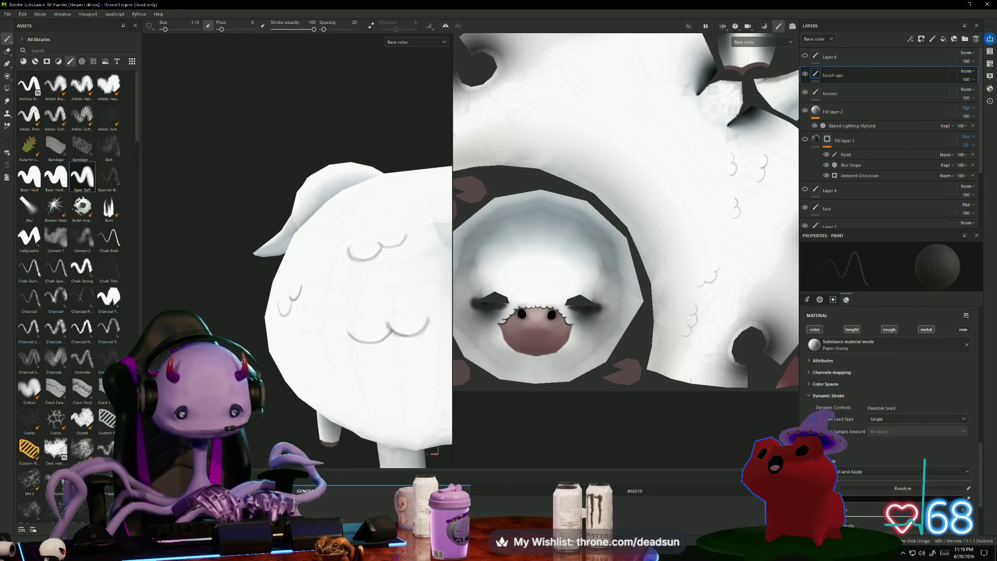
{"action": "scroll", "coordinate": [326, 407], "scroll_direction": "down", "scroll_amount": 3}
{"action": "mouse_move", "coordinate": [312, 405]}
{"action": "left_mouse_down", "text": "alt"}
{"action": "mouse_move", "coordinate": [367, 418]}
{"action": "mouse_move", "coordinate": [379, 411]}
{"action": "left_mouse_up", "text": "alt"}
{"action": "scroll", "coordinate": [380, 407], "scroll_direction": "up", "scroll_amount": 1}
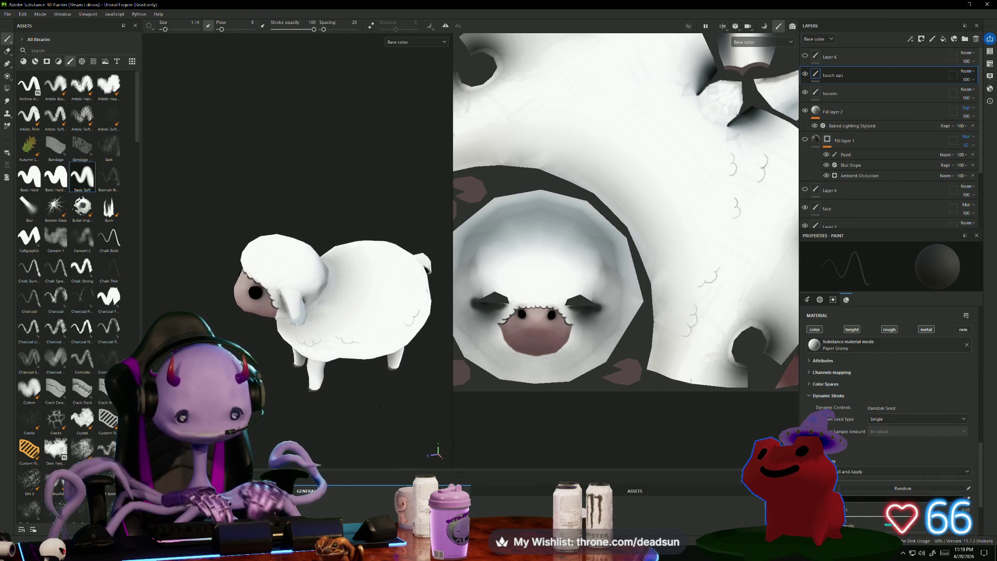
{"action": "scroll", "coordinate": [379, 407], "scroll_direction": "up", "scroll_amount": 1}
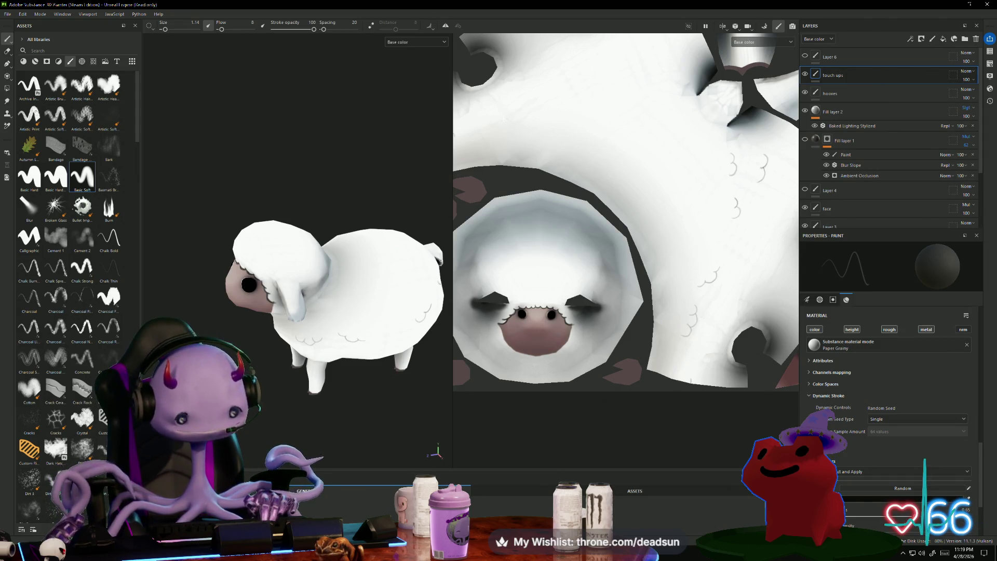
{"action": "scroll", "coordinate": [379, 407], "scroll_direction": "up", "scroll_amount": 2}
{"action": "left_click_drag", "start_coordinate": [380, 407], "coordinate": [340, 418], "text": "alt"}
{"action": "scroll", "coordinate": [336, 322], "scroll_direction": "up", "scroll_amount": 2}
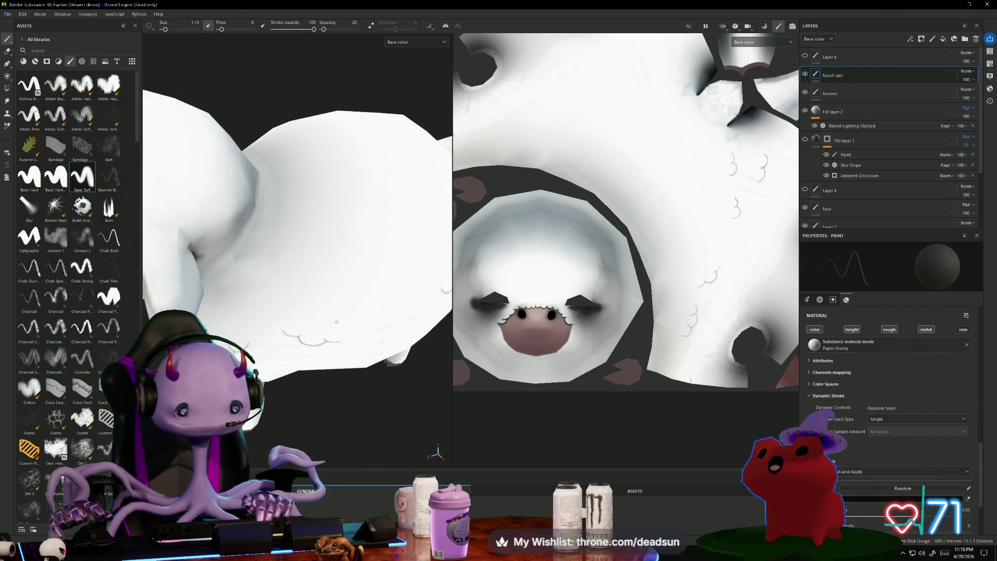
{"action": "left_click_drag", "start_coordinate": [335, 384], "coordinate": [341, 409], "text": "alt"}
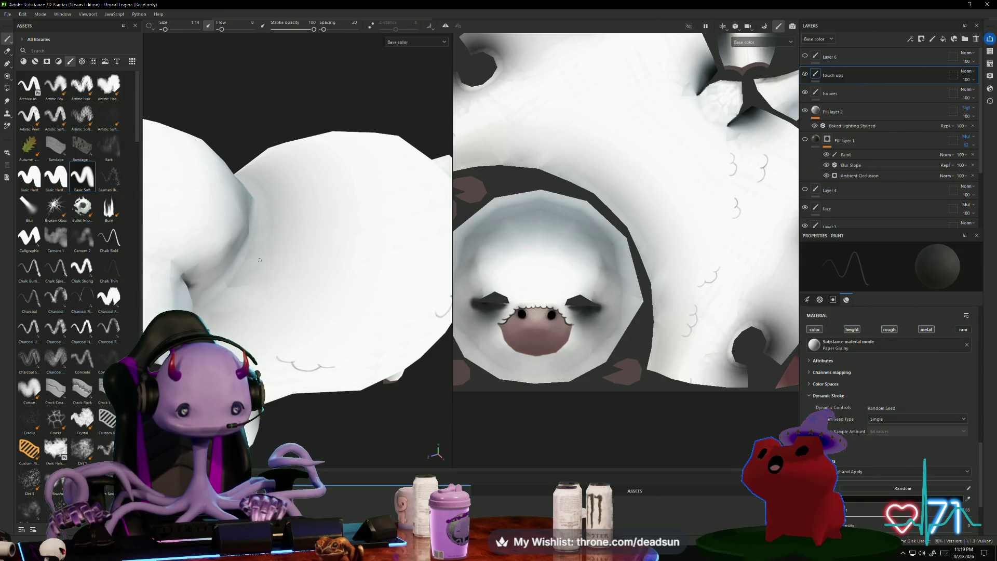
{"action": "left_click_drag", "start_coordinate": [260, 263], "coordinate": [277, 268]}
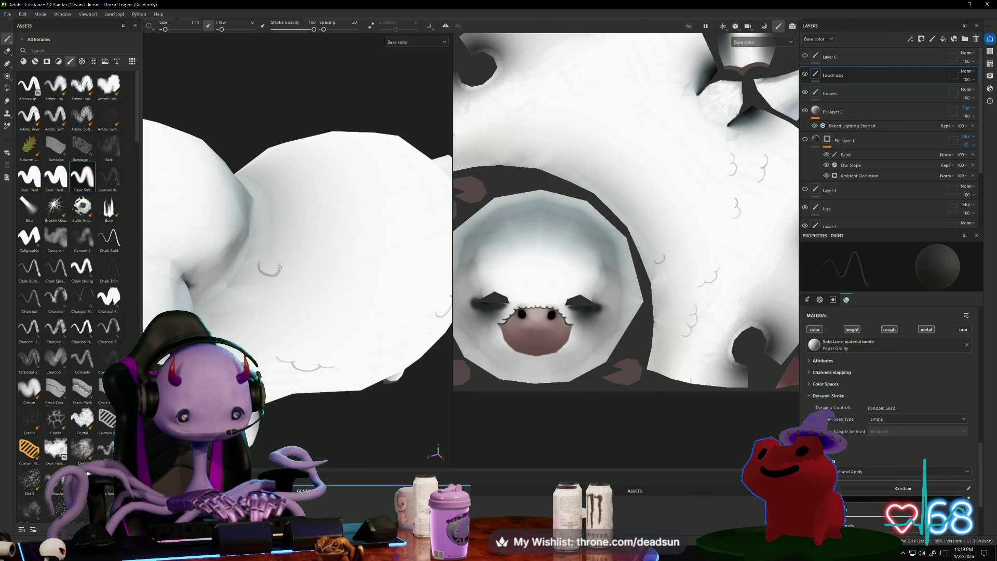
{"action": "left_click_drag", "start_coordinate": [279, 267], "coordinate": [292, 274]}
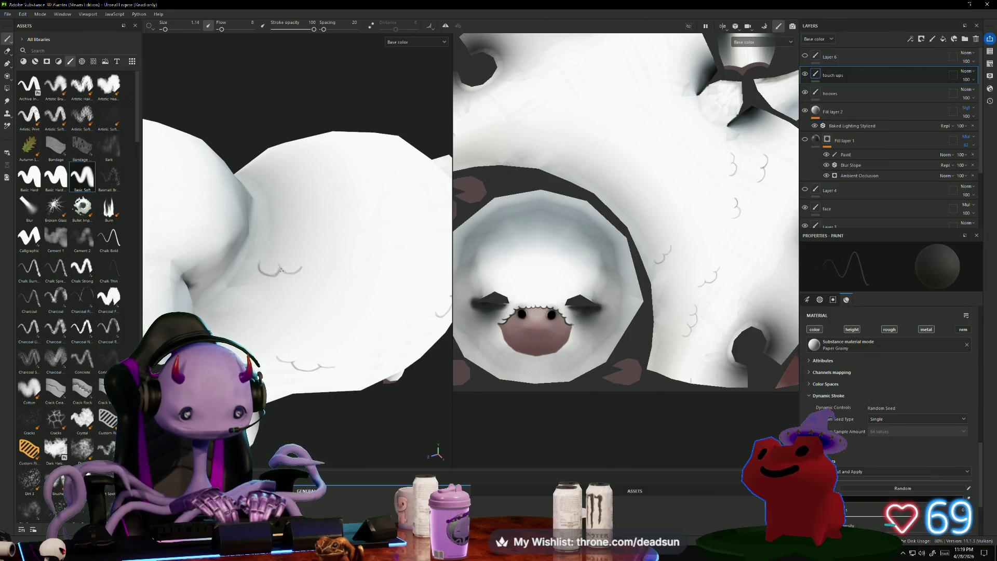
{"action": "key", "text": "f"}
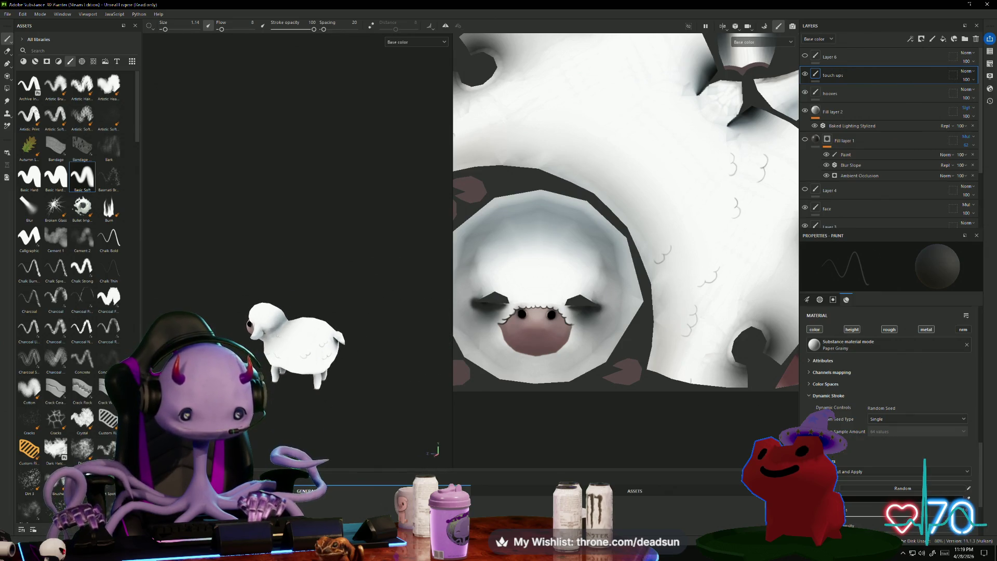
Orbit and zoom around the sheep to find an angle on its head.
{"action": "mouse_move", "coordinate": [322, 408]}
{"action": "left_mouse_down", "text": "alt"}
{"action": "mouse_move", "coordinate": [429, 407]}
{"action": "mouse_move", "coordinate": [332, 408]}
{"action": "left_mouse_up", "text": "alt"}
{"action": "scroll", "coordinate": [361, 408], "scroll_direction": "up", "scroll_amount": 2}
{"action": "scroll", "coordinate": [332, 408], "scroll_direction": "up", "scroll_amount": 3}
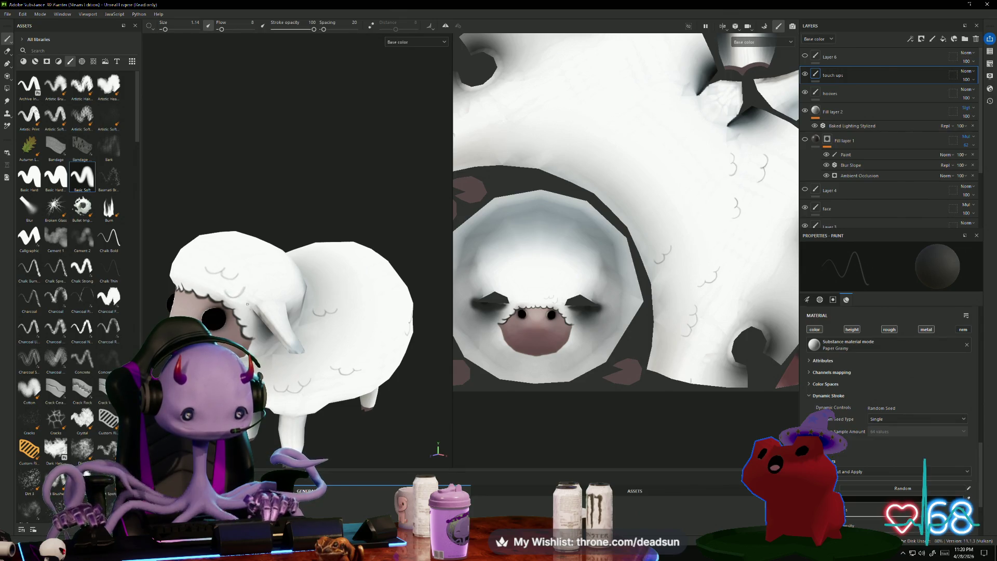
{"action": "scroll", "coordinate": [279, 217], "scroll_direction": "up", "scroll_amount": 3}
{"action": "scroll", "coordinate": [278, 233], "scroll_direction": "down", "scroll_amount": 5}
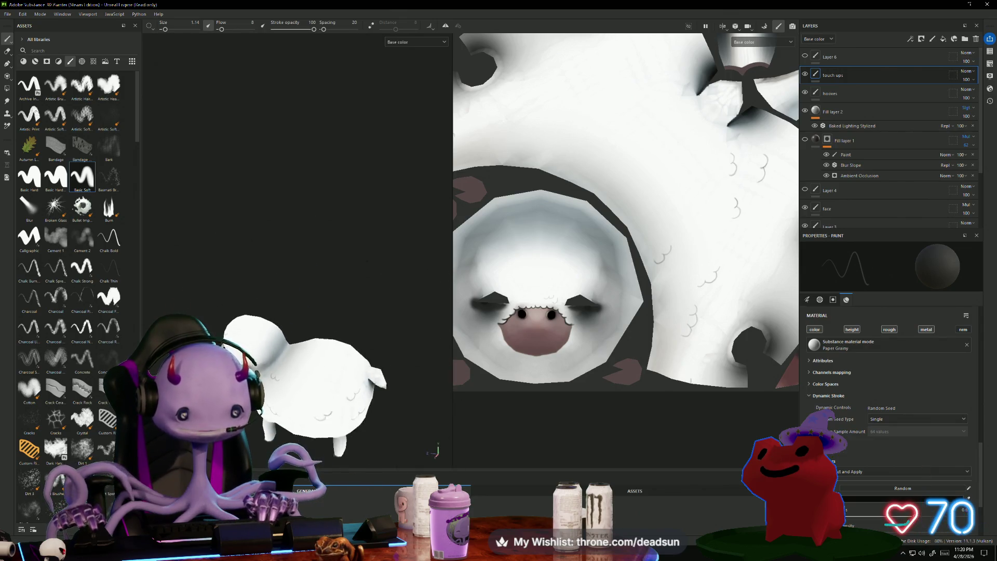
{"action": "left_click_drag", "start_coordinate": [291, 291], "coordinate": [263, 278], "text": "alt"}
{"action": "mouse_move", "coordinate": [200, 220]}
{"action": "left_mouse_down", "text": "alt"}
{"action": "mouse_move", "coordinate": [318, 267]}
{"action": "mouse_move", "coordinate": [439, 269]}
{"action": "mouse_move", "coordinate": [305, 283]}
{"action": "left_mouse_up", "text": "alt"}
{"action": "scroll", "coordinate": [305, 283], "scroll_direction": "up", "scroll_amount": 2}
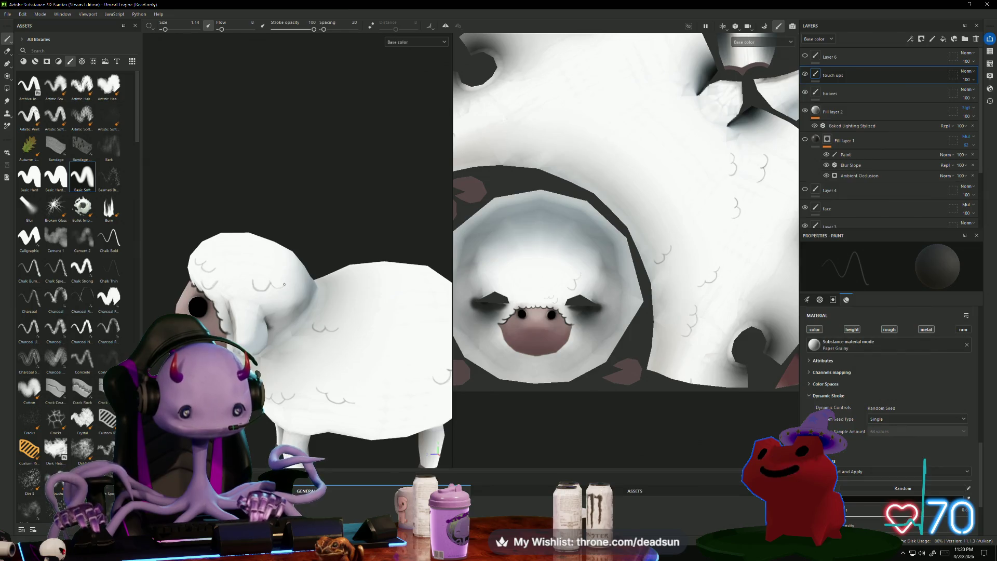
{"action": "mouse_move", "coordinate": [395, 250]}
{"action": "left_mouse_down", "text": "alt"}
{"action": "mouse_move", "coordinate": [264, 260]}
{"action": "mouse_move", "coordinate": [156, 239]}
{"action": "mouse_move", "coordinate": [231, 219]}
{"action": "mouse_move", "coordinate": [255, 226]}
{"action": "left_mouse_up", "text": "alt"}
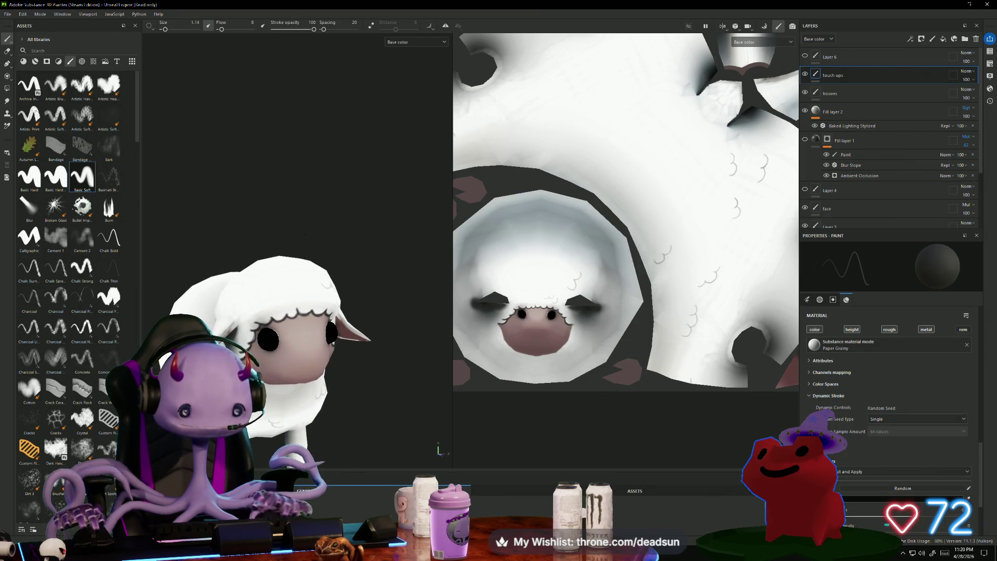
{"action": "scroll", "coordinate": [302, 235], "scroll_direction": "up", "scroll_amount": 2}
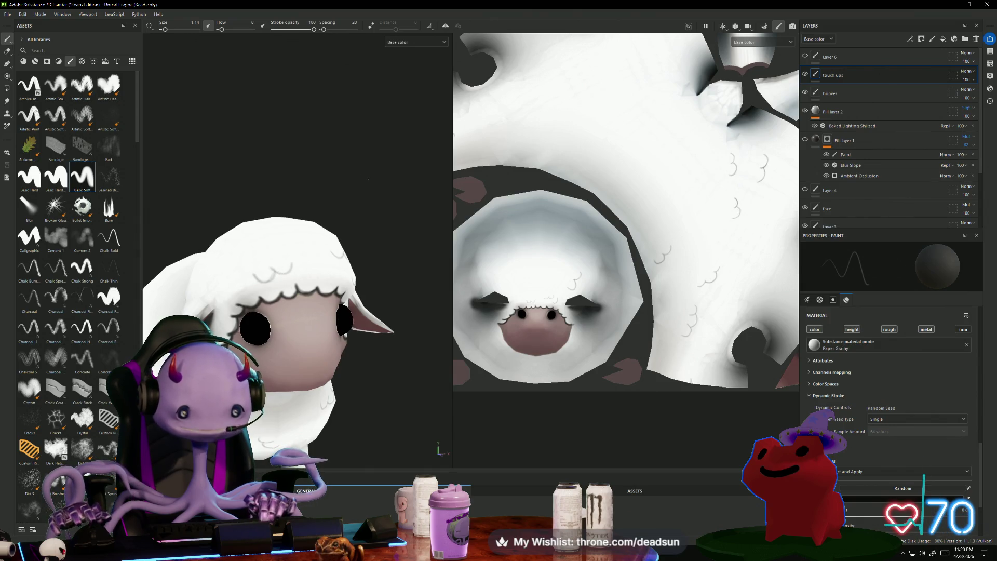
{"action": "key", "text": "f"}
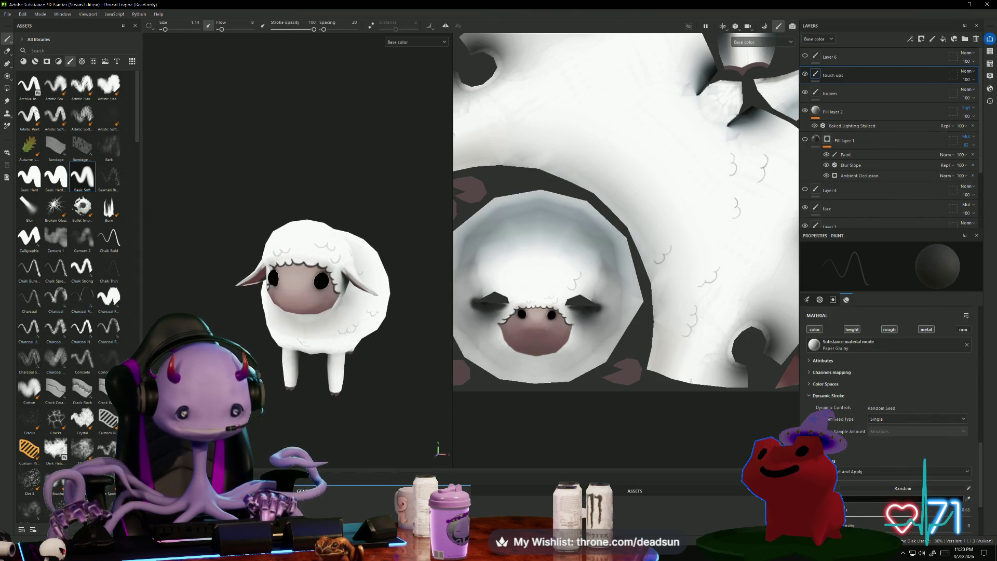
Paint a curl on the head wool, then switch to the Maya farm scene.
{"action": "mouse_move", "coordinate": [291, 322]}
{"action": "left_mouse_down", "text": "alt"}
{"action": "mouse_move", "coordinate": [244, 332]}
{"action": "mouse_move", "coordinate": [260, 341]}
{"action": "mouse_move", "coordinate": [230, 348]}
{"action": "mouse_move", "coordinate": [332, 359]}
{"action": "mouse_move", "coordinate": [335, 369]}
{"action": "mouse_move", "coordinate": [335, 353]}
{"action": "left_mouse_up", "text": "alt"}
{"action": "mouse_move", "coordinate": [335, 354]}
{"action": "right_mouse_down", "text": "alt"}
{"action": "mouse_move", "coordinate": [365, 387]}
{"action": "mouse_move", "coordinate": [389, 367]}
{"action": "right_mouse_up", "text": "alt"}
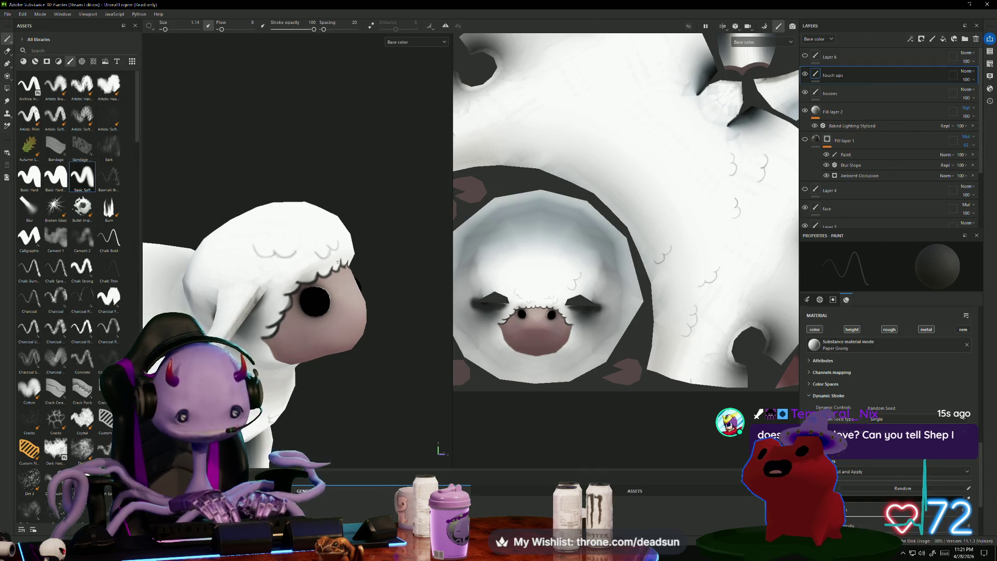
{"action": "mouse_move", "coordinate": [294, 253]}
{"action": "left_mouse_down", "text": "alt"}
{"action": "mouse_move", "coordinate": [327, 256]}
{"action": "mouse_move", "coordinate": [372, 352]}
{"action": "mouse_move", "coordinate": [451, 388]}
{"action": "mouse_move", "coordinate": [370, 357]}
{"action": "left_mouse_up", "text": "alt"}
{"action": "left_click_drag", "start_coordinate": [266, 265], "coordinate": [280, 274]}
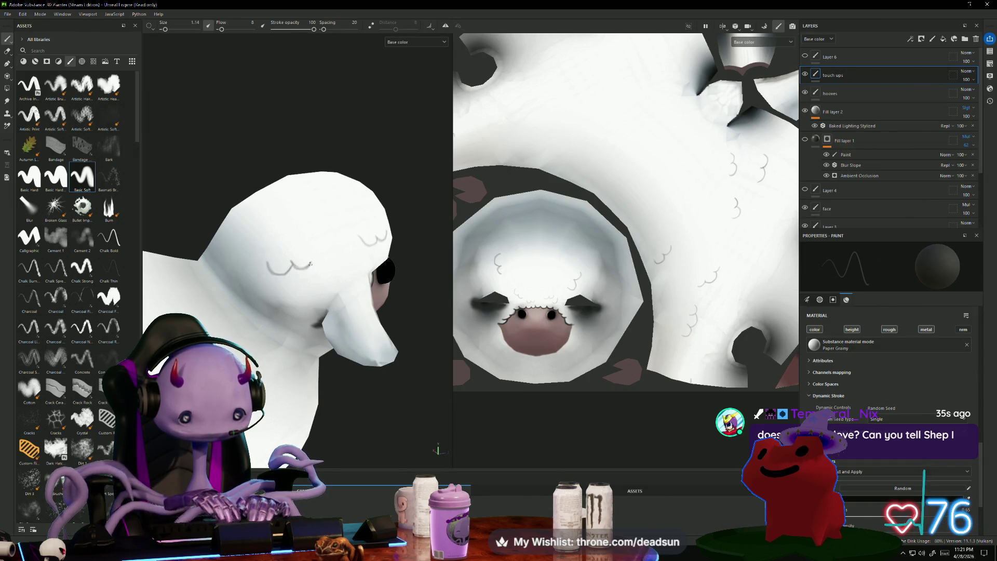
{"action": "mouse_move", "coordinate": [310, 263]}
{"action": "left_mouse_down", "text": "alt"}
{"action": "mouse_move", "coordinate": [219, 189]}
{"action": "mouse_move", "coordinate": [323, 216]}
{"action": "left_mouse_up", "text": "alt"}
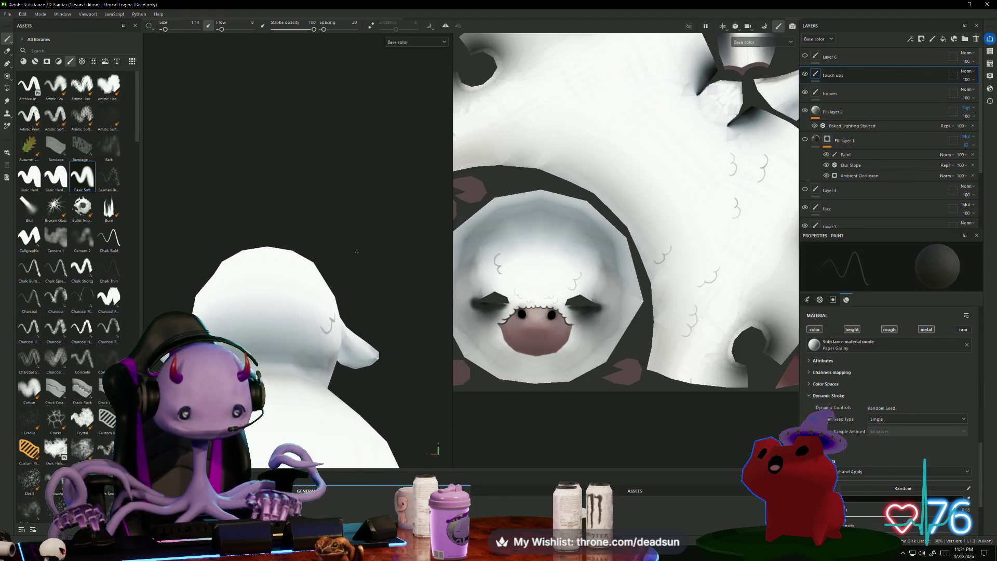
{"action": "mouse_move", "coordinate": [356, 252]}
{"action": "left_mouse_down", "text": "alt"}
{"action": "mouse_move", "coordinate": [384, 255]}
{"action": "mouse_move", "coordinate": [388, 278]}
{"action": "left_mouse_up", "text": "alt"}
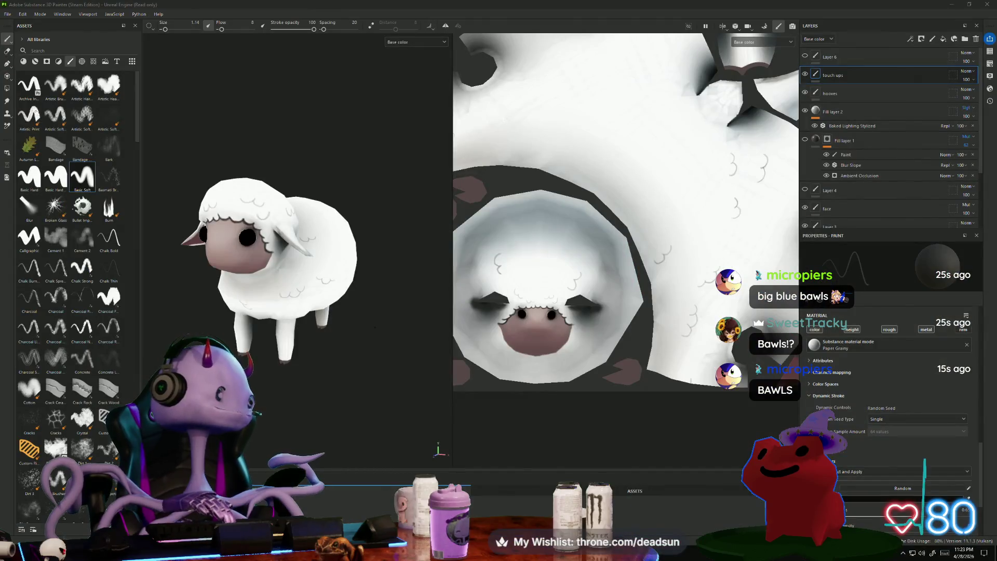
{"action": "key", "text": "alt+Tab"}
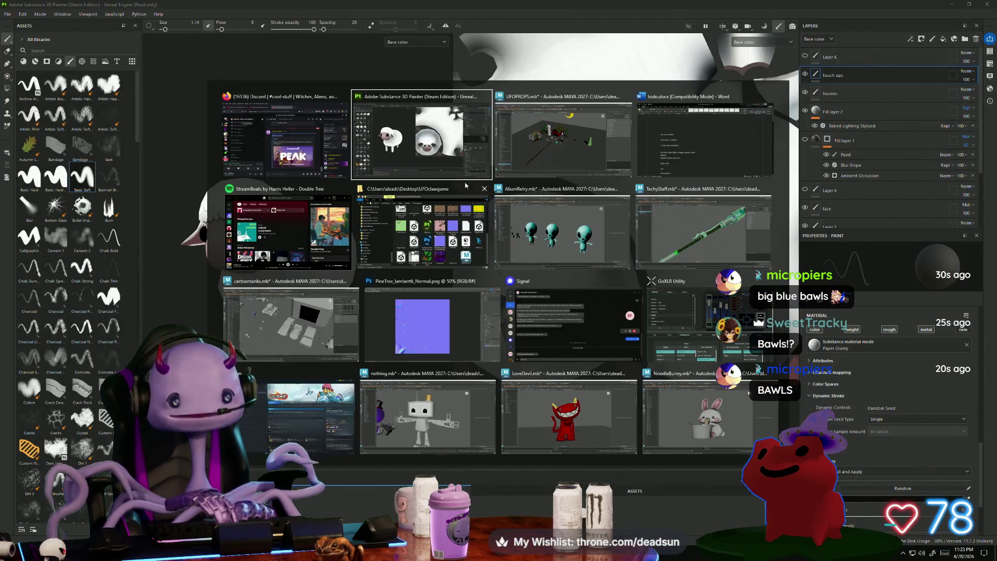
{"action": "left_click", "coordinate": [383, 227]}
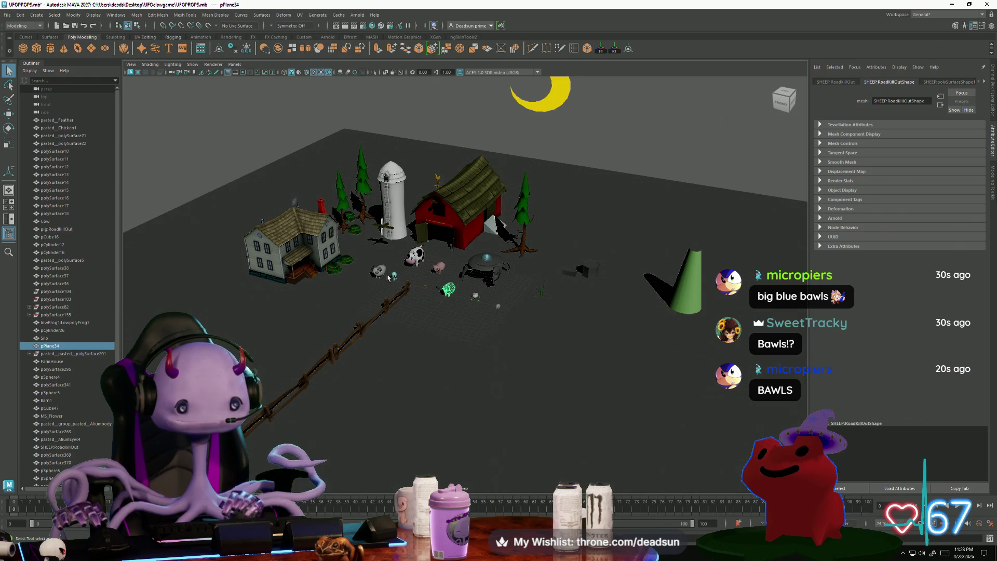
{"action": "key", "text": "f"}
{"action": "scroll", "coordinate": [398, 261], "scroll_direction": "down", "scroll_amount": 5}
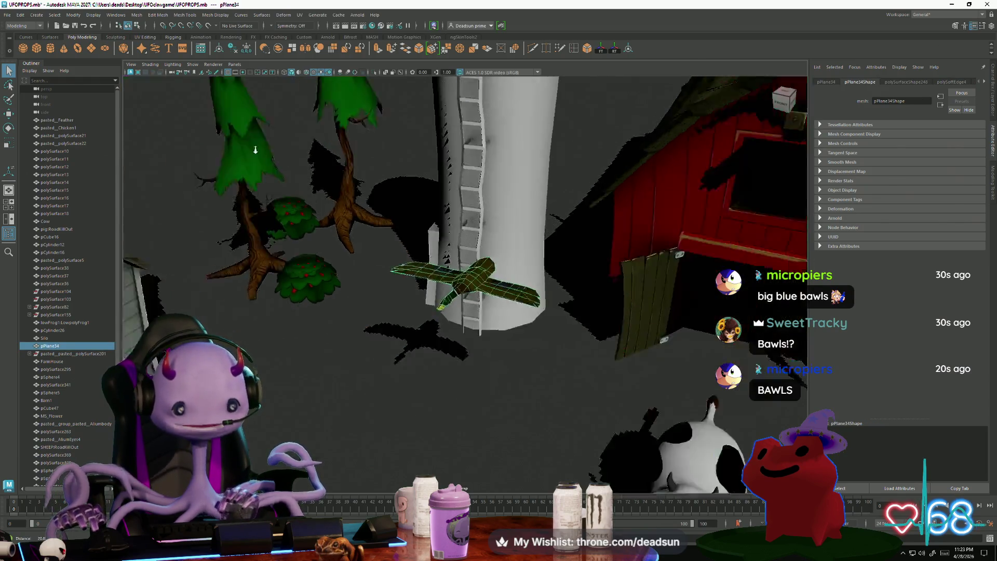
{"action": "left_click", "coordinate": [244, 144]}
{"action": "mouse_move", "coordinate": [244, 144]}
{"action": "left_mouse_down", "text": "alt"}
{"action": "mouse_move", "coordinate": [432, 334]}
{"action": "mouse_move", "coordinate": [407, 291]}
{"action": "mouse_move", "coordinate": [443, 361]}
{"action": "mouse_move", "coordinate": [652, 351]}
{"action": "mouse_move", "coordinate": [644, 357]}
{"action": "mouse_move", "coordinate": [623, 352]}
{"action": "mouse_move", "coordinate": [656, 342]}
{"action": "mouse_move", "coordinate": [638, 335]}
{"action": "left_mouse_up", "text": "alt"}
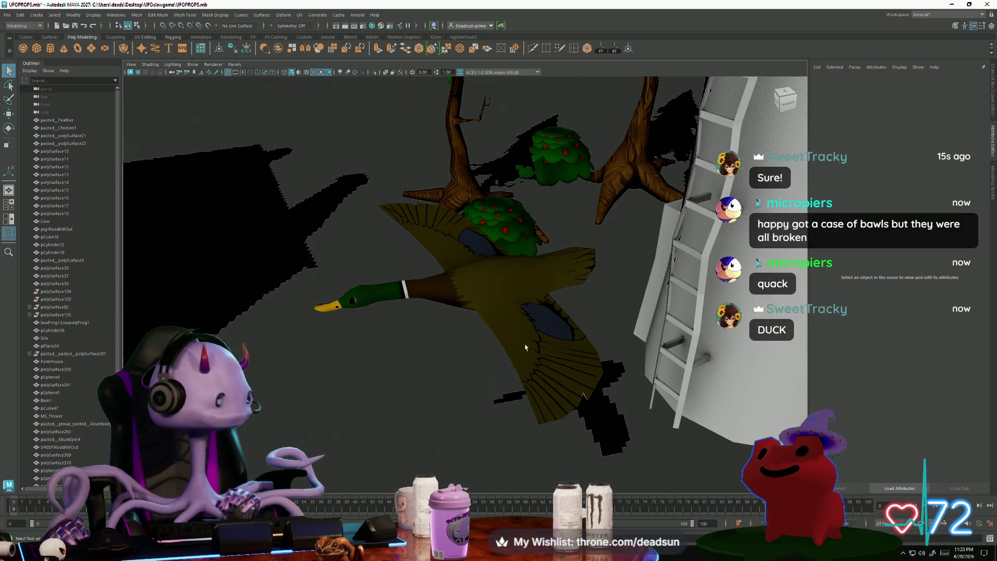
{"action": "mouse_move", "coordinate": [526, 347]}
{"action": "left_mouse_down", "text": "alt"}
{"action": "mouse_move", "coordinate": [518, 362]}
{"action": "mouse_move", "coordinate": [555, 364]}
{"action": "mouse_move", "coordinate": [493, 367]}
{"action": "mouse_move", "coordinate": [478, 316]}
{"action": "mouse_move", "coordinate": [518, 330]}
{"action": "mouse_move", "coordinate": [535, 315]}
{"action": "mouse_move", "coordinate": [517, 322]}
{"action": "mouse_move", "coordinate": [509, 368]}
{"action": "mouse_move", "coordinate": [482, 308]}
{"action": "mouse_move", "coordinate": [507, 373]}
{"action": "mouse_move", "coordinate": [409, 297]}
{"action": "mouse_move", "coordinate": [348, 229]}
{"action": "mouse_move", "coordinate": [421, 274]}
{"action": "left_mouse_up", "text": "alt"}
{"action": "left_click", "coordinate": [535, 316]}
{"action": "scroll", "coordinate": [483, 312], "scroll_direction": "down", "scroll_amount": 10}
{"action": "left_click", "coordinate": [349, 230]}
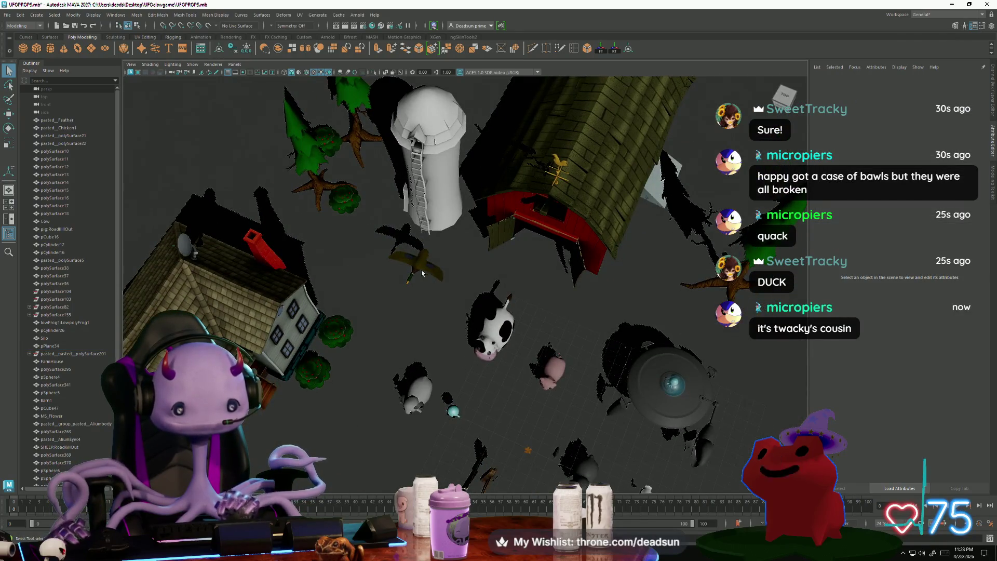
{"action": "left_click", "coordinate": [422, 274]}
{"action": "key", "text": "r"}
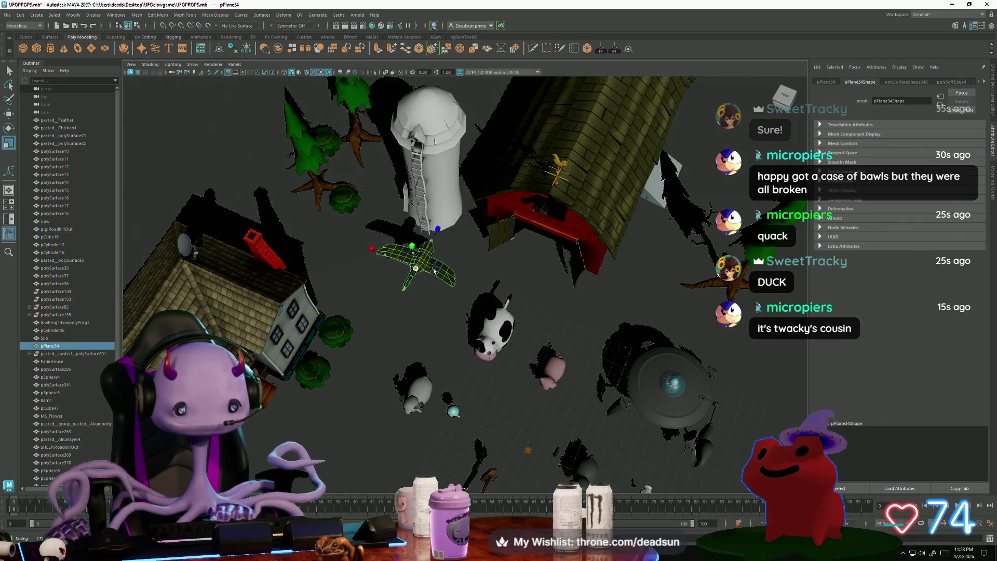
{"action": "mouse_move", "coordinate": [433, 270]}
{"action": "left_mouse_down", "text": "alt"}
{"action": "mouse_move", "coordinate": [341, 126]}
{"action": "mouse_move", "coordinate": [417, 294]}
{"action": "left_mouse_up", "text": "alt"}
{"action": "left_click", "coordinate": [342, 127]}
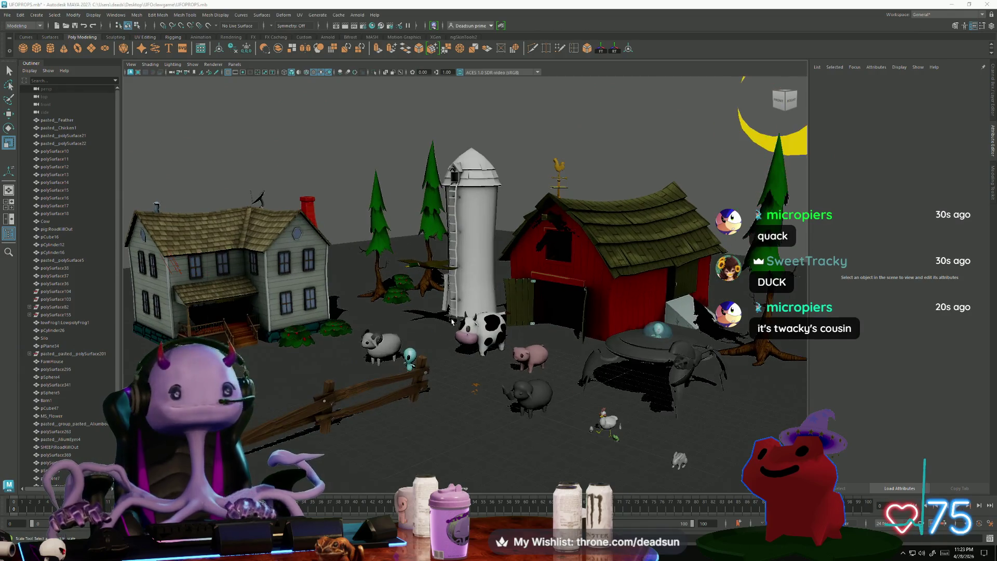
{"action": "key", "text": "alt+Tab"}
{"action": "key", "text": "alt+Tab"}
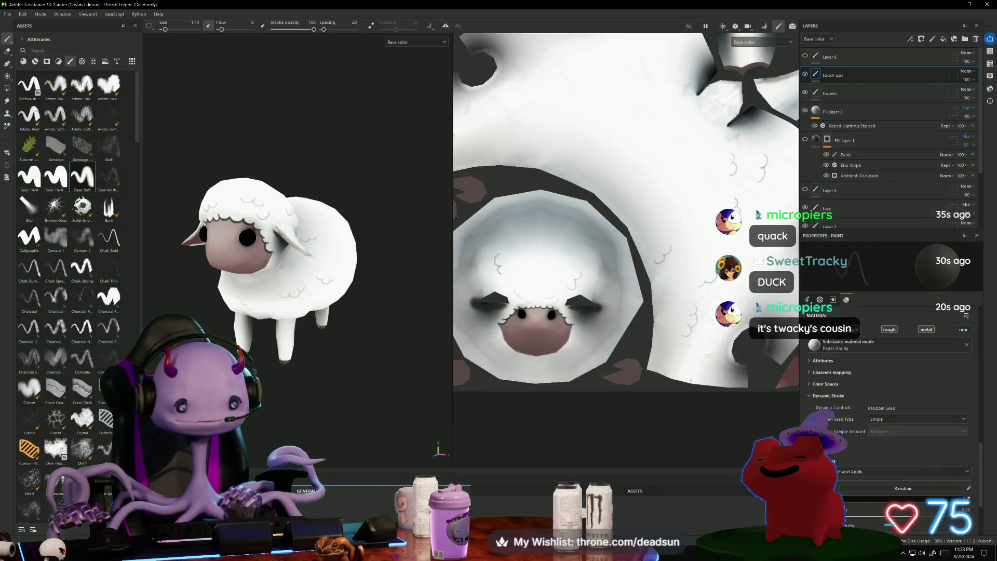
{"action": "key", "text": "alt+Tab"}
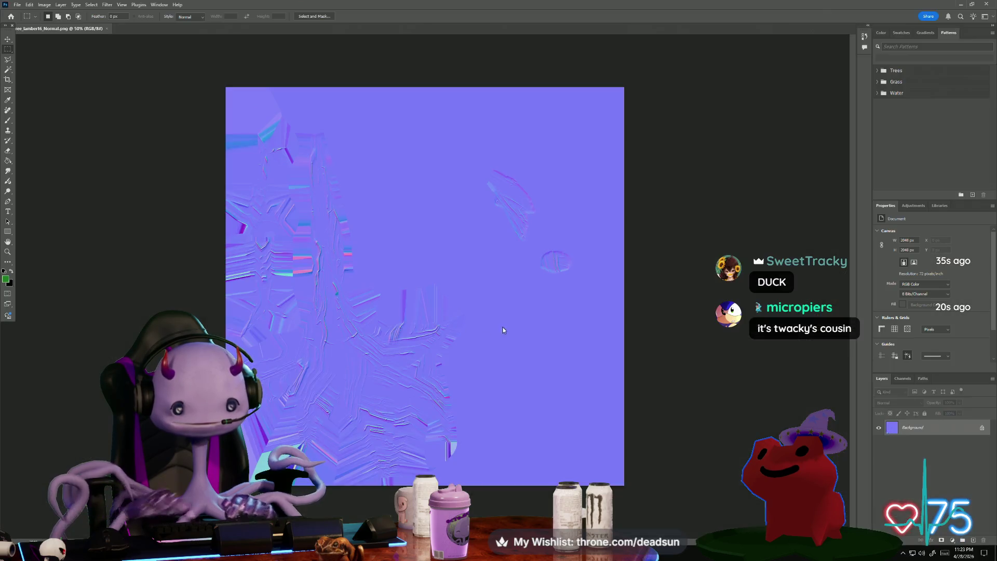
Clone-stamp out the pink oval and scratch marks on the normal map.
{"action": "scroll", "coordinate": [506, 293], "scroll_direction": "up", "scroll_amount": 1, "text": "alt"}
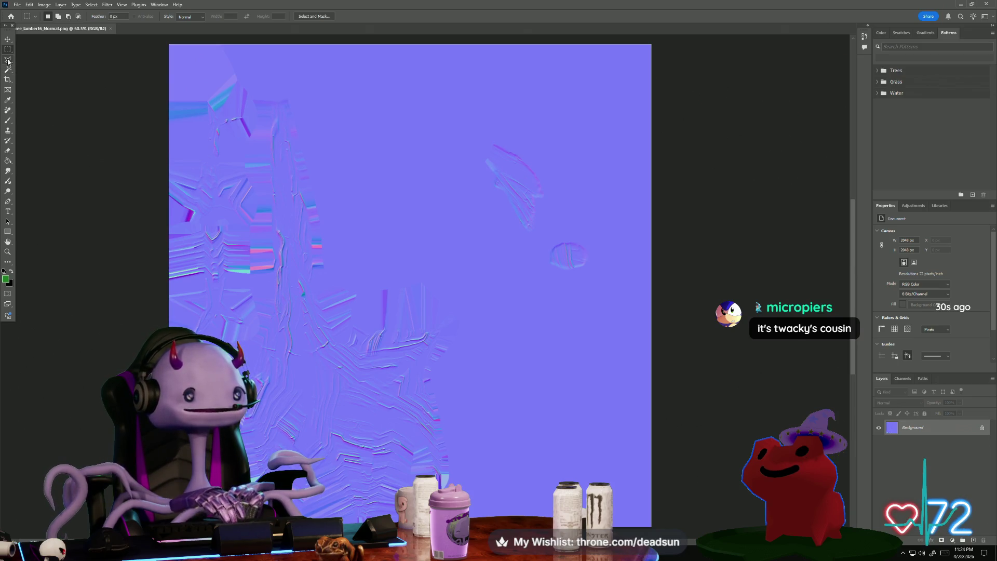
{"action": "left_click", "coordinate": [13, 131]}
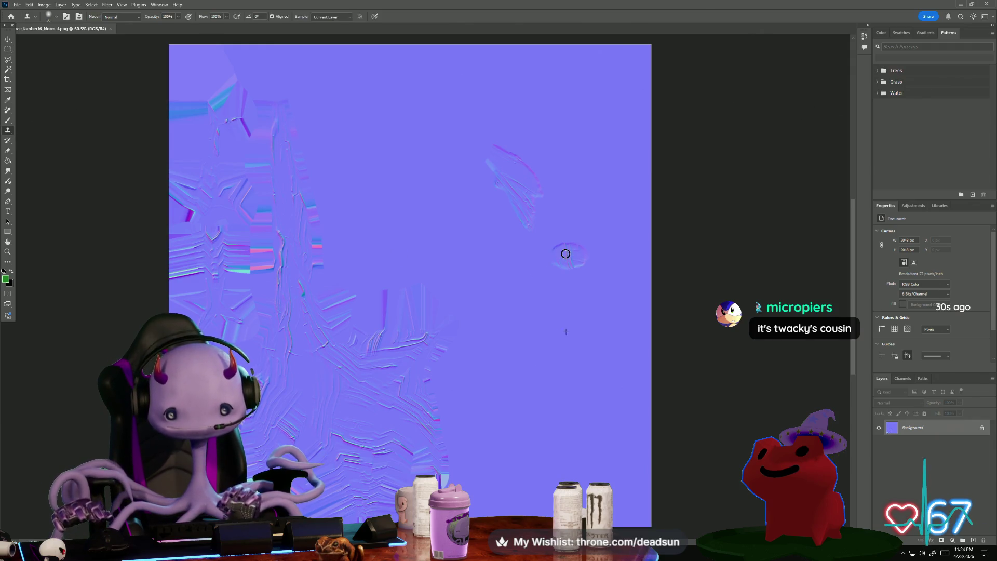
{"action": "left_click", "coordinate": [586, 252]}
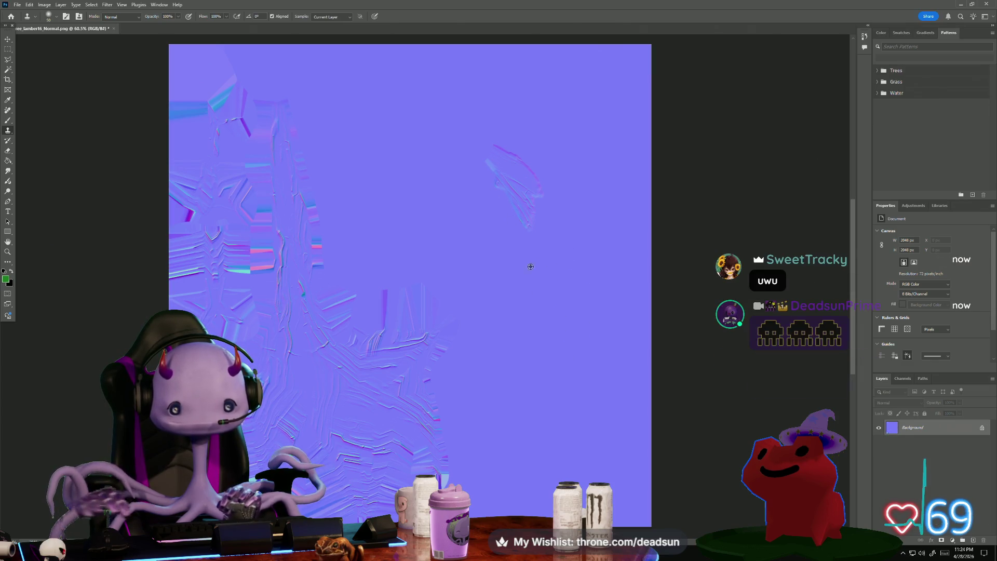
{"action": "mouse_move", "coordinate": [530, 263]}
{"action": "left_mouse_down"}
{"action": "mouse_move", "coordinate": [519, 202]}
{"action": "mouse_move", "coordinate": [536, 214]}
{"action": "mouse_move", "coordinate": [525, 230]}
{"action": "left_mouse_up"}
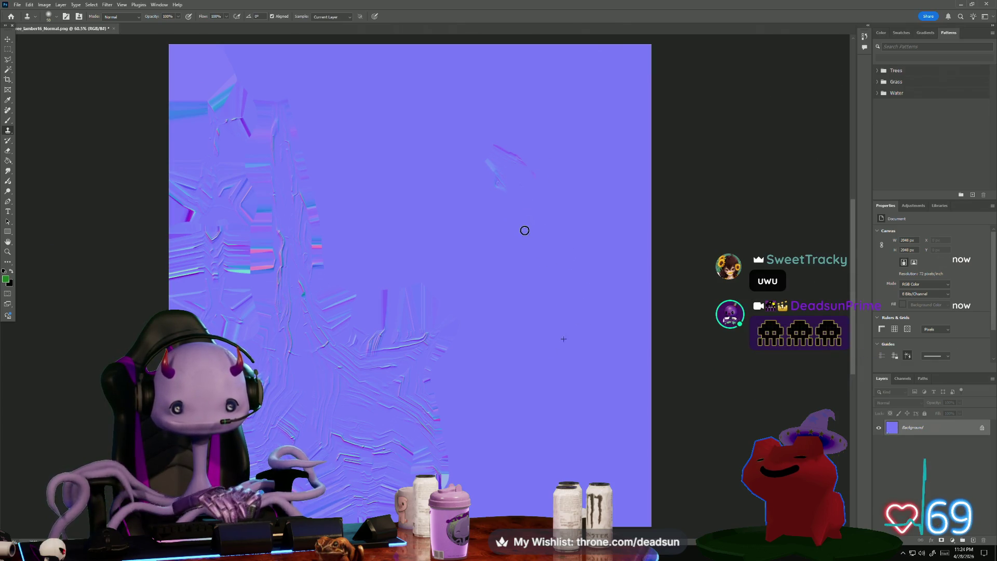
{"action": "left_click", "coordinate": [523, 169]}
{"action": "left_click", "coordinate": [504, 151]}
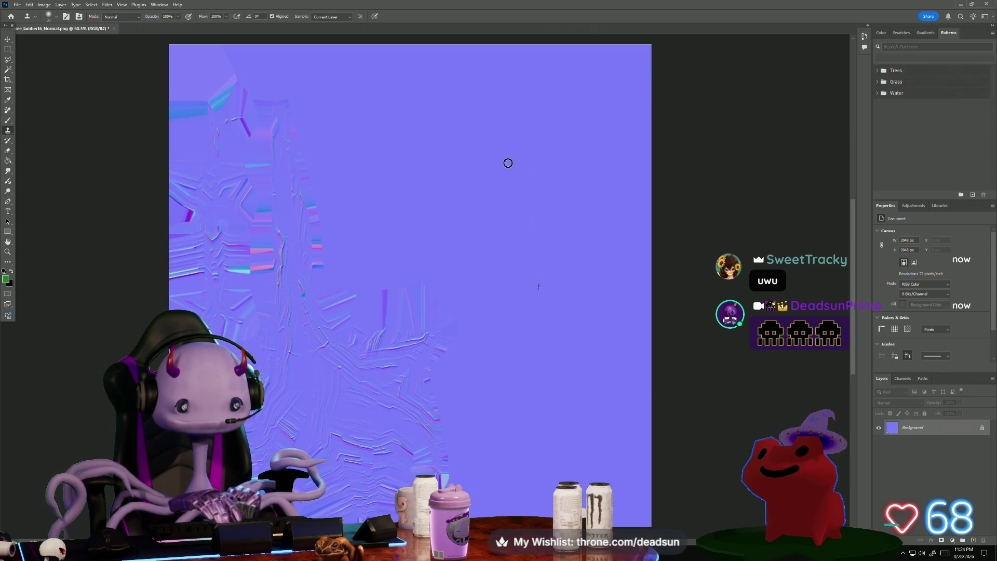
{"action": "left_click", "coordinate": [22, 6]}
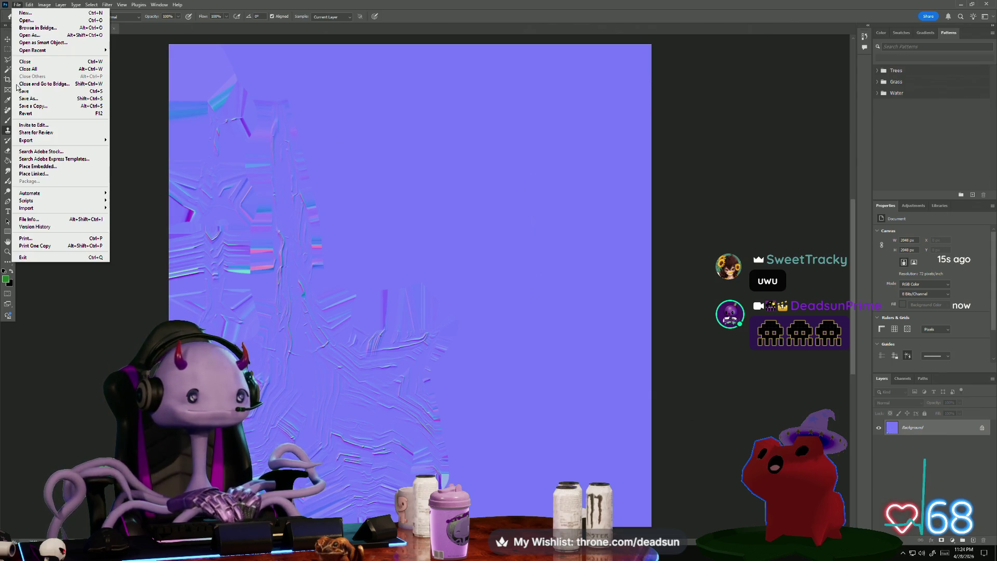
Save over PineTree_lambert6_Normal.png as PNG, close the document, and exit Photoshop.
{"action": "left_click", "coordinate": [38, 93]}
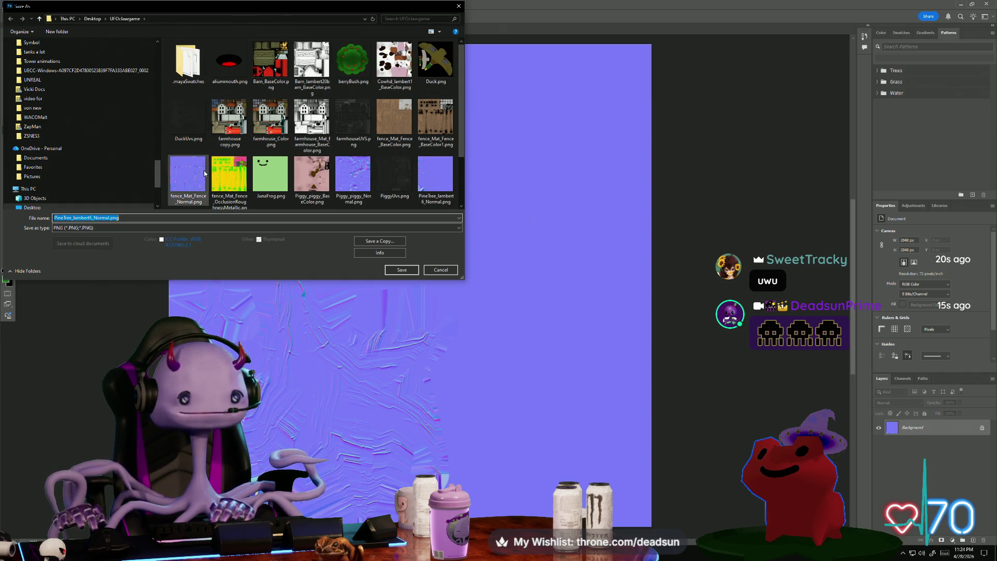
{"action": "scroll", "coordinate": [417, 162], "scroll_direction": "down", "scroll_amount": 2}
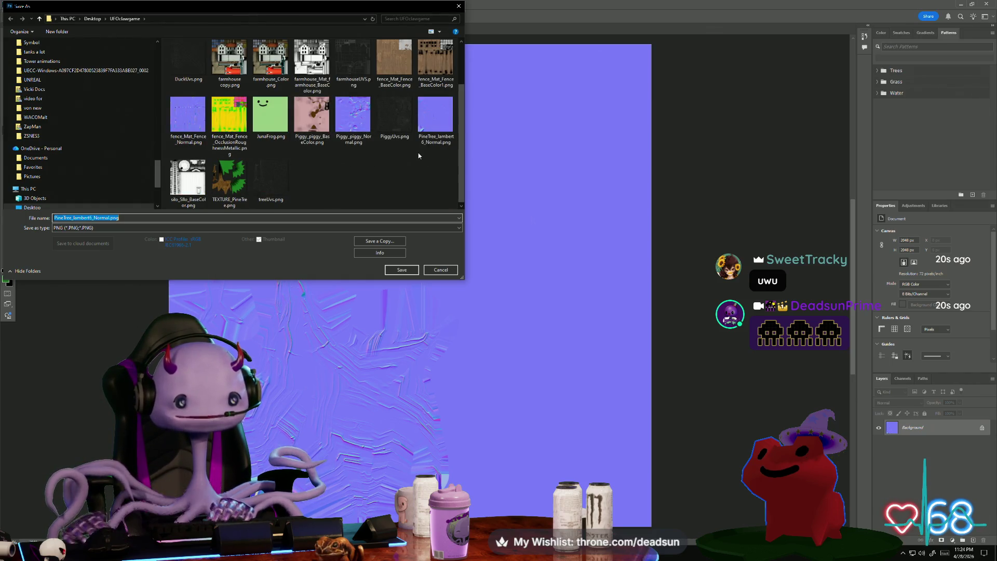
{"action": "left_click", "coordinate": [432, 116]}
{"action": "left_click", "coordinate": [402, 270]}
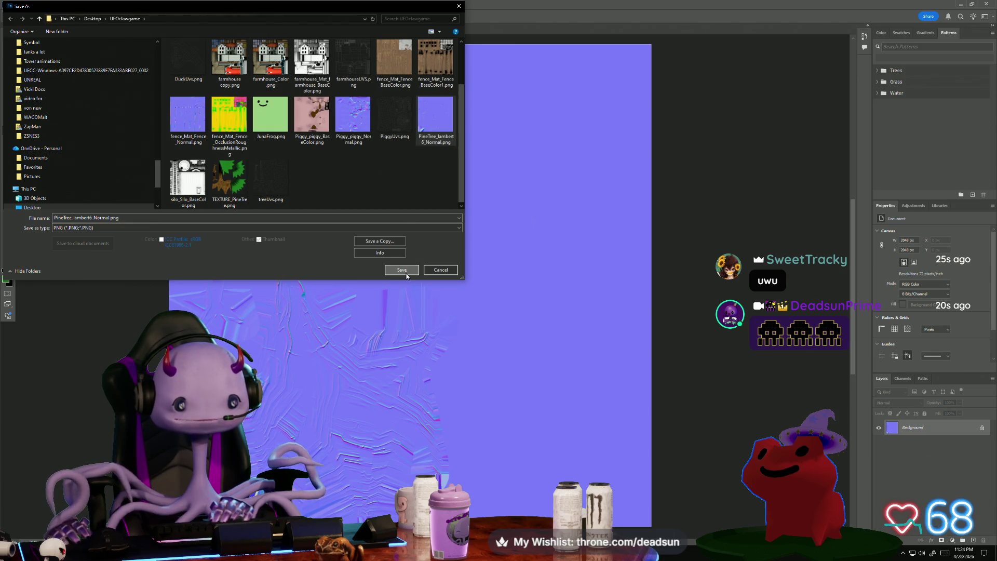
{"action": "left_click", "coordinate": [518, 275]}
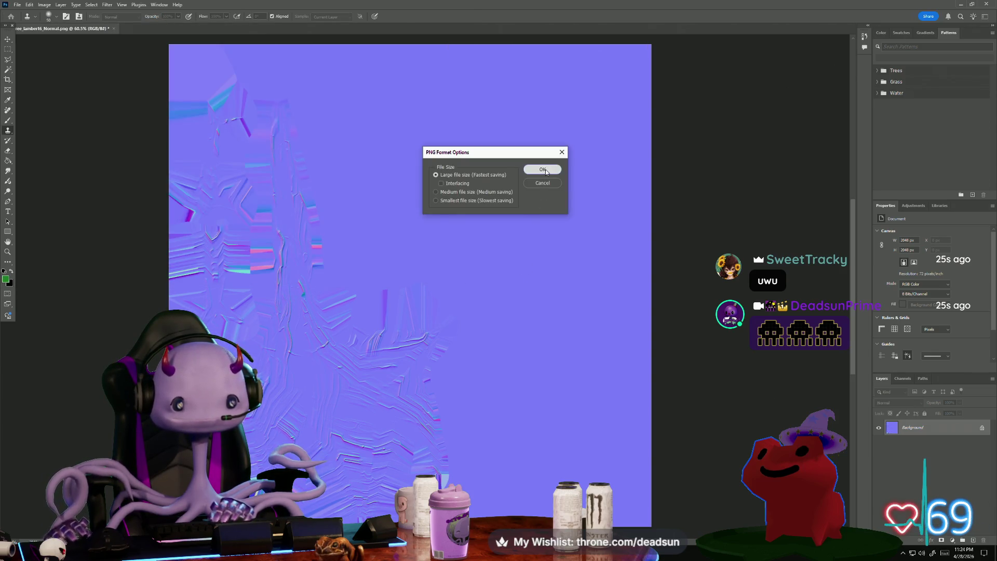
{"action": "left_click", "coordinate": [542, 169]}
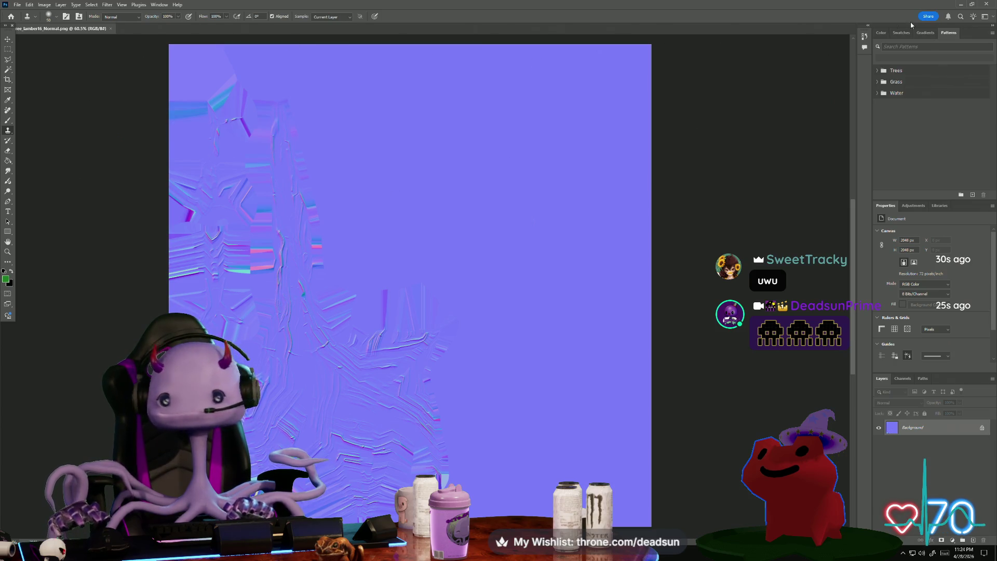
{"action": "left_click", "coordinate": [111, 30]}
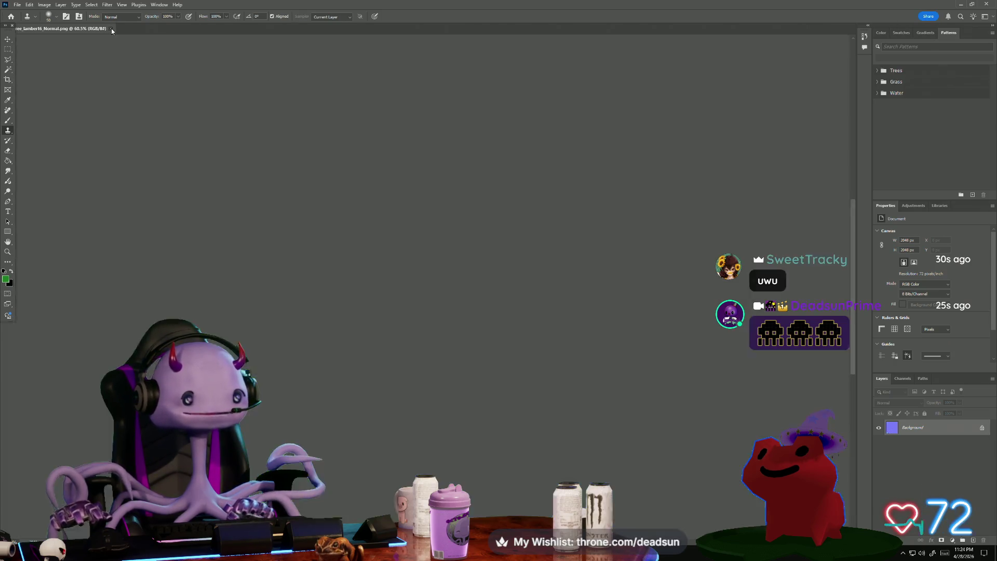
{"action": "left_click", "coordinate": [992, 5]}
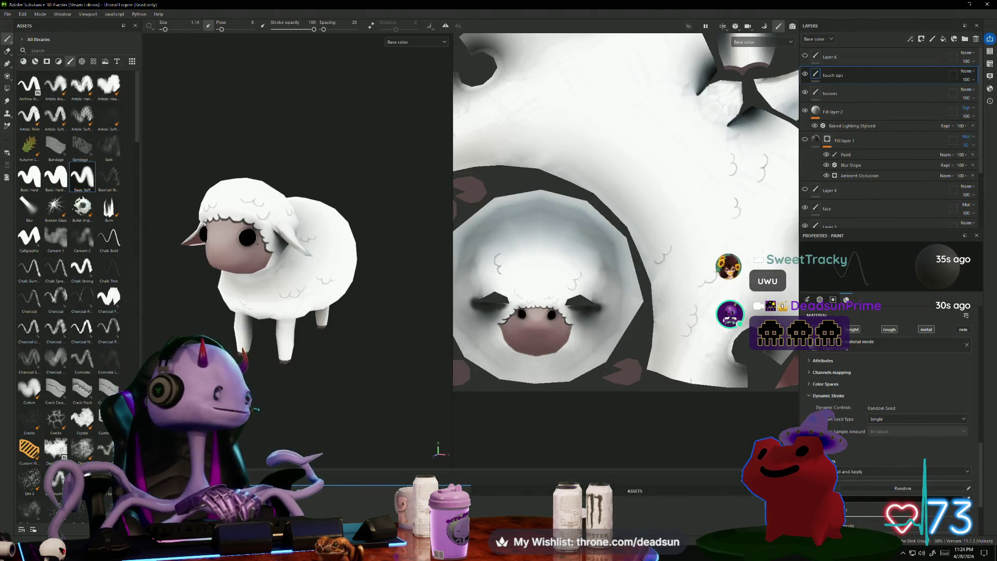
Inspect the wool near the sheep's ear and toggle the touch ups layer off and on.
{"action": "mouse_move", "coordinate": [343, 186]}
{"action": "left_mouse_down", "text": "alt"}
{"action": "mouse_move", "coordinate": [292, 149]}
{"action": "mouse_move", "coordinate": [270, 161]}
{"action": "left_mouse_up", "text": "alt"}
{"action": "scroll", "coordinate": [292, 149], "scroll_direction": "up", "scroll_amount": 3}
{"action": "scroll", "coordinate": [292, 149], "scroll_direction": "up", "scroll_amount": 5}
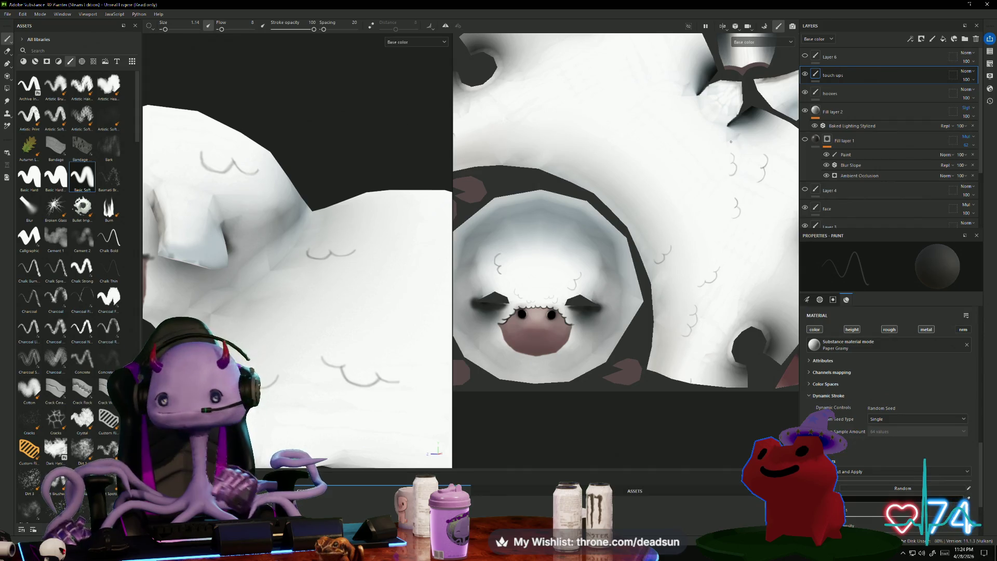
{"action": "scroll", "coordinate": [883, 156], "scroll_direction": "down", "scroll_amount": 3}
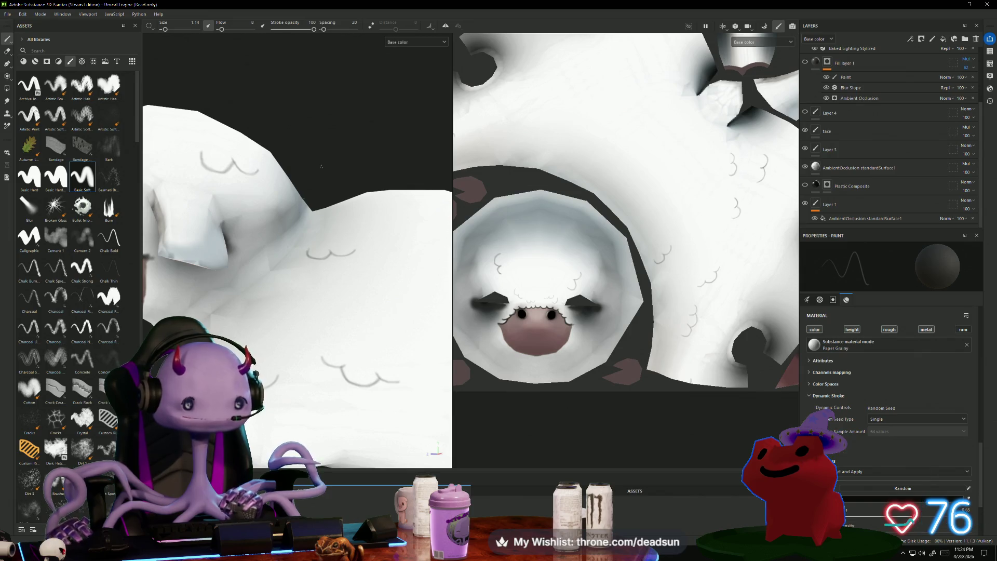
{"action": "mouse_move", "coordinate": [321, 166]}
{"action": "left_mouse_down", "text": "alt"}
{"action": "mouse_move", "coordinate": [364, 151]}
{"action": "mouse_move", "coordinate": [418, 103]}
{"action": "mouse_move", "coordinate": [395, 102]}
{"action": "mouse_move", "coordinate": [156, 229]}
{"action": "left_mouse_up", "text": "alt"}
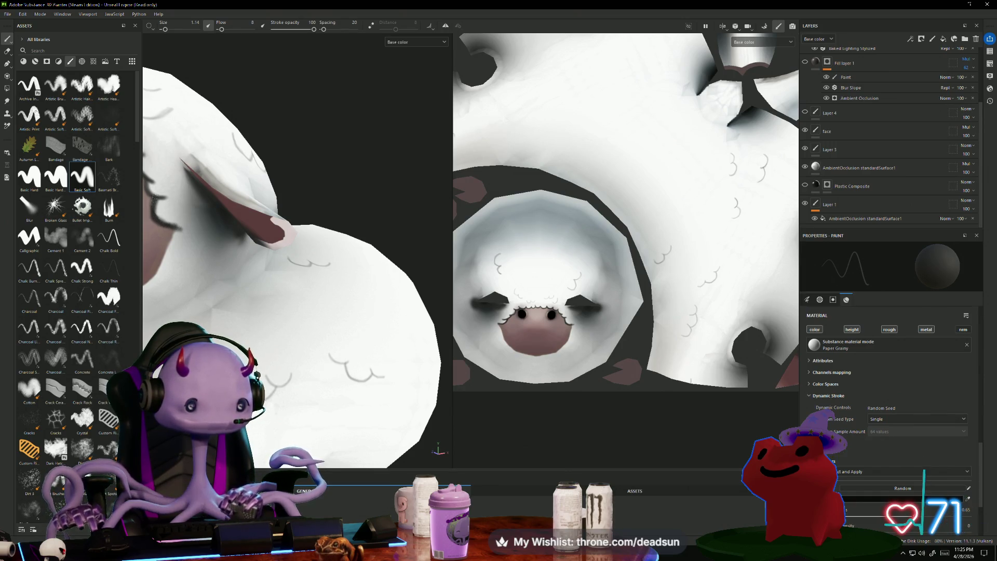
{"action": "left_click_drag", "start_coordinate": [168, 211], "coordinate": [282, 226], "text": "alt"}
{"action": "scroll", "coordinate": [273, 233], "scroll_direction": "up", "scroll_amount": 5}
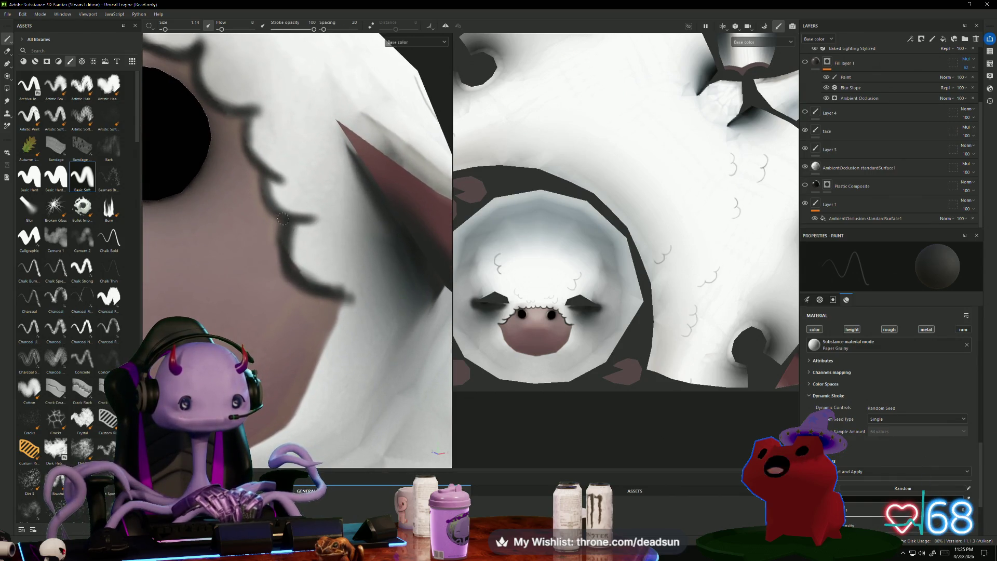
{"action": "scroll", "coordinate": [804, 83], "scroll_direction": "up", "scroll_amount": 4}
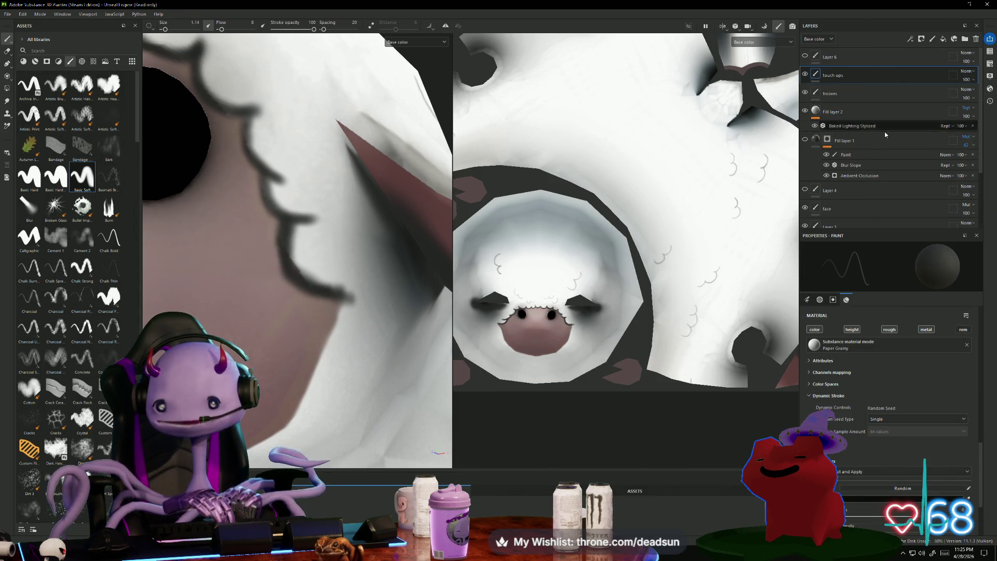
{"action": "left_click", "coordinate": [805, 74]}
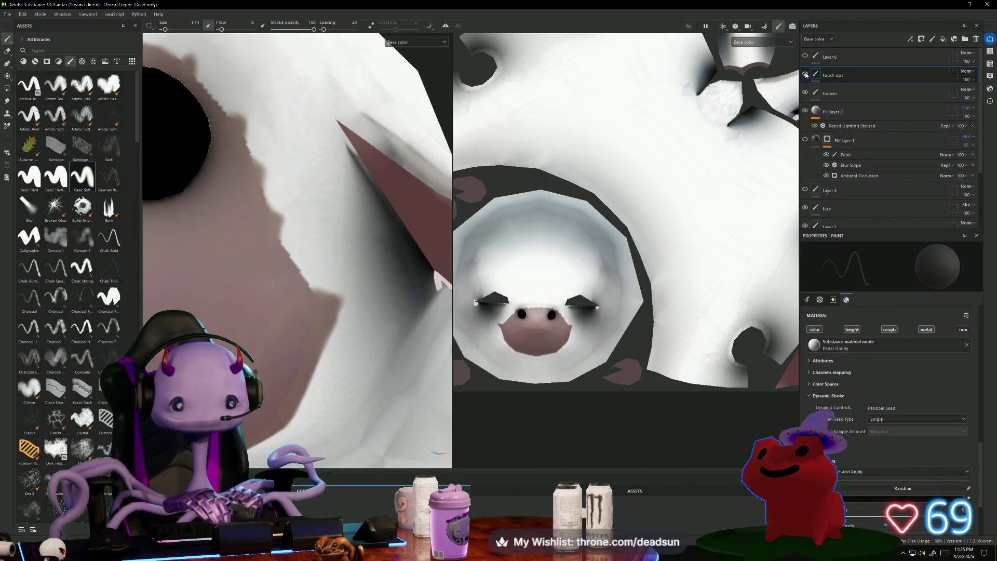
{"action": "left_click", "coordinate": [805, 74]}
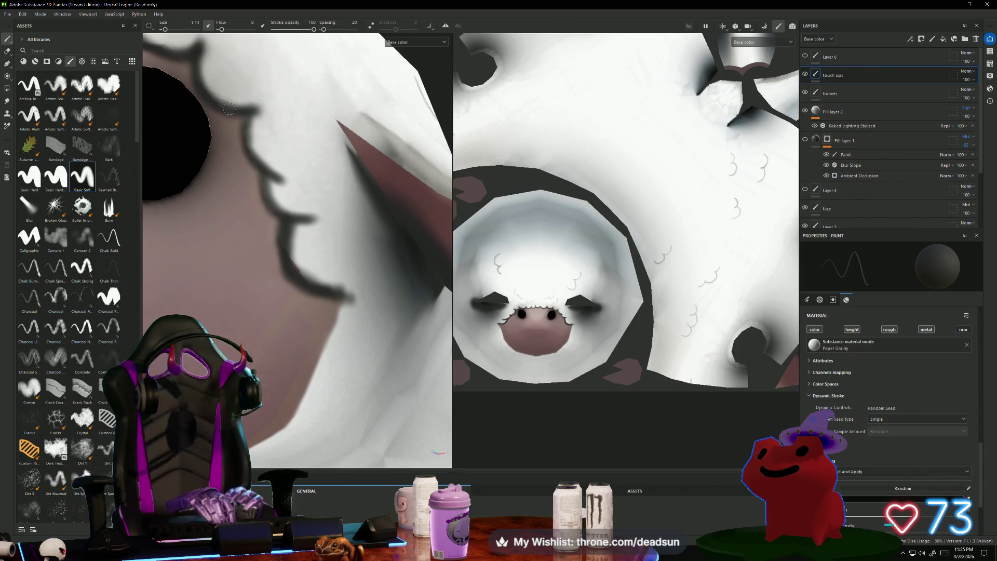
{"action": "scroll", "coordinate": [274, 140], "scroll_direction": "down", "scroll_amount": 8}
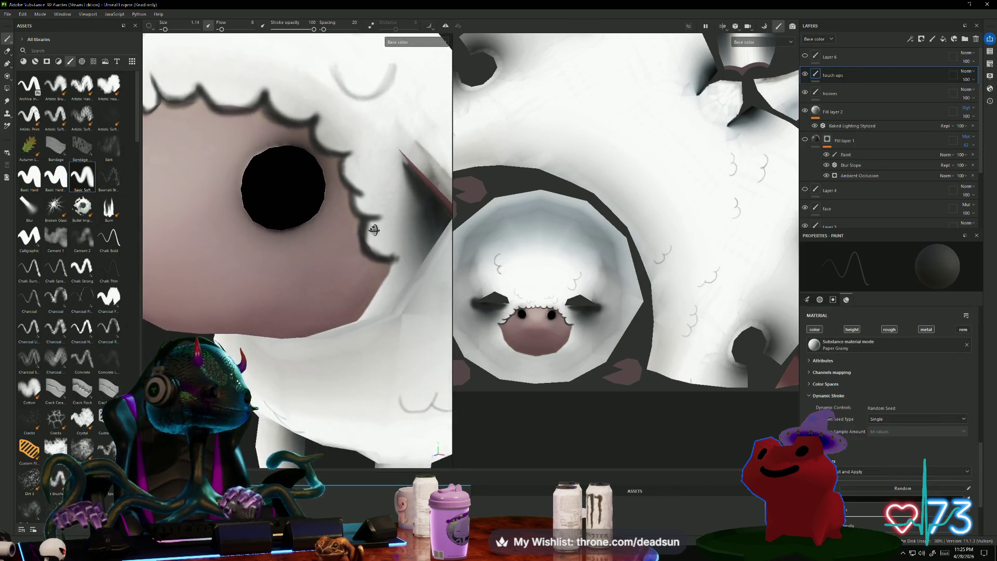
Darken the first stretches of the wool curl strokes on the sheep's head.
{"action": "scroll", "coordinate": [378, 223], "scroll_direction": "down", "scroll_amount": 3}
{"action": "scroll", "coordinate": [385, 249], "scroll_direction": "up", "scroll_amount": 5}
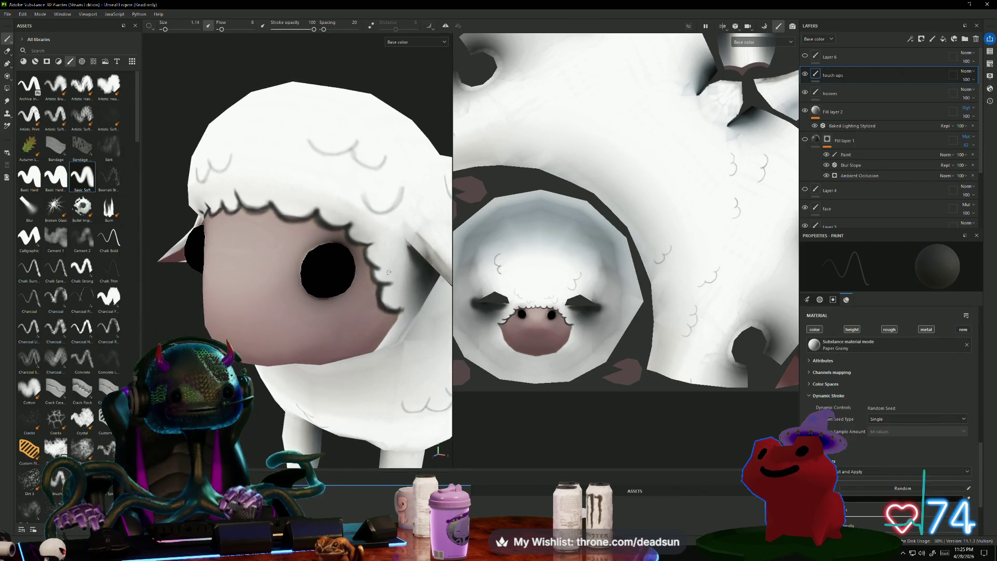
{"action": "scroll", "coordinate": [346, 150], "scroll_direction": "up", "scroll_amount": 4}
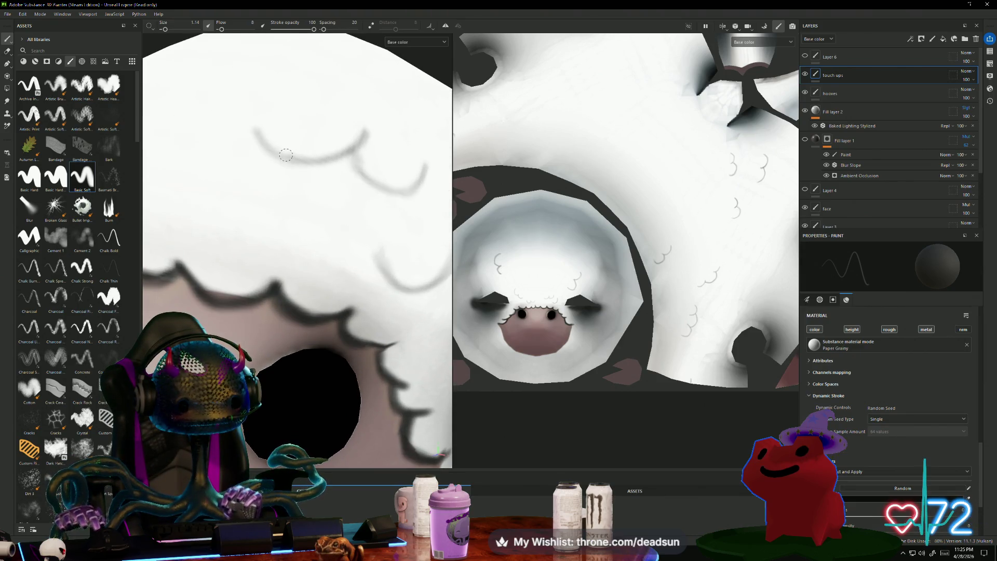
{"action": "mouse_move", "coordinate": [274, 148]}
{"action": "left_mouse_down"}
{"action": "mouse_move", "coordinate": [322, 157]}
{"action": "mouse_move", "coordinate": [370, 135]}
{"action": "mouse_move", "coordinate": [369, 170]}
{"action": "mouse_move", "coordinate": [389, 186]}
{"action": "left_mouse_up"}
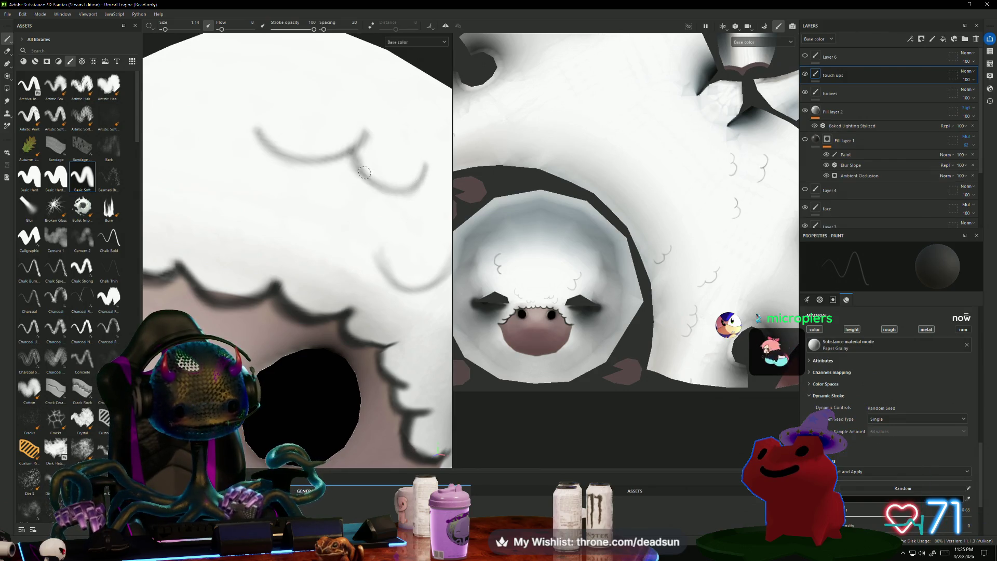
{"action": "scroll", "coordinate": [365, 173], "scroll_direction": "down", "scroll_amount": 5}
{"action": "left_click_drag", "start_coordinate": [364, 172], "coordinate": [265, 228], "text": "alt"}
{"action": "scroll", "coordinate": [267, 220], "scroll_direction": "up", "scroll_amount": 6}
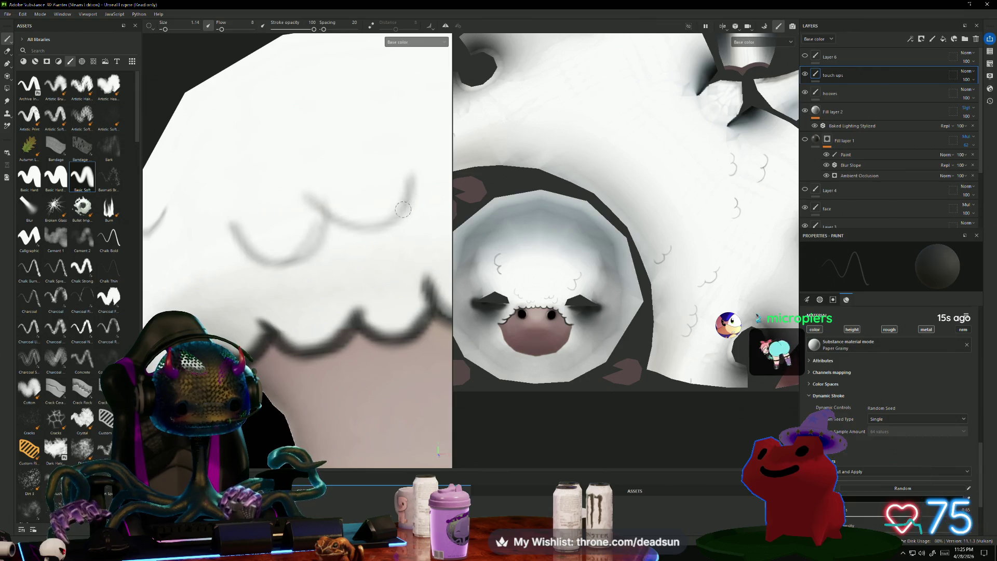
{"action": "left_click_drag", "start_coordinate": [312, 195], "coordinate": [337, 219]}
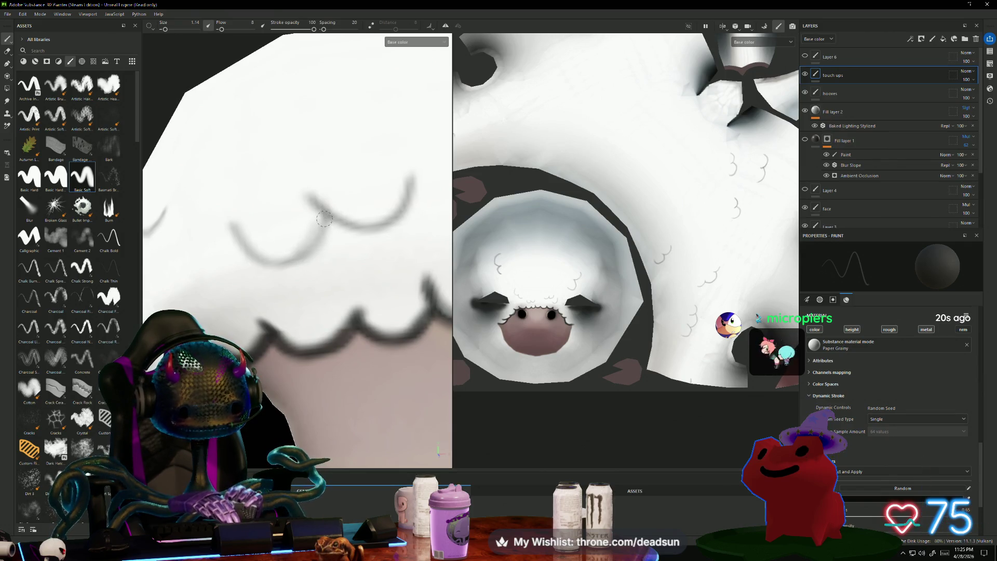
{"action": "left_click_drag", "start_coordinate": [324, 218], "coordinate": [290, 259]}
Retrace the remaining curved grey lines darker, then hide Fill layer 1 to compare.
{"action": "mouse_move", "coordinate": [242, 235]}
{"action": "left_mouse_down"}
{"action": "mouse_move", "coordinate": [280, 263]}
{"action": "mouse_move", "coordinate": [317, 239]}
{"action": "mouse_move", "coordinate": [318, 170]}
{"action": "mouse_move", "coordinate": [427, 192]}
{"action": "left_mouse_up"}
{"action": "scroll", "coordinate": [321, 230], "scroll_direction": "down", "scroll_amount": 5}
{"action": "scroll", "coordinate": [415, 208], "scroll_direction": "up", "scroll_amount": 2}
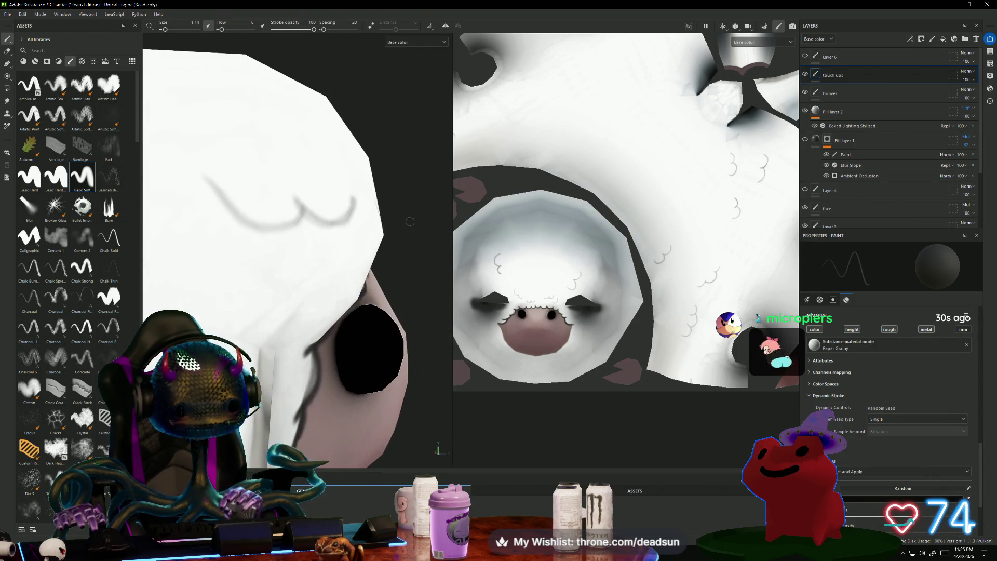
{"action": "mouse_move", "coordinate": [324, 226]}
{"action": "left_mouse_down"}
{"action": "mouse_move", "coordinate": [309, 228]}
{"action": "mouse_move", "coordinate": [349, 219]}
{"action": "left_mouse_up"}
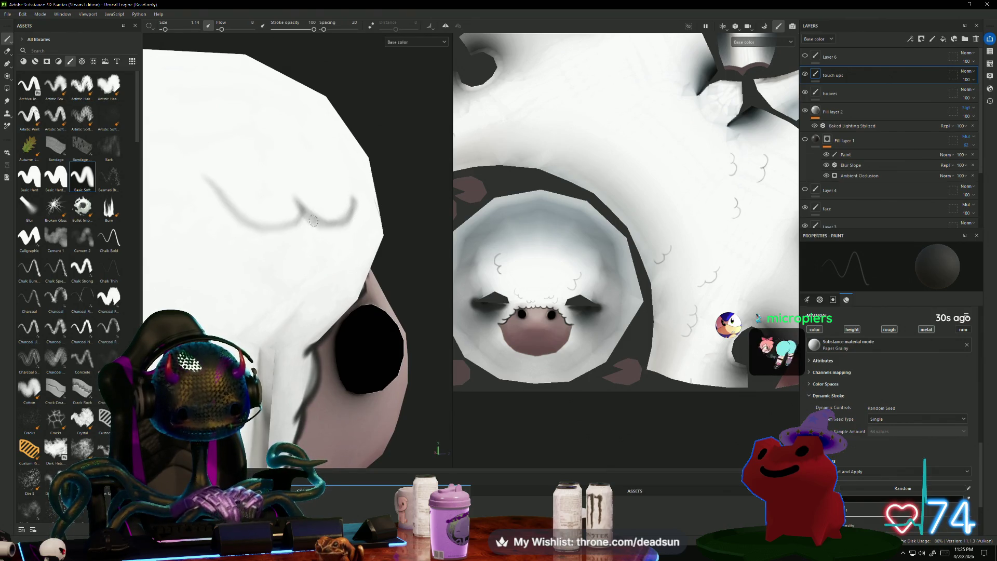
{"action": "mouse_move", "coordinate": [291, 231]}
{"action": "left_mouse_down"}
{"action": "mouse_move", "coordinate": [246, 221]}
{"action": "mouse_move", "coordinate": [382, 240]}
{"action": "mouse_move", "coordinate": [442, 193]}
{"action": "left_mouse_up"}
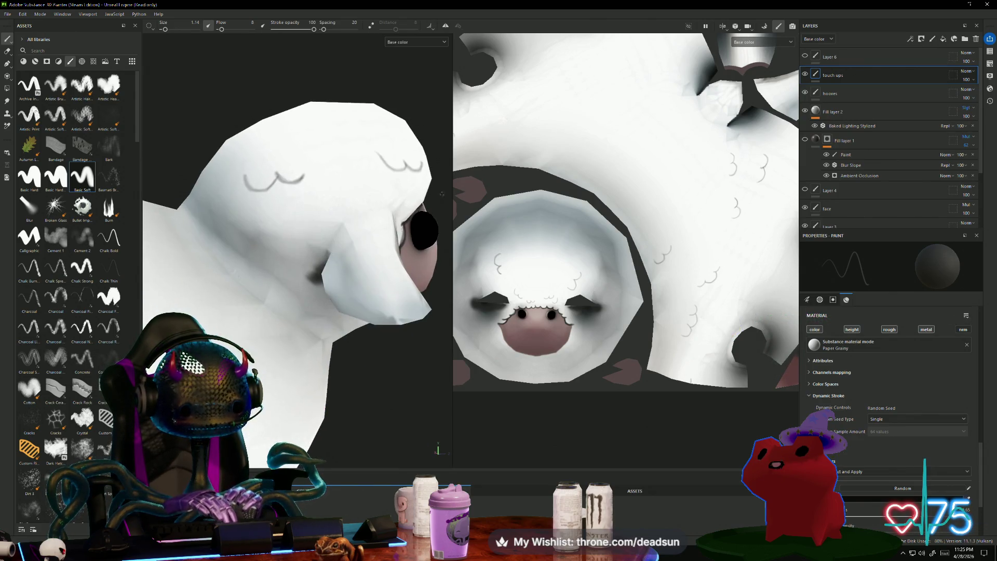
{"action": "scroll", "coordinate": [390, 365], "scroll_direction": "down", "scroll_amount": 5}
{"action": "left_click_drag", "start_coordinate": [391, 365], "coordinate": [396, 359], "text": "alt"}
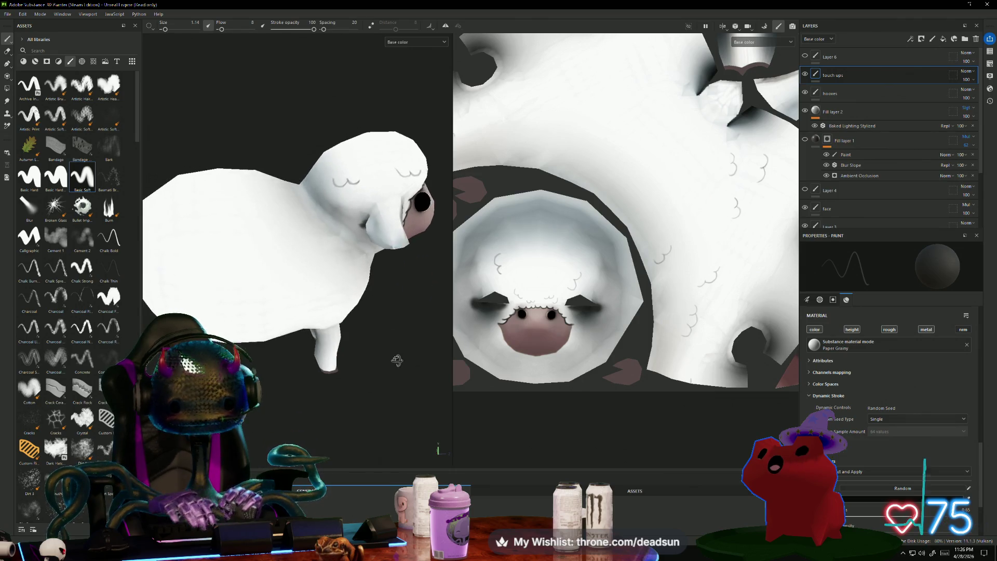
{"action": "left_click", "coordinate": [805, 141]}
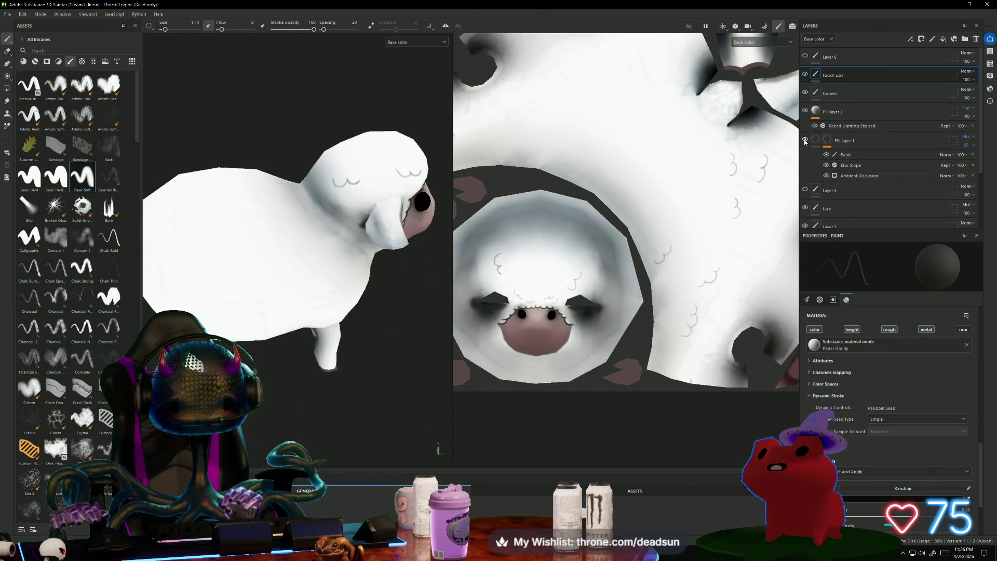
{"action": "left_click", "coordinate": [804, 140]}
{"action": "left_click", "coordinate": [805, 140]}
{"action": "mouse_move", "coordinate": [333, 327]}
{"action": "left_mouse_down", "text": "alt"}
{"action": "mouse_move", "coordinate": [501, 318]}
{"action": "mouse_move", "coordinate": [386, 317]}
{"action": "mouse_move", "coordinate": [376, 326]}
{"action": "mouse_move", "coordinate": [372, 286]}
{"action": "mouse_move", "coordinate": [363, 311]}
{"action": "mouse_move", "coordinate": [392, 301]}
{"action": "mouse_move", "coordinate": [363, 301]}
{"action": "mouse_move", "coordinate": [374, 322]}
{"action": "mouse_move", "coordinate": [394, 322]}
{"action": "left_mouse_up", "text": "alt"}
{"action": "scroll", "coordinate": [353, 260], "scroll_direction": "down", "scroll_amount": 3}
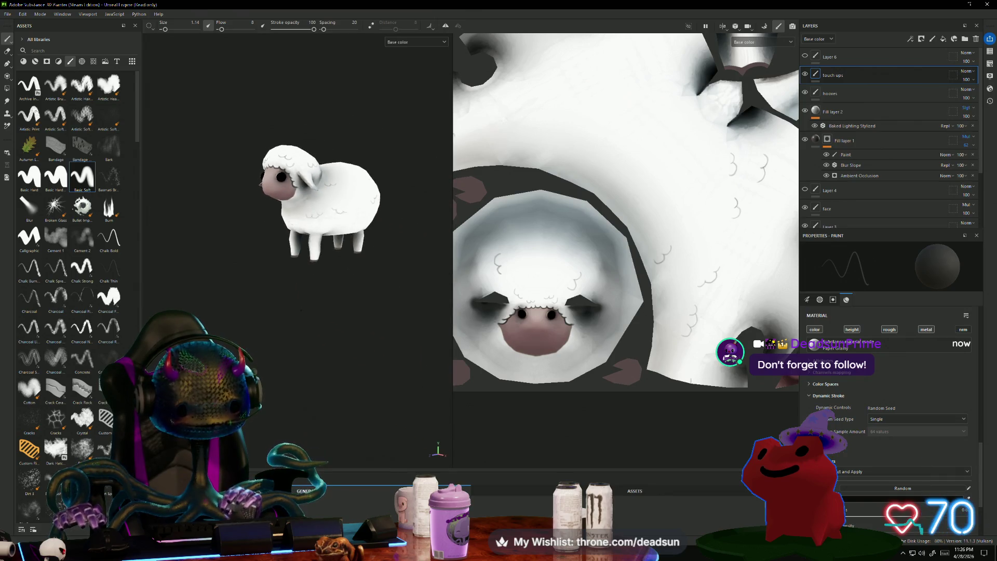
{"action": "mouse_move", "coordinate": [333, 333]}
{"action": "left_mouse_down", "text": "alt"}
{"action": "mouse_move", "coordinate": [325, 372]}
{"action": "mouse_move", "coordinate": [319, 323]}
{"action": "left_mouse_up", "text": "alt"}
{"action": "scroll", "coordinate": [346, 225], "scroll_direction": "up", "scroll_amount": 2}
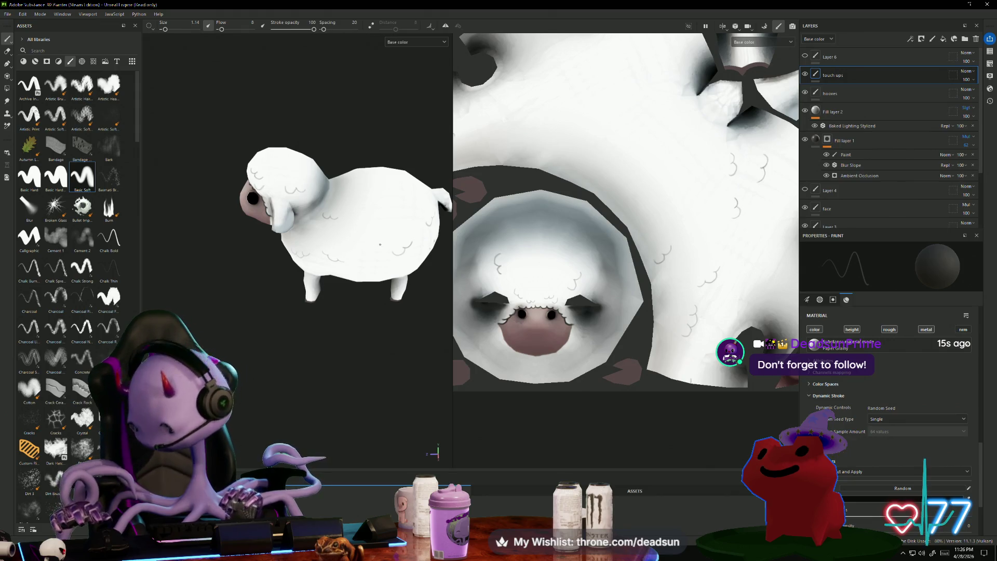
{"action": "scroll", "coordinate": [381, 263], "scroll_direction": "up", "scroll_amount": 10}
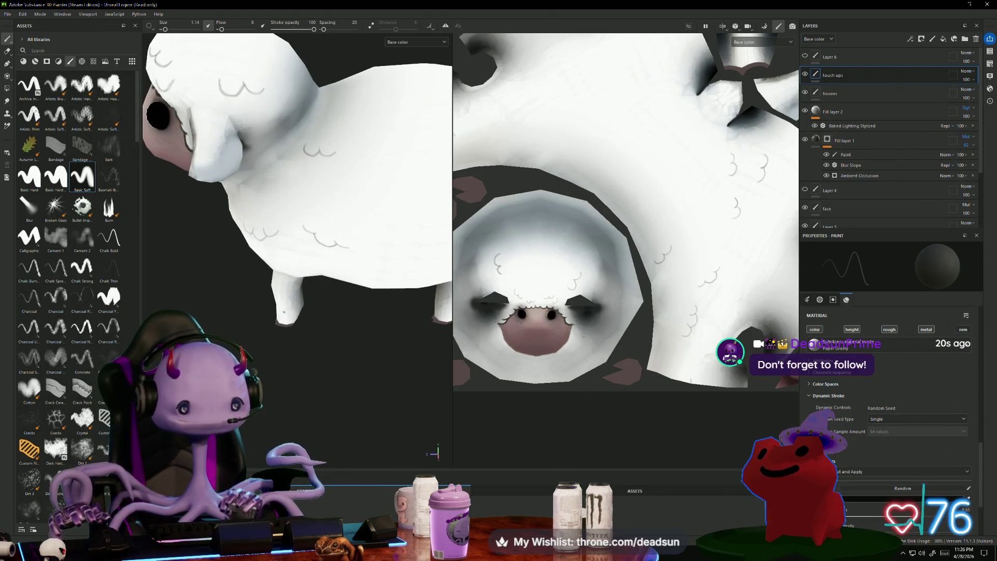
{"action": "mouse_move", "coordinate": [385, 260]}
{"action": "left_mouse_down", "text": "alt"}
{"action": "mouse_move", "coordinate": [410, 218]}
{"action": "mouse_move", "coordinate": [423, 337]}
{"action": "left_mouse_up", "text": "alt"}
{"action": "scroll", "coordinate": [409, 218], "scroll_direction": "down", "scroll_amount": 5}
{"action": "scroll", "coordinate": [423, 337], "scroll_direction": "up", "scroll_amount": 5}
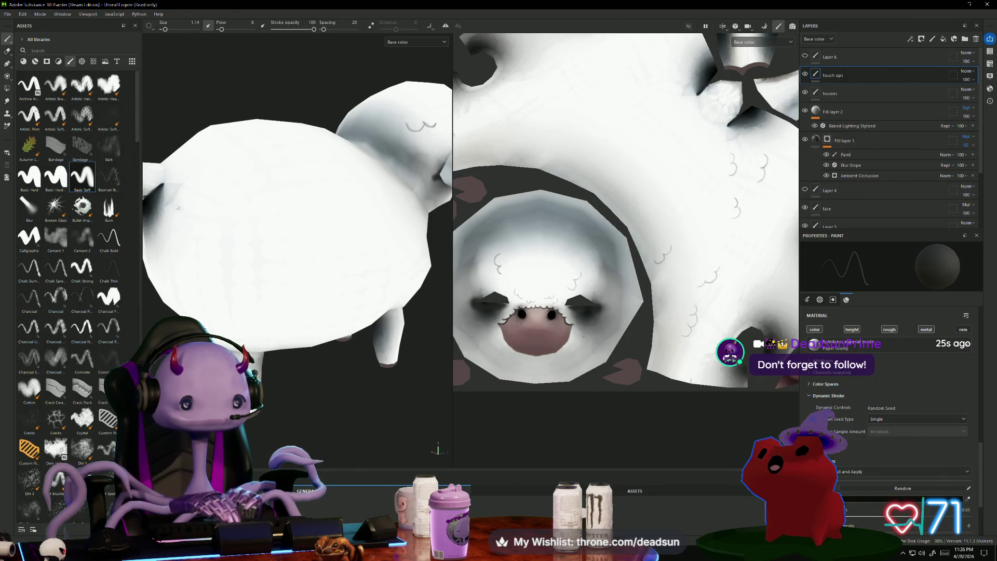
{"action": "mouse_move", "coordinate": [186, 210]}
{"action": "left_mouse_down", "text": "alt"}
{"action": "mouse_move", "coordinate": [343, 331]}
{"action": "mouse_move", "coordinate": [295, 329]}
{"action": "left_mouse_up", "text": "alt"}
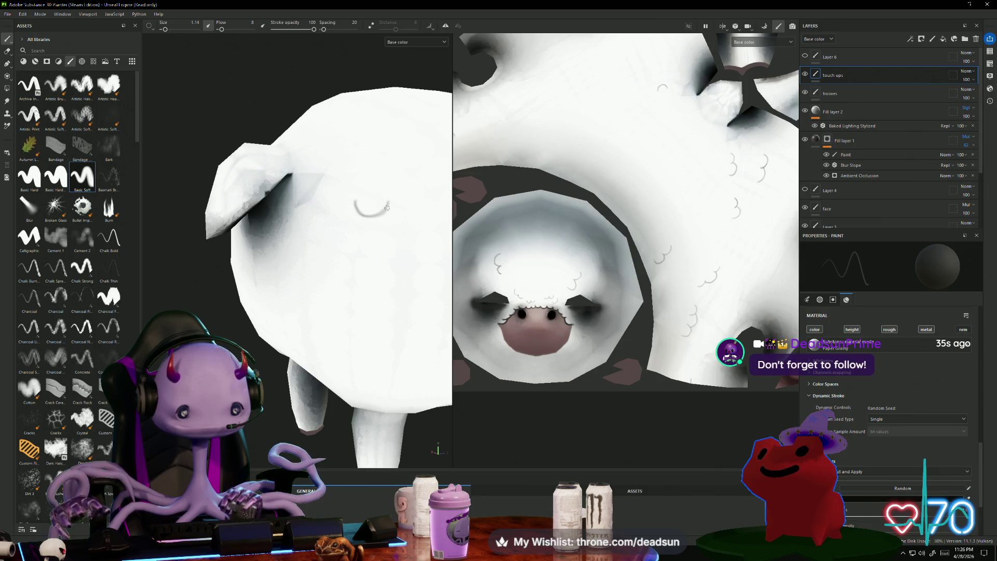
Add two short curl strokes forming a double curl on the sheep's side.
{"action": "left_click_drag", "start_coordinate": [383, 194], "coordinate": [414, 197]}
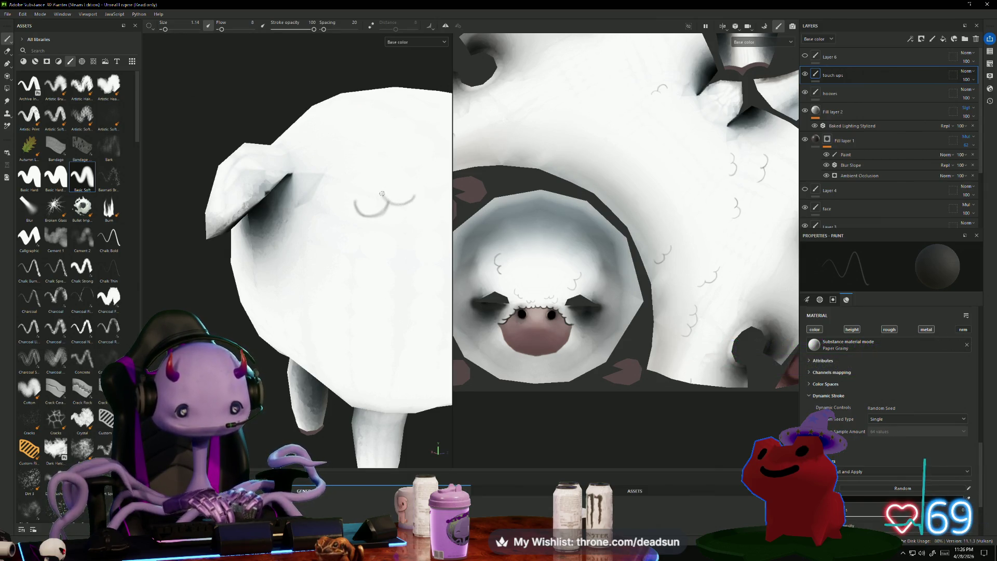
{"action": "left_click_drag", "start_coordinate": [394, 205], "coordinate": [412, 201]}
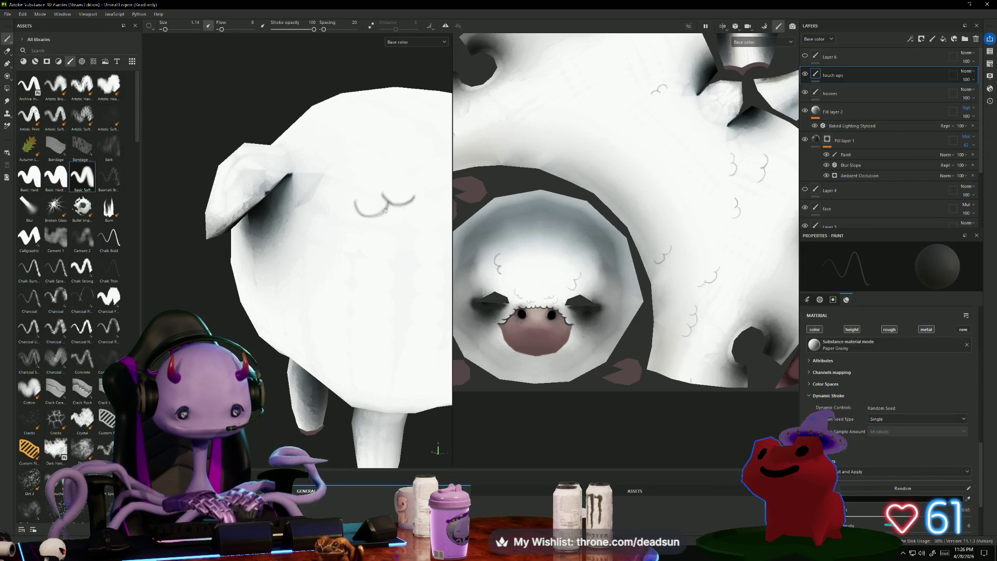
{"action": "scroll", "coordinate": [327, 250], "scroll_direction": "down", "scroll_amount": 3}
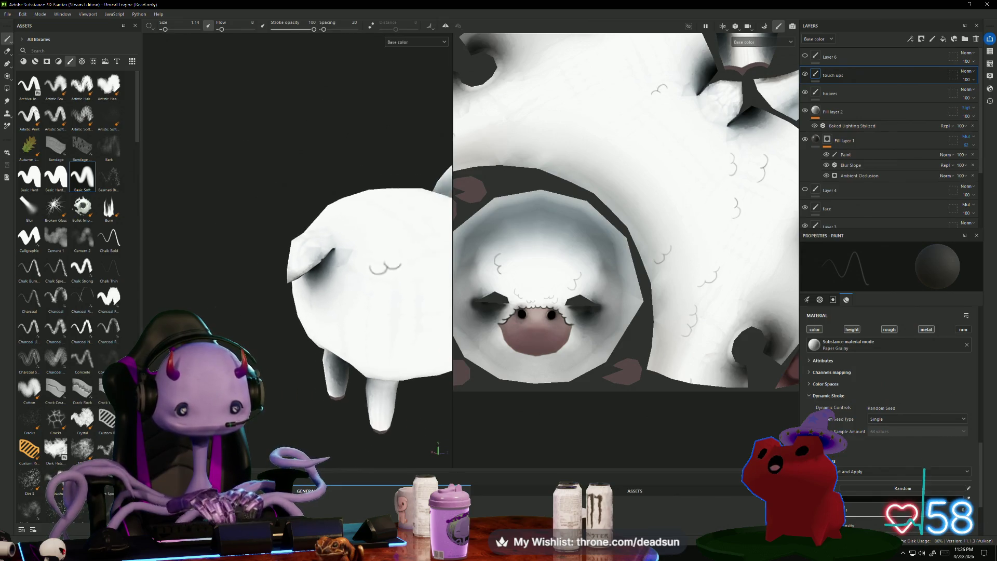
{"action": "mouse_move", "coordinate": [311, 311]}
{"action": "left_mouse_down", "text": "alt"}
{"action": "mouse_move", "coordinate": [282, 330]}
{"action": "mouse_move", "coordinate": [166, 334]}
{"action": "left_mouse_up", "text": "alt"}
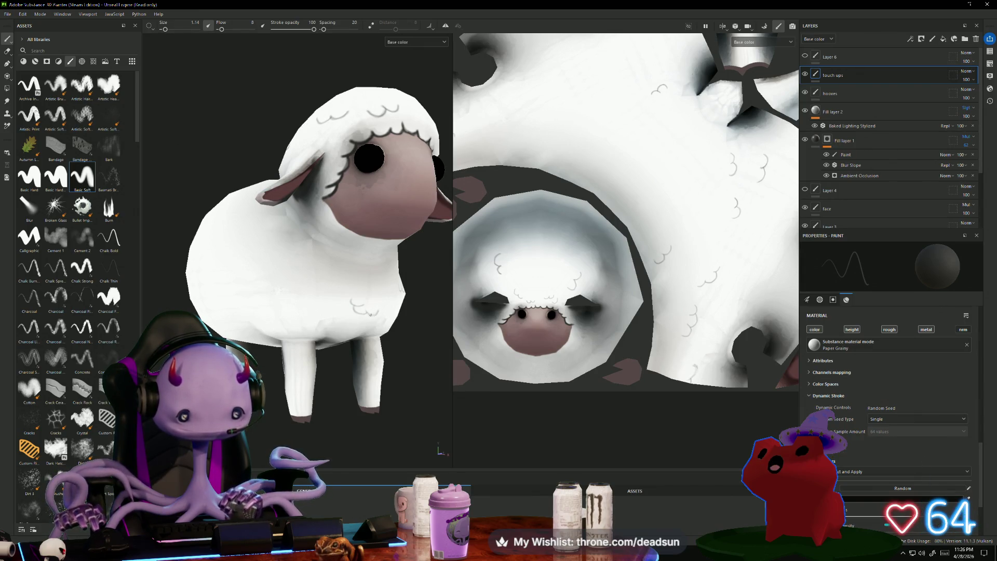
{"action": "mouse_move", "coordinate": [371, 315]}
{"action": "left_mouse_down", "text": "alt"}
{"action": "mouse_move", "coordinate": [398, 364]}
{"action": "mouse_move", "coordinate": [311, 361]}
{"action": "mouse_move", "coordinate": [388, 354]}
{"action": "left_mouse_up", "text": "alt"}
{"action": "scroll", "coordinate": [374, 362], "scroll_direction": "down", "scroll_amount": 3}
{"action": "scroll", "coordinate": [312, 361], "scroll_direction": "up", "scroll_amount": 4}
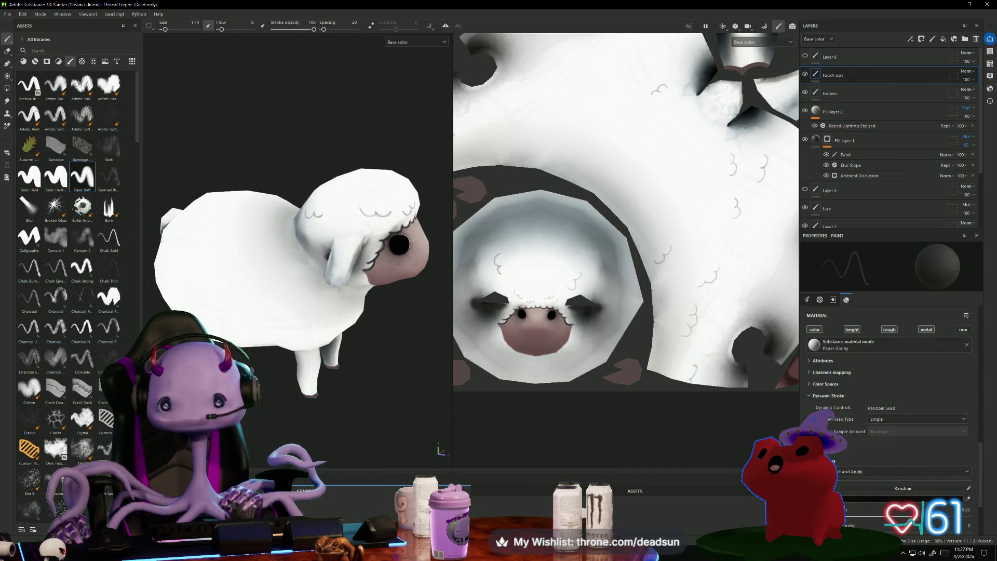
{"action": "scroll", "coordinate": [313, 359], "scroll_direction": "up", "scroll_amount": 2}
{"action": "mouse_move", "coordinate": [309, 310]}
{"action": "left_mouse_down", "text": "alt"}
{"action": "mouse_move", "coordinate": [389, 341]}
{"action": "mouse_move", "coordinate": [382, 346]}
{"action": "left_mouse_up", "text": "alt"}
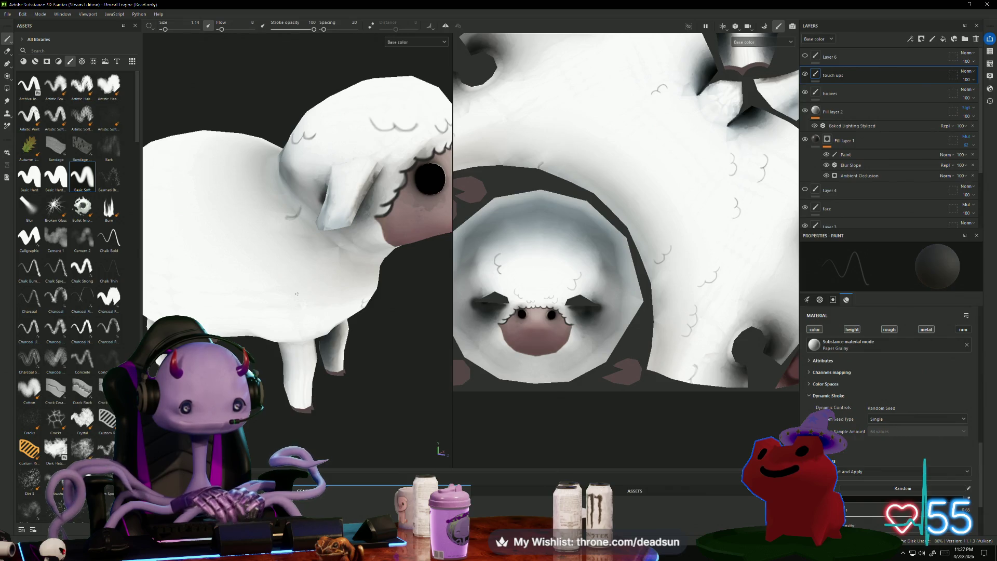
{"action": "scroll", "coordinate": [296, 293], "scroll_direction": "down", "scroll_amount": 3}
{"action": "mouse_move", "coordinate": [297, 302]}
{"action": "left_mouse_down", "text": "alt"}
{"action": "mouse_move", "coordinate": [338, 400]}
{"action": "mouse_move", "coordinate": [412, 350]}
{"action": "mouse_move", "coordinate": [358, 394]}
{"action": "mouse_move", "coordinate": [119, 359]}
{"action": "left_mouse_up", "text": "alt"}
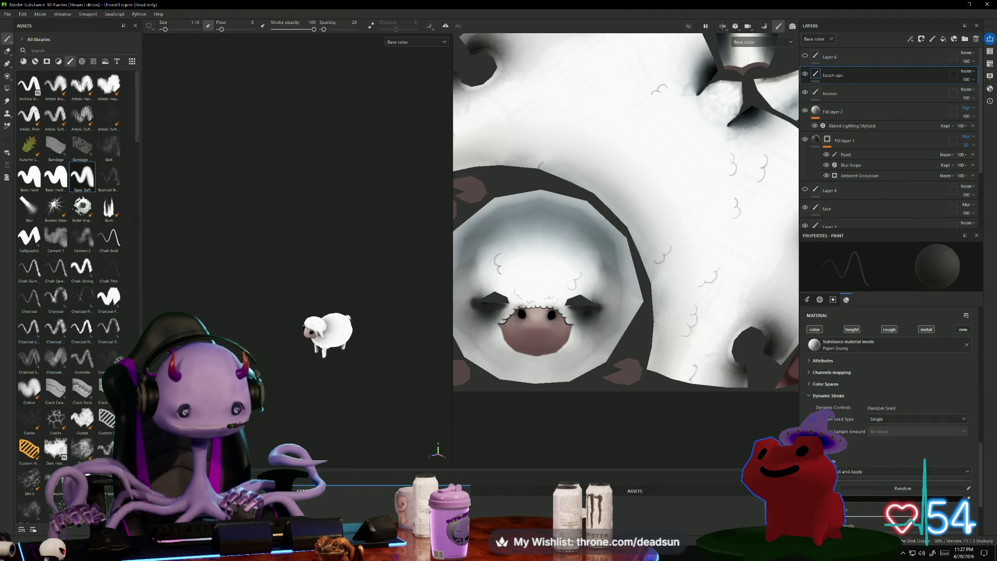
{"action": "scroll", "coordinate": [328, 335], "scroll_direction": "up", "scroll_amount": 5}
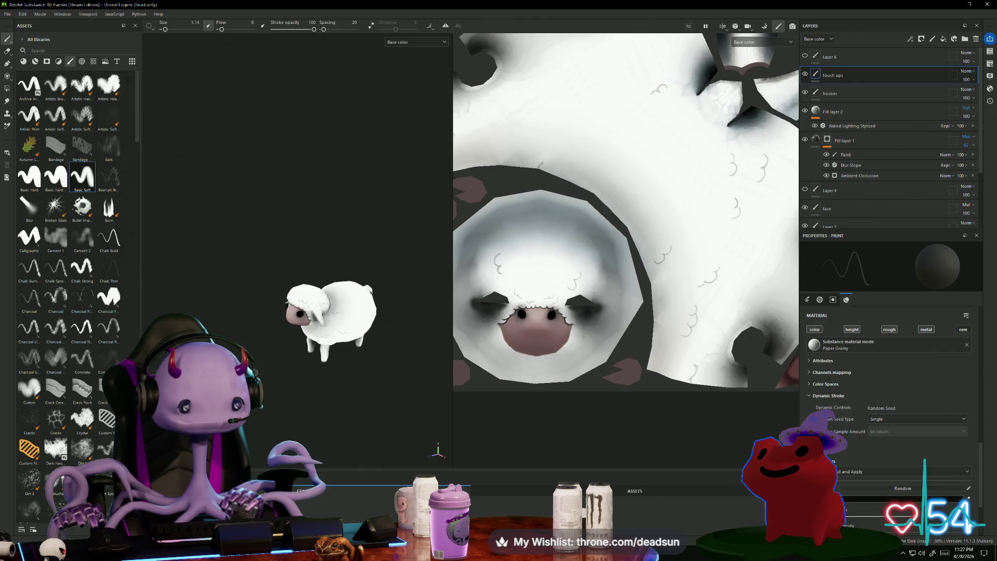
{"action": "scroll", "coordinate": [296, 259], "scroll_direction": "down", "scroll_amount": 3}
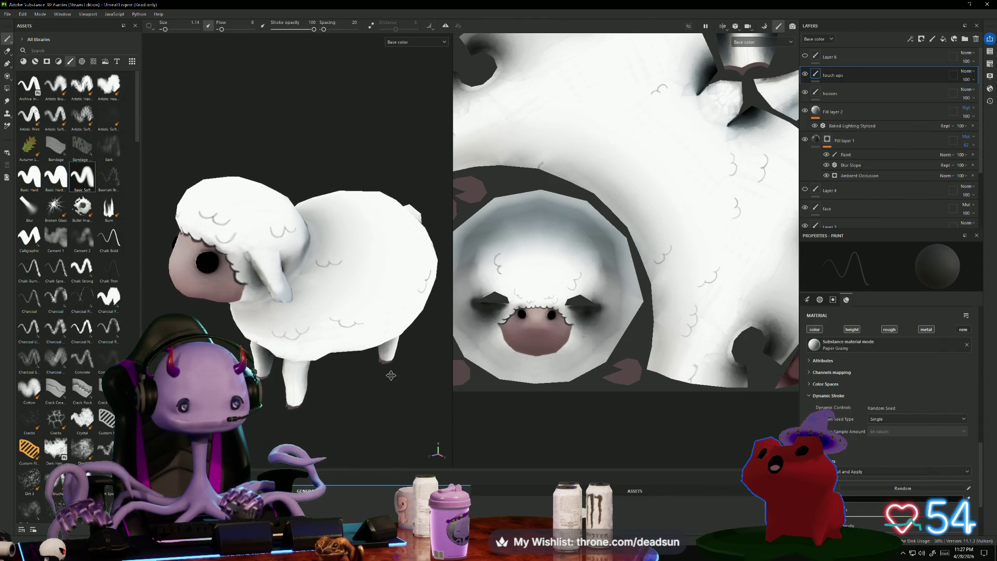
{"action": "left_click_drag", "start_coordinate": [291, 260], "coordinate": [333, 260], "text": "alt"}
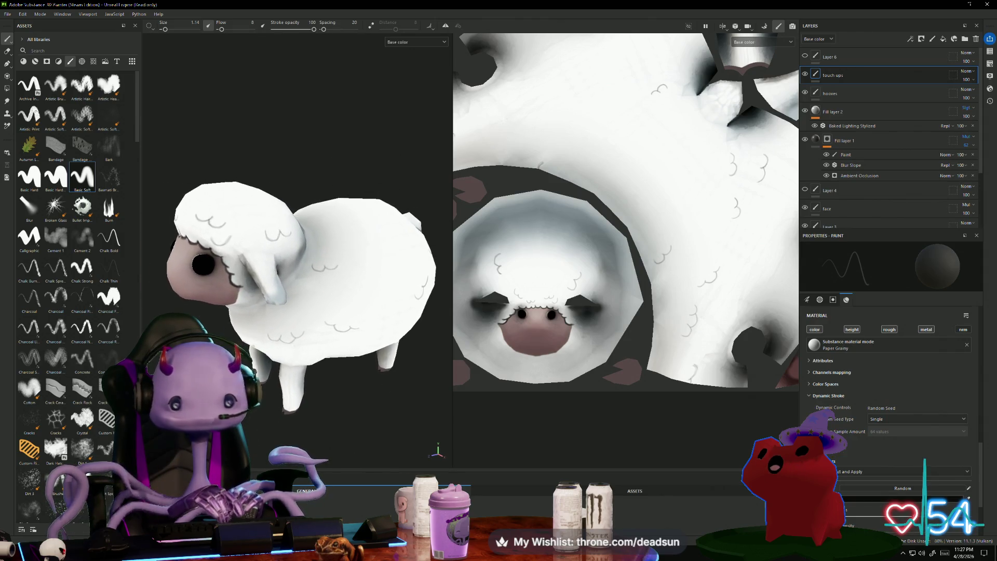
Duplicate the touch ups layer, creating 'touch ups 1' above the original.
{"action": "right_click", "coordinate": [859, 75]}
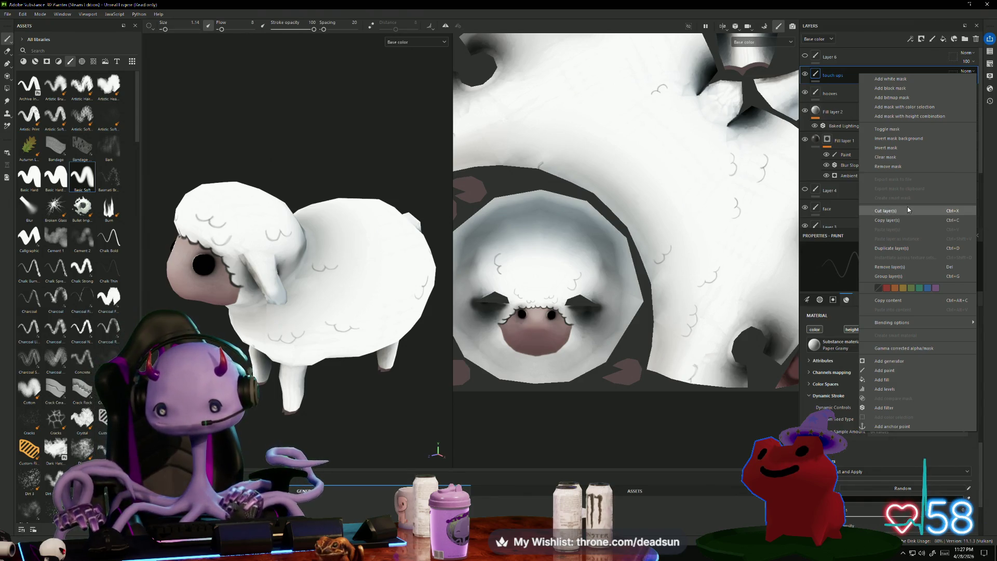
{"action": "left_click", "coordinate": [989, 164]}
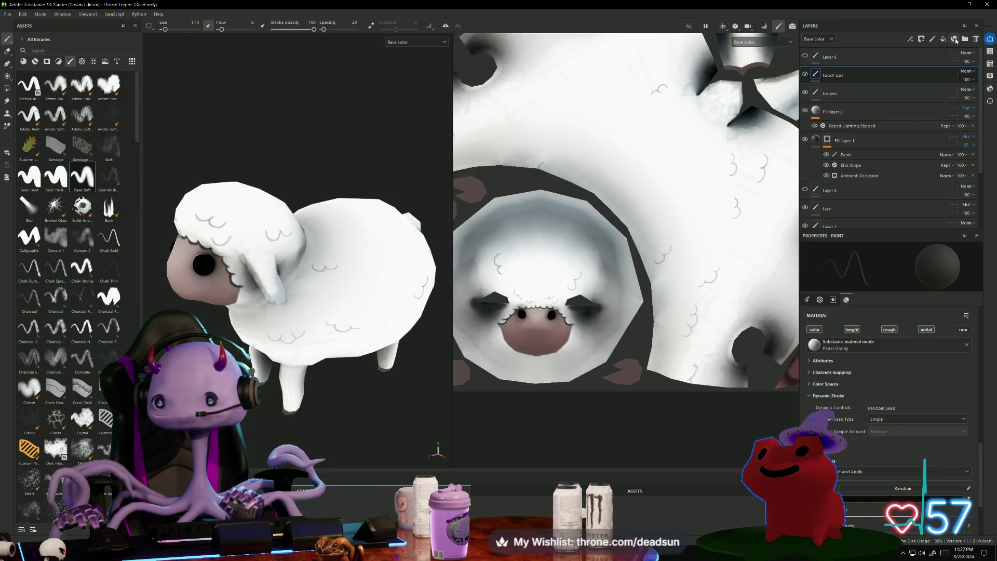
{"action": "right_click", "coordinate": [878, 77]}
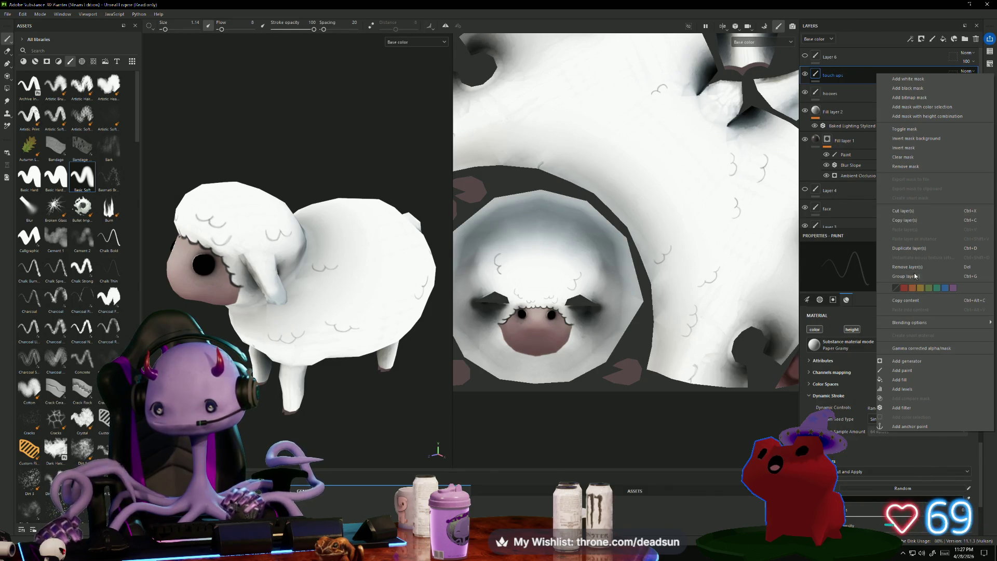
{"action": "left_click", "coordinate": [909, 248]}
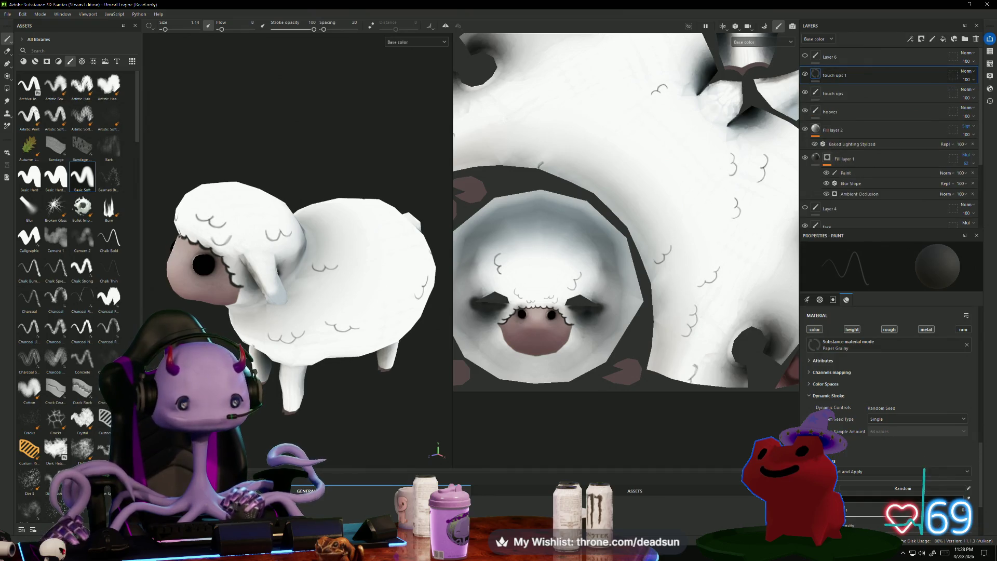
{"action": "scroll", "coordinate": [397, 187], "scroll_direction": "down", "scroll_amount": 3}
Turn the sheep toward the front and raise the brush flow from 8 to 20.
{"action": "mouse_move", "coordinate": [398, 187]}
{"action": "left_mouse_down", "text": "alt"}
{"action": "mouse_move", "coordinate": [490, 169]}
{"action": "mouse_move", "coordinate": [328, 175]}
{"action": "left_mouse_up", "text": "alt"}
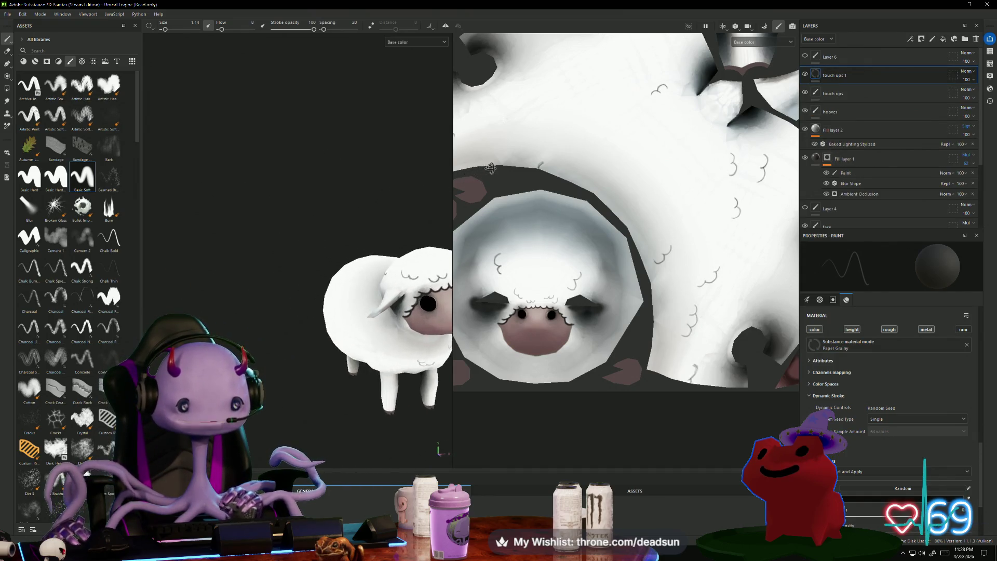
{"action": "scroll", "coordinate": [355, 211], "scroll_direction": "down", "scroll_amount": 4}
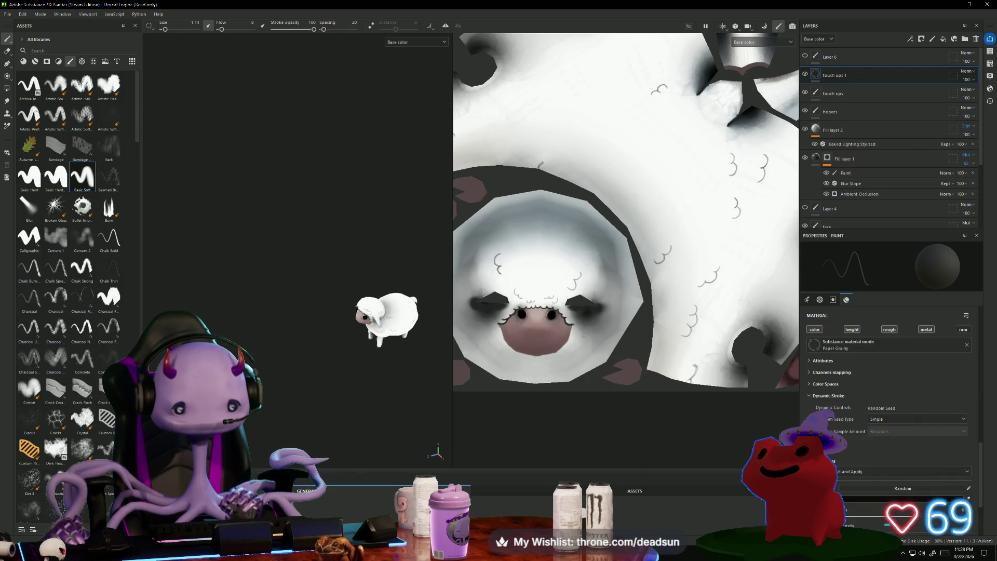
{"action": "middle_click_drag", "start_coordinate": [365, 227], "coordinate": [365, 227], "text": "alt"}
{"action": "mouse_move", "coordinate": [365, 227]}
{"action": "left_mouse_down", "text": "alt"}
{"action": "mouse_move", "coordinate": [341, 270]}
{"action": "mouse_move", "coordinate": [379, 305]}
{"action": "mouse_move", "coordinate": [215, 286]}
{"action": "mouse_move", "coordinate": [294, 289]}
{"action": "left_mouse_up", "text": "alt"}
{"action": "scroll", "coordinate": [374, 305], "scroll_direction": "up", "scroll_amount": 3}
{"action": "scroll", "coordinate": [374, 305], "scroll_direction": "up", "scroll_amount": 5}
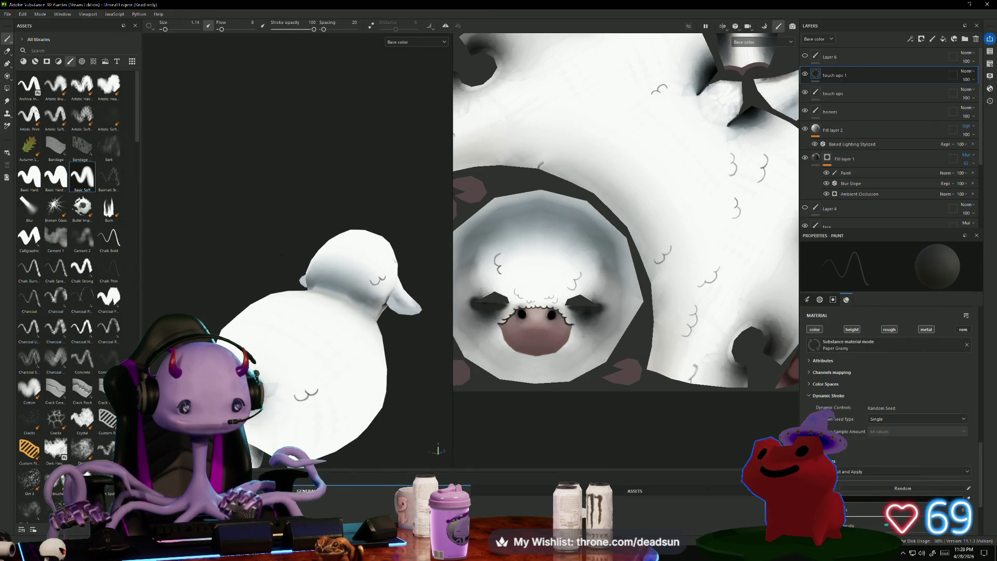
{"action": "scroll", "coordinate": [294, 289], "scroll_direction": "up", "scroll_amount": 2}
{"action": "scroll", "coordinate": [294, 312], "scroll_direction": "up", "scroll_amount": 5}
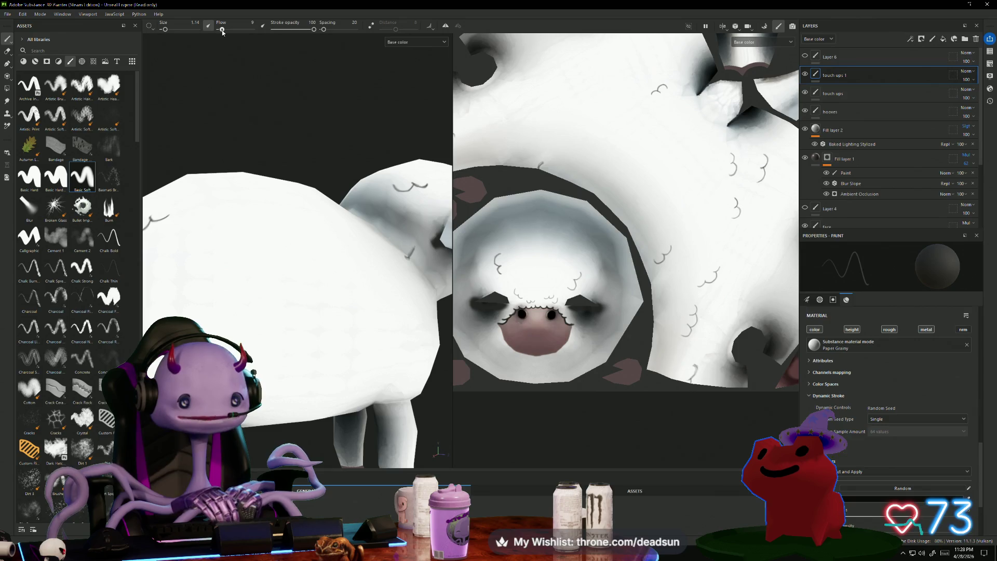
{"action": "left_click_drag", "start_coordinate": [221, 30], "coordinate": [225, 29]}
Retrace the body curl darker along its lower curve, upper-right tail and junction, then frame the sheep.
{"action": "left_click_drag", "start_coordinate": [258, 98], "coordinate": [250, 247], "text": "alt"}
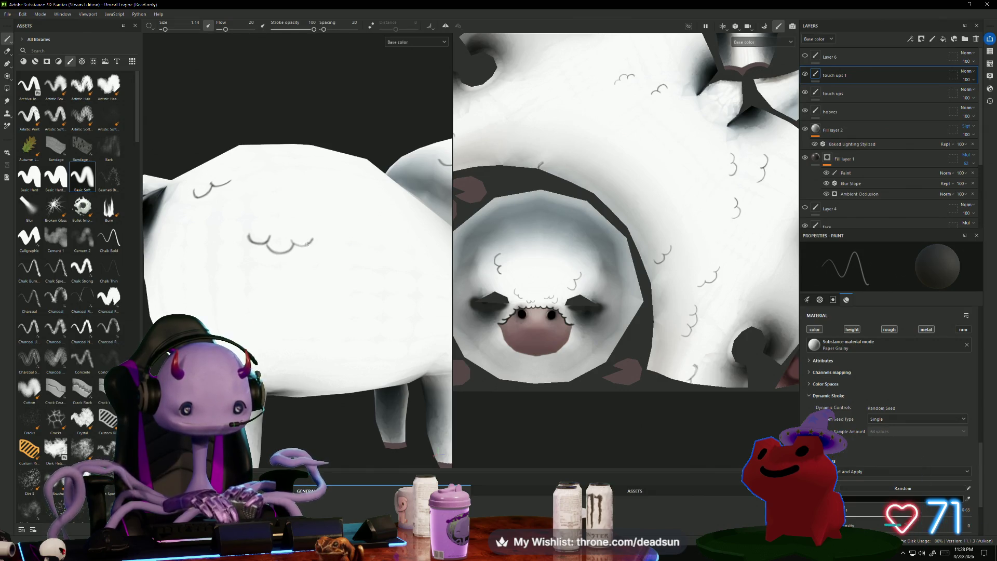
{"action": "scroll", "coordinate": [296, 201], "scroll_direction": "down", "scroll_amount": 5}
{"action": "mouse_move", "coordinate": [296, 202]}
{"action": "left_mouse_down", "text": "alt"}
{"action": "mouse_move", "coordinate": [363, 154]}
{"action": "mouse_move", "coordinate": [426, 148]}
{"action": "left_mouse_up", "text": "alt"}
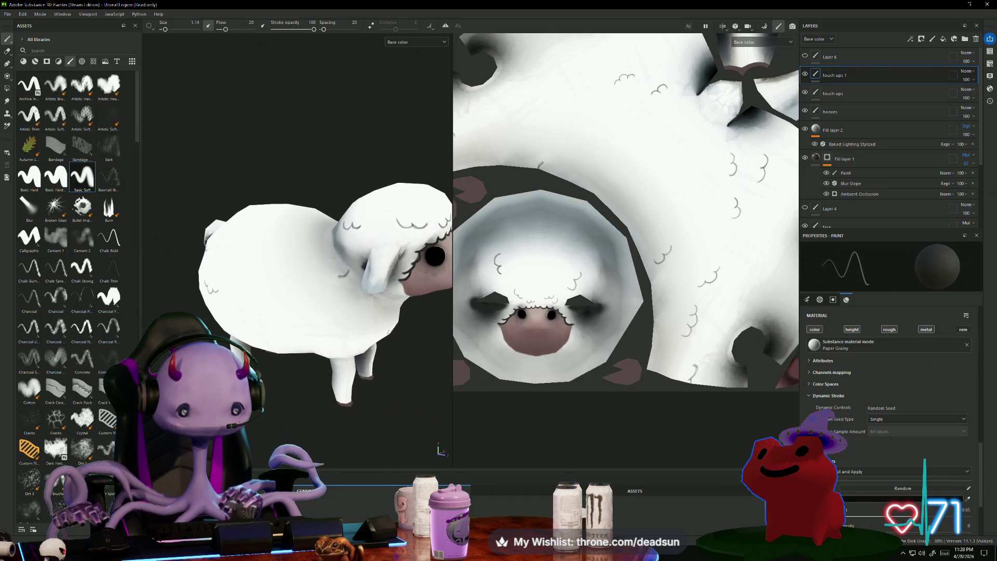
{"action": "scroll", "coordinate": [388, 316], "scroll_direction": "up", "scroll_amount": 3}
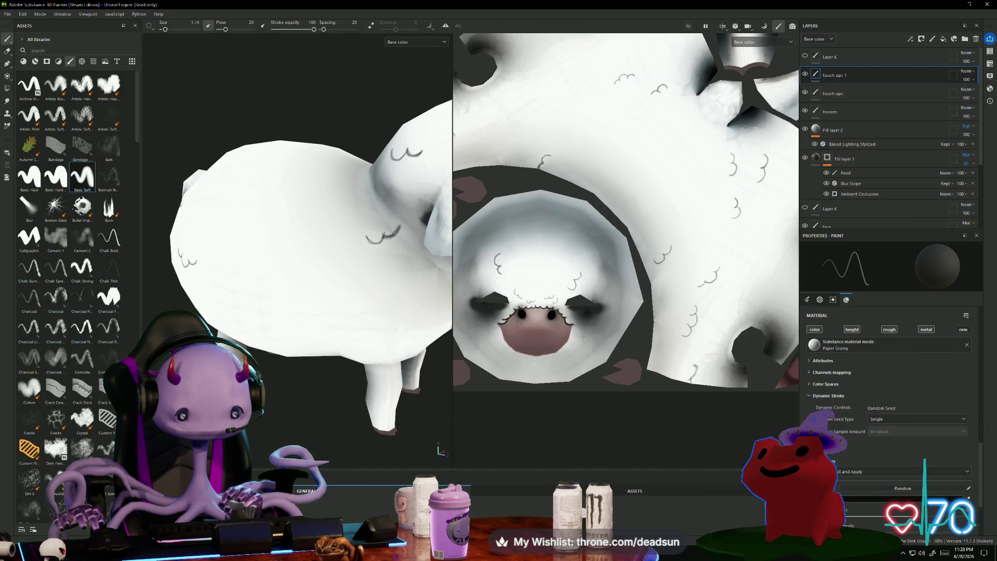
{"action": "scroll", "coordinate": [382, 234], "scroll_direction": "up", "scroll_amount": 5}
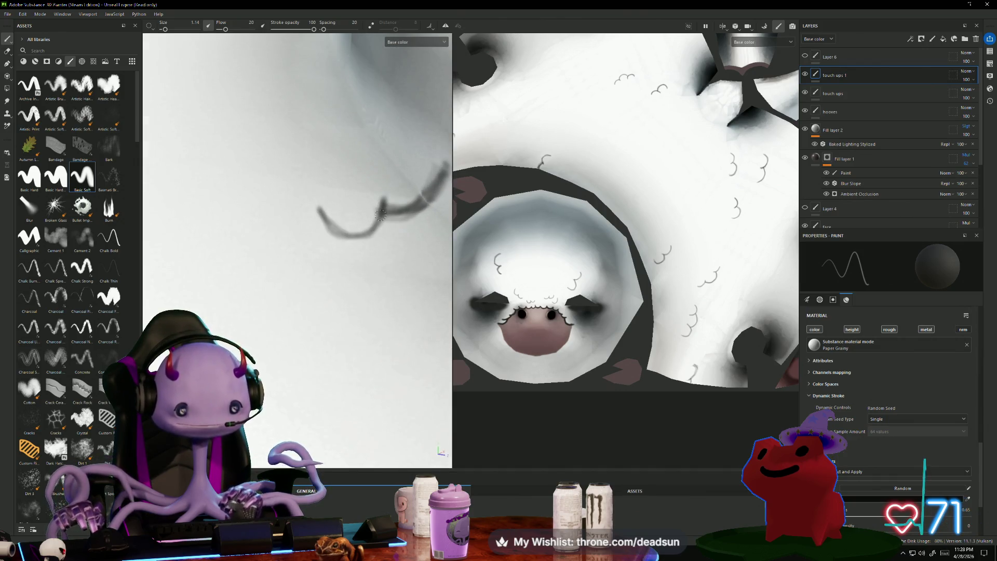
{"action": "mouse_move", "coordinate": [381, 214]}
{"action": "left_mouse_down"}
{"action": "mouse_move", "coordinate": [341, 231]}
{"action": "mouse_move", "coordinate": [381, 221]}
{"action": "mouse_move", "coordinate": [384, 200]}
{"action": "left_mouse_up"}
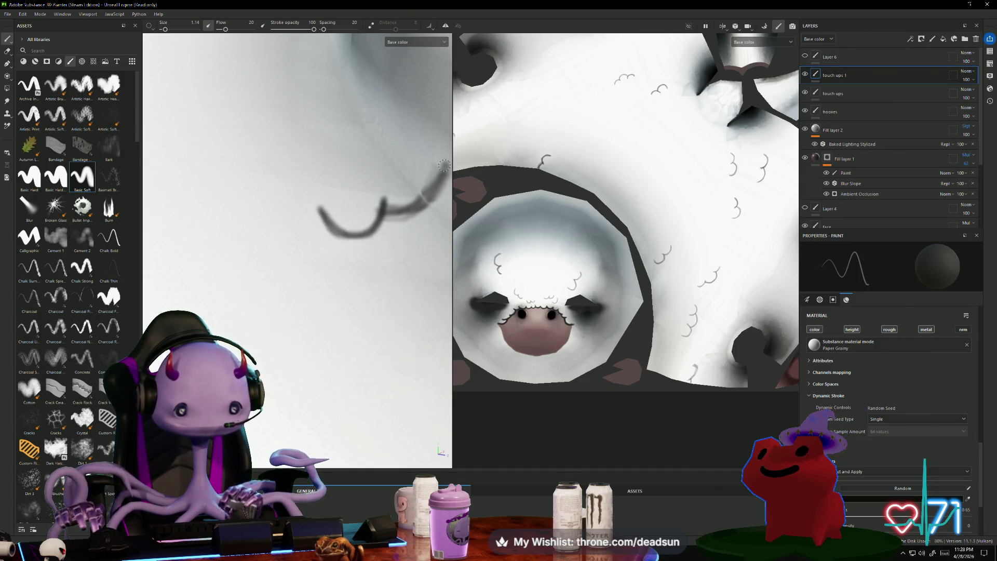
{"action": "left_click_drag", "start_coordinate": [444, 166], "coordinate": [420, 201]}
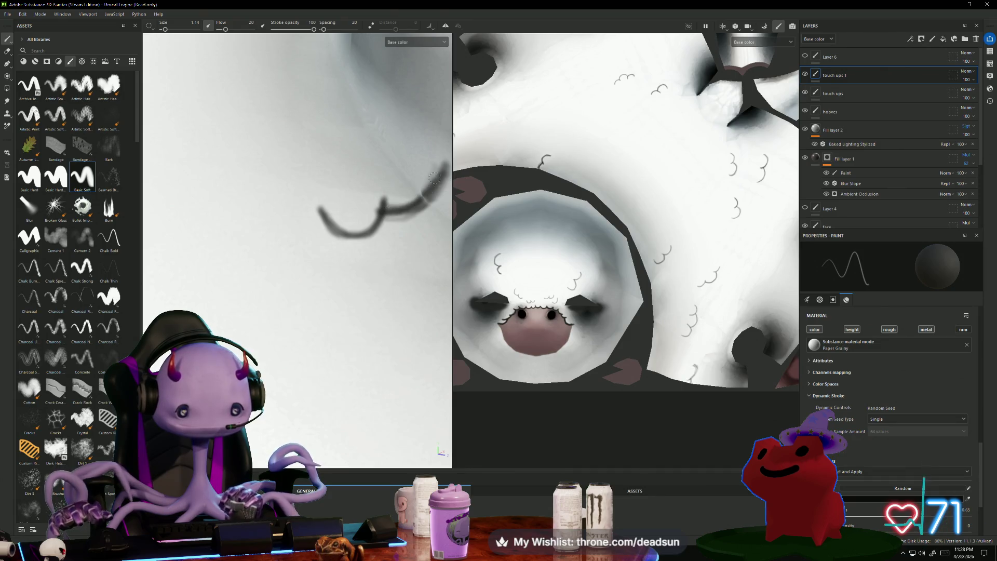
{"action": "left_click_drag", "start_coordinate": [379, 210], "coordinate": [362, 232]}
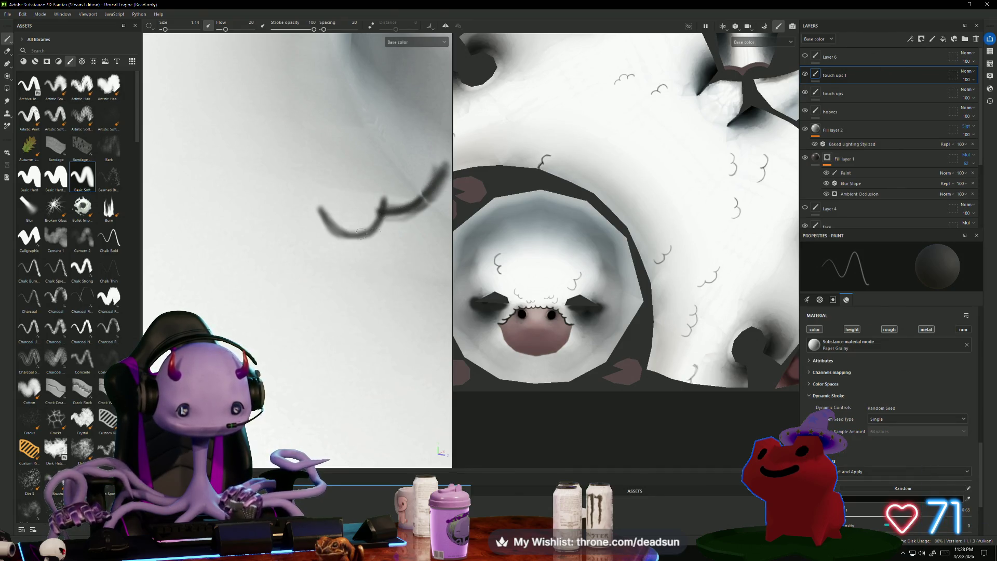
{"action": "key", "text": "f"}
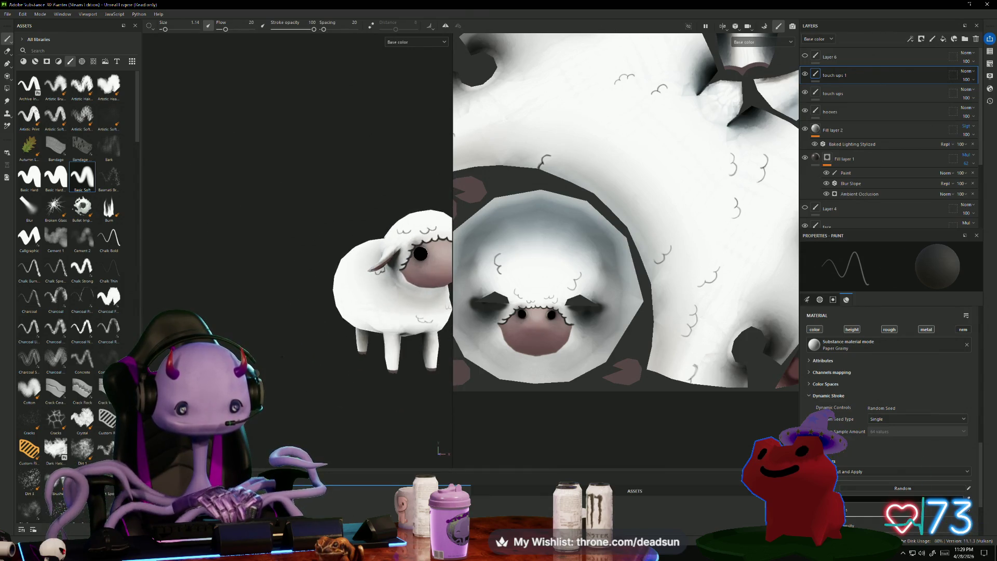
Darken the belly curl stroke and thicken its lower-right end.
{"action": "scroll", "coordinate": [316, 306], "scroll_direction": "up", "scroll_amount": 10}
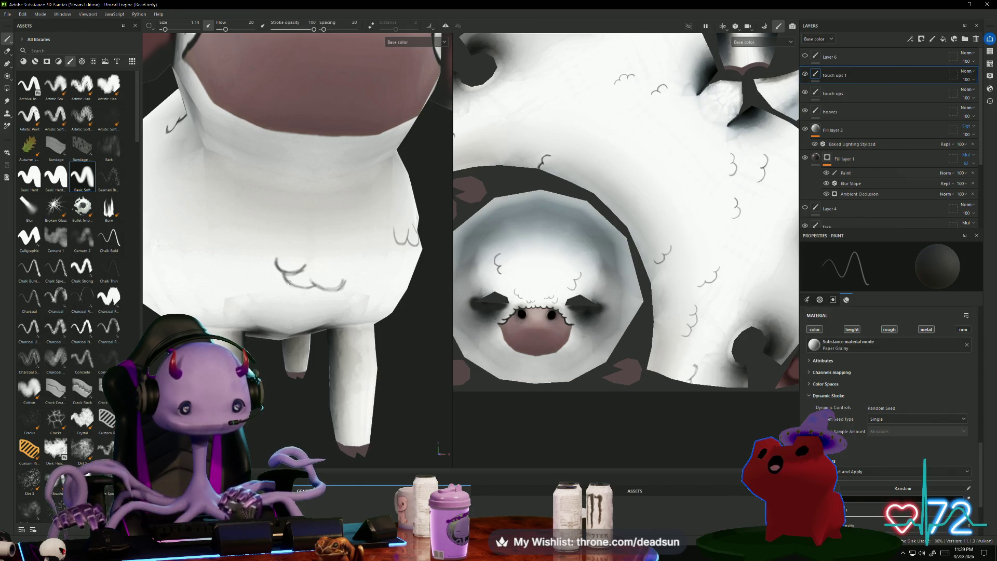
{"action": "left_click_drag", "start_coordinate": [303, 286], "coordinate": [337, 281]}
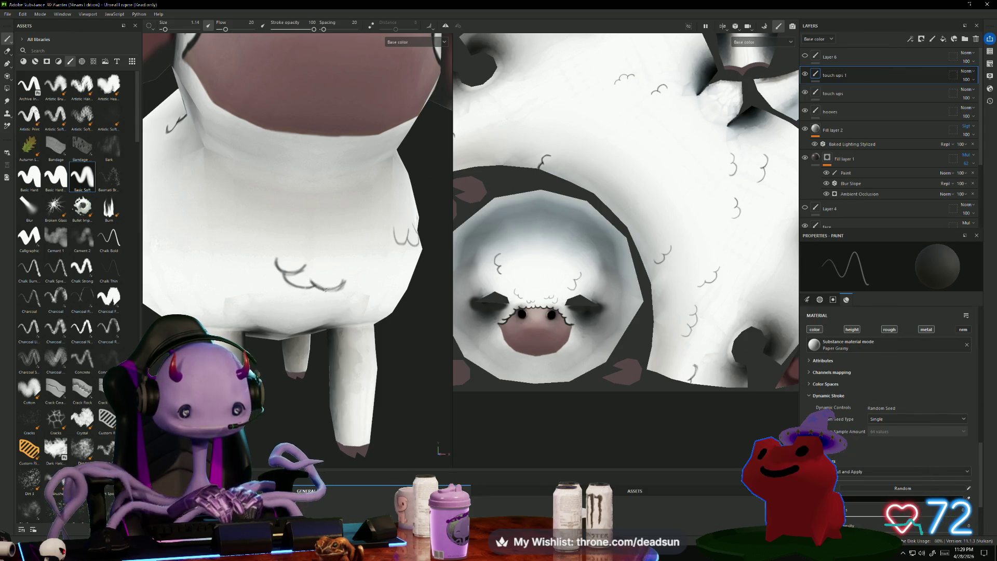
{"action": "left_click_drag", "start_coordinate": [323, 291], "coordinate": [336, 287]}
{"action": "scroll", "coordinate": [311, 233], "scroll_direction": "down", "scroll_amount": 5}
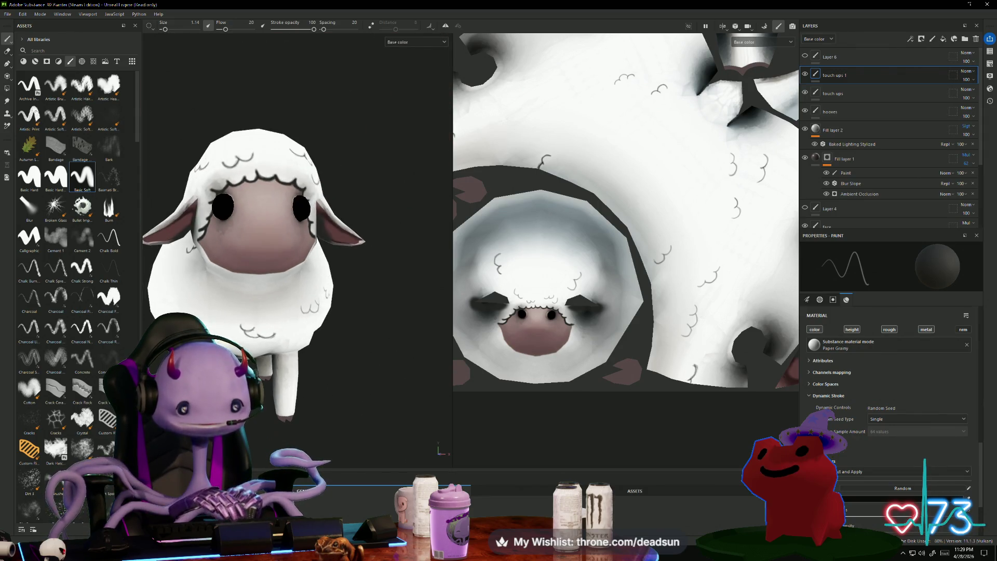
From a side view, extend the body curl into a U shape with a small hooked tail.
{"action": "left_click_drag", "start_coordinate": [374, 377], "coordinate": [437, 380], "text": "alt"}
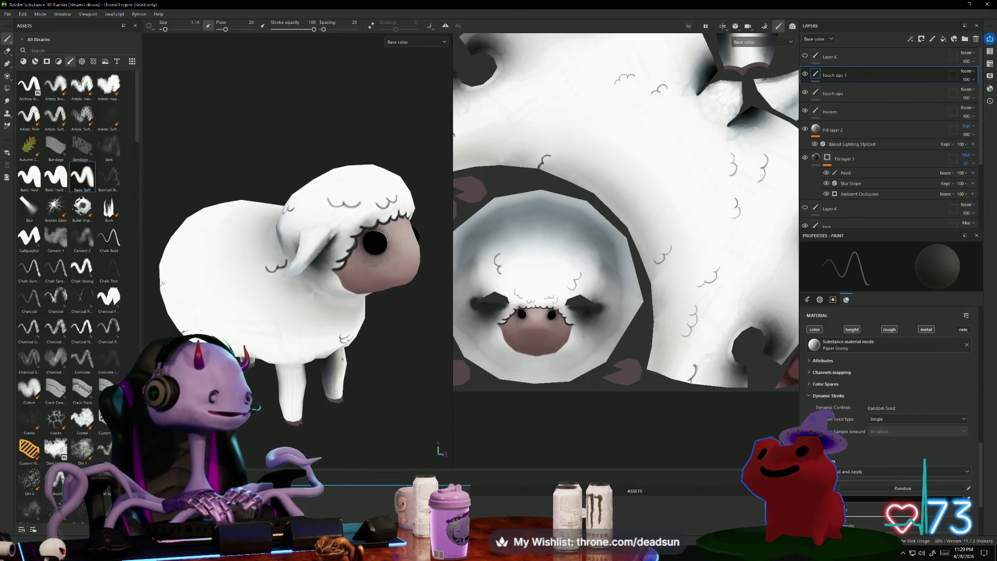
{"action": "left_click_drag", "start_coordinate": [379, 358], "coordinate": [387, 356], "text": "alt"}
{"action": "scroll", "coordinate": [387, 356], "scroll_direction": "up", "scroll_amount": 3}
{"action": "scroll", "coordinate": [387, 356], "scroll_direction": "down", "scroll_amount": 3}
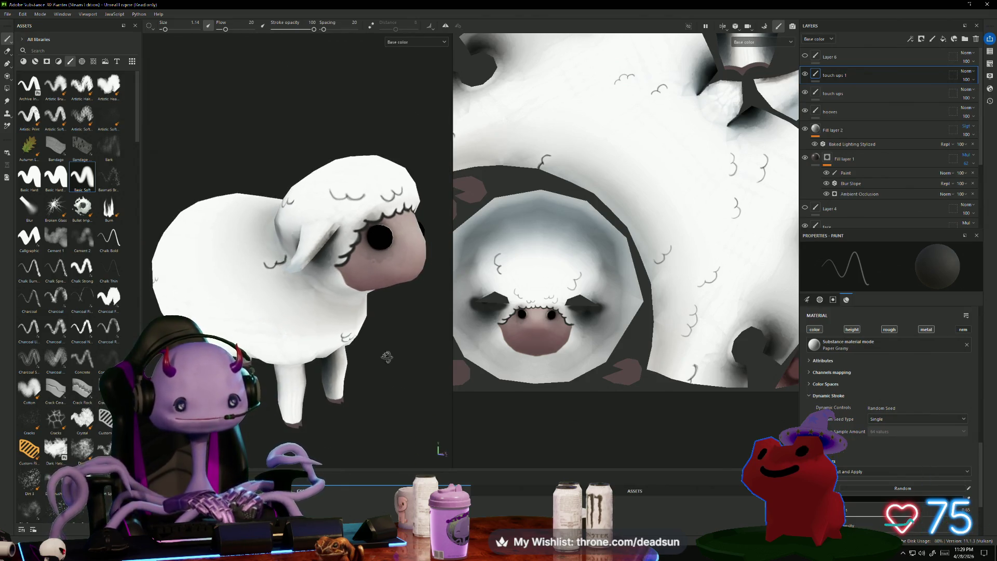
{"action": "scroll", "coordinate": [387, 356], "scroll_direction": "up", "scroll_amount": 3}
{"action": "scroll", "coordinate": [436, 434], "scroll_direction": "down", "scroll_amount": 3}
{"action": "mouse_move", "coordinate": [436, 433]}
{"action": "left_mouse_down", "text": "alt"}
{"action": "mouse_move", "coordinate": [408, 339]}
{"action": "mouse_move", "coordinate": [343, 327]}
{"action": "left_mouse_up", "text": "alt"}
{"action": "scroll", "coordinate": [249, 312], "scroll_direction": "up", "scroll_amount": 5}
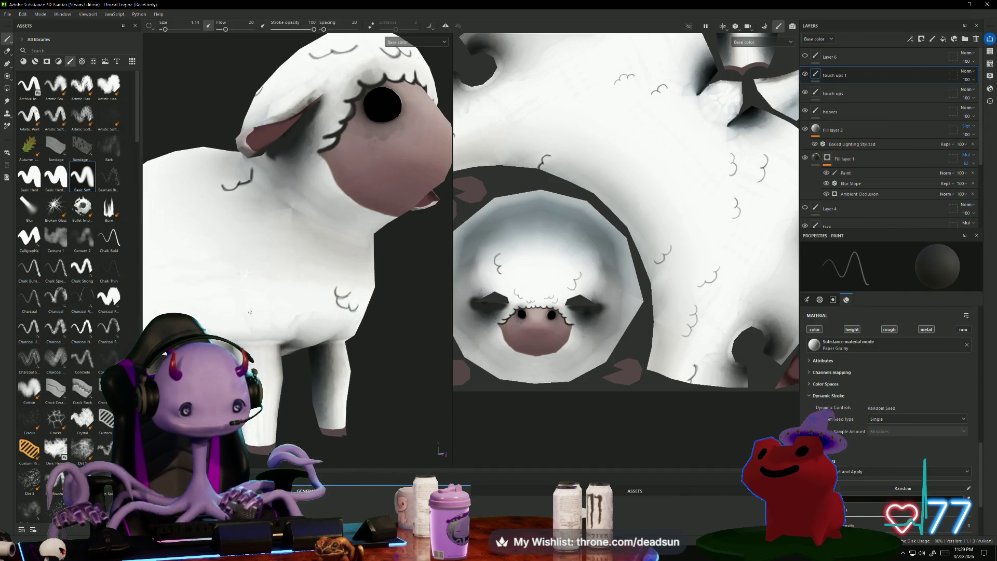
{"action": "left_click_drag", "start_coordinate": [227, 302], "coordinate": [242, 300]}
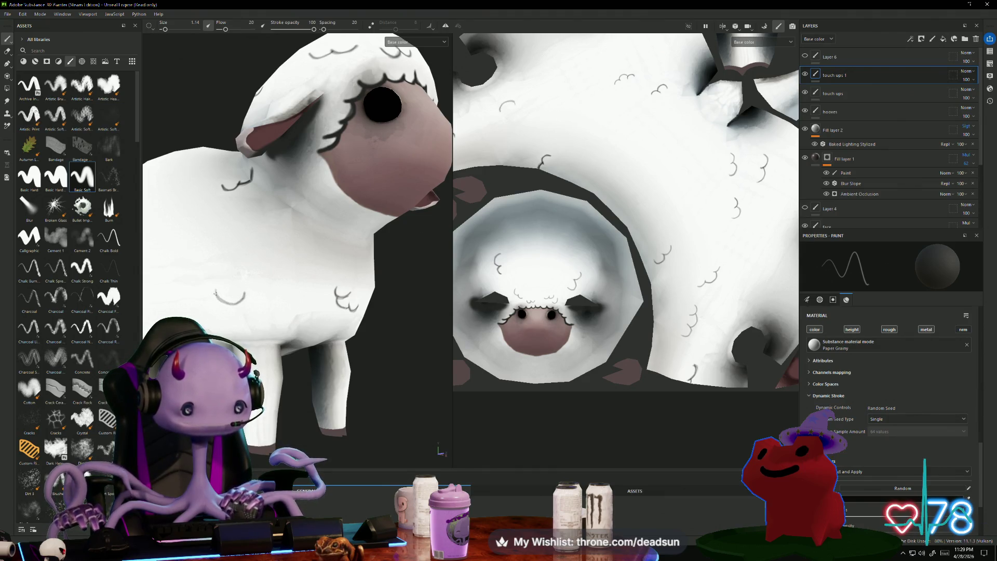
{"action": "left_click_drag", "start_coordinate": [244, 300], "coordinate": [255, 297]}
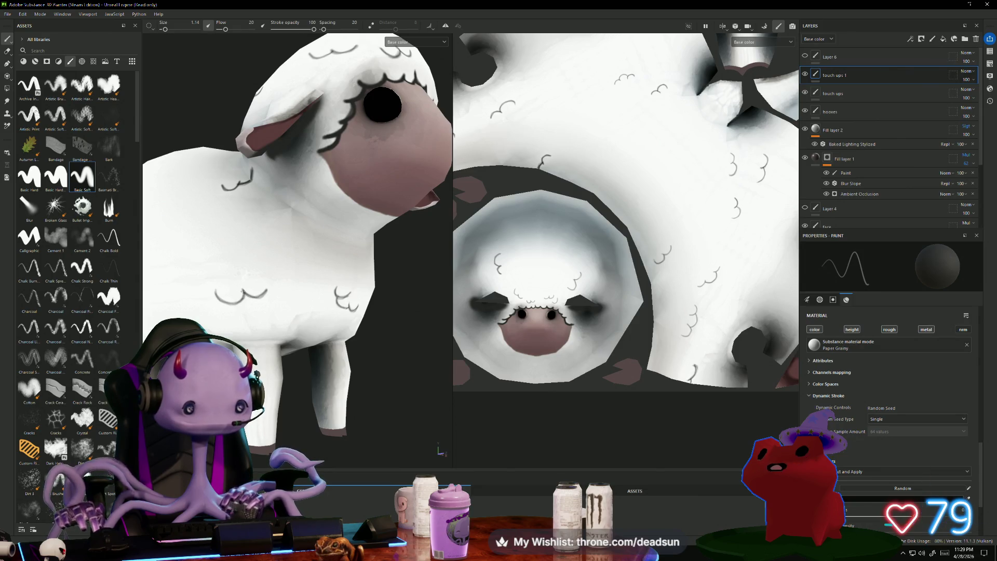
{"action": "scroll", "coordinate": [218, 294], "scroll_direction": "down", "scroll_amount": 3}
{"action": "mouse_move", "coordinate": [259, 260]}
{"action": "left_mouse_down", "text": "alt"}
{"action": "mouse_move", "coordinate": [348, 260]}
{"action": "mouse_move", "coordinate": [312, 281]}
{"action": "left_mouse_up", "text": "alt"}
{"action": "scroll", "coordinate": [295, 300], "scroll_direction": "up", "scroll_amount": 3}
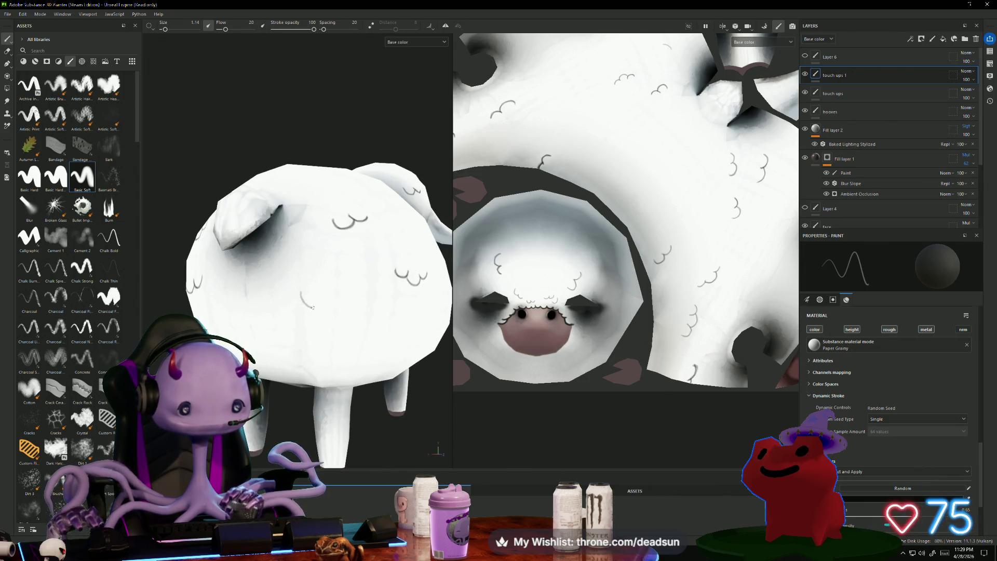
Extend the back curl and paint a short curl and a curved curl on the sheep's back.
{"action": "left_click_drag", "start_coordinate": [313, 307], "coordinate": [327, 300]}
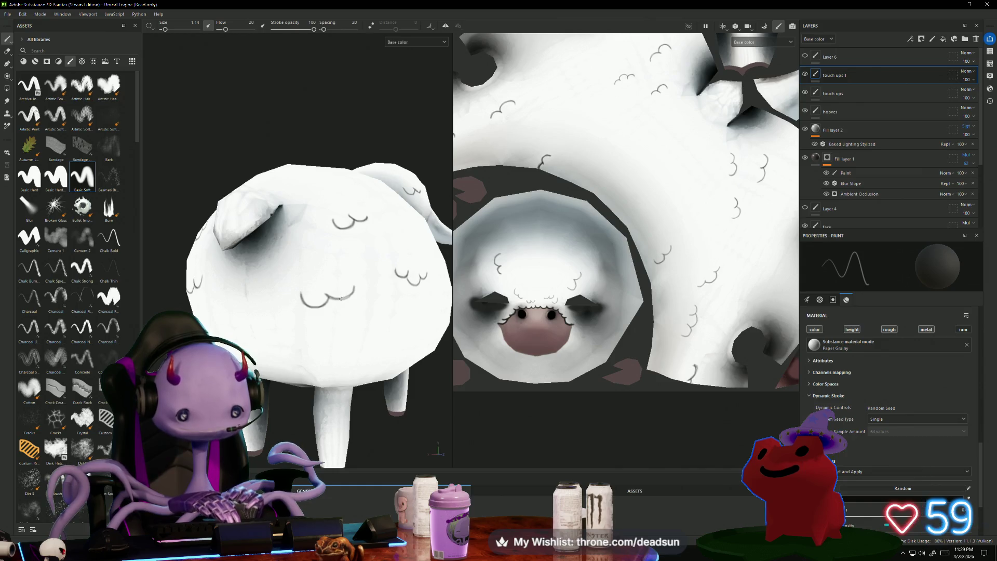
{"action": "mouse_move", "coordinate": [341, 298]}
{"action": "left_mouse_down", "text": "alt"}
{"action": "mouse_move", "coordinate": [319, 354]}
{"action": "mouse_move", "coordinate": [280, 337]}
{"action": "mouse_move", "coordinate": [325, 318]}
{"action": "left_mouse_up", "text": "alt"}
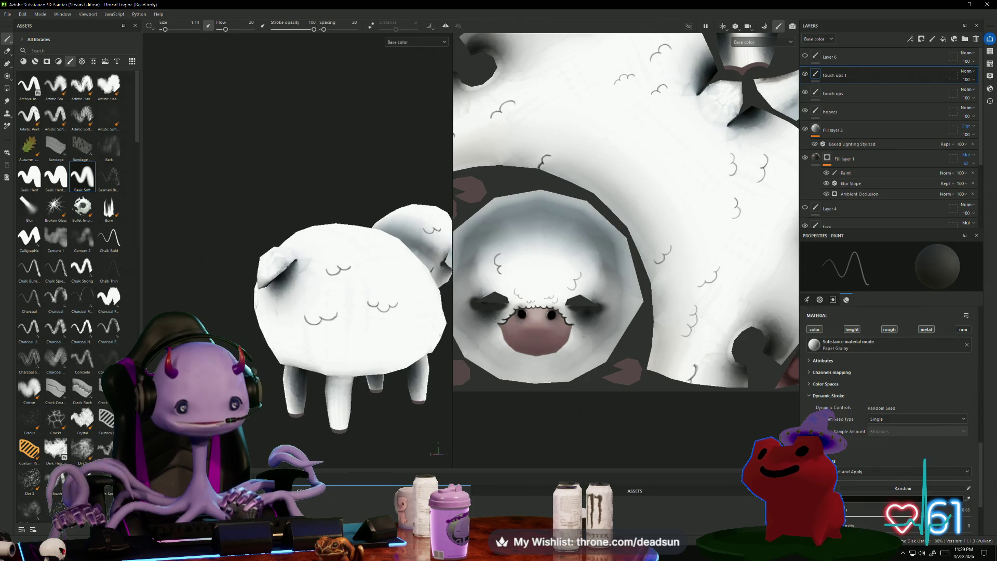
{"action": "scroll", "coordinate": [329, 272], "scroll_direction": "up", "scroll_amount": 3}
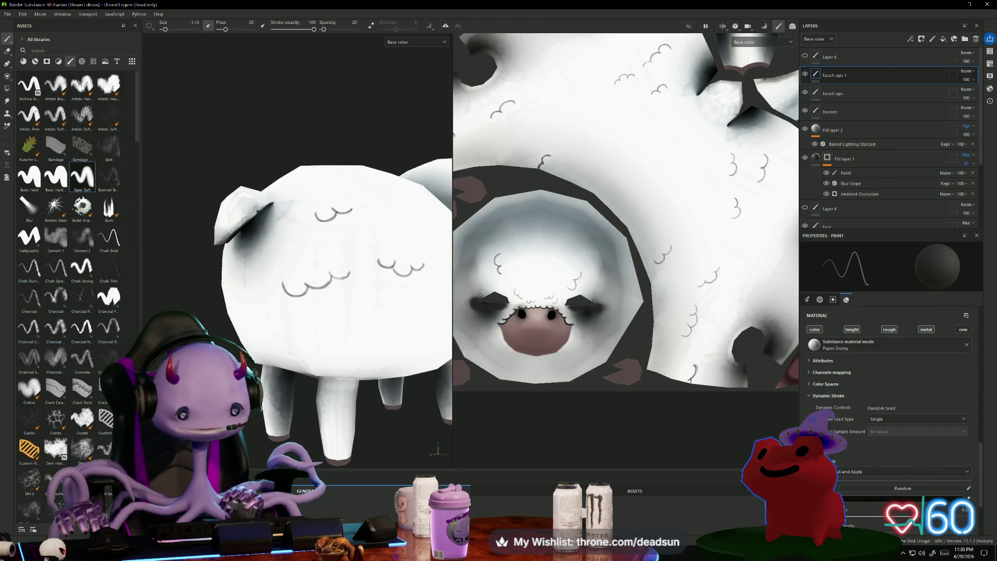
{"action": "mouse_move", "coordinate": [323, 343]}
{"action": "left_mouse_down", "text": "alt"}
{"action": "mouse_move", "coordinate": [384, 322]}
{"action": "mouse_move", "coordinate": [339, 362]}
{"action": "left_mouse_up", "text": "alt"}
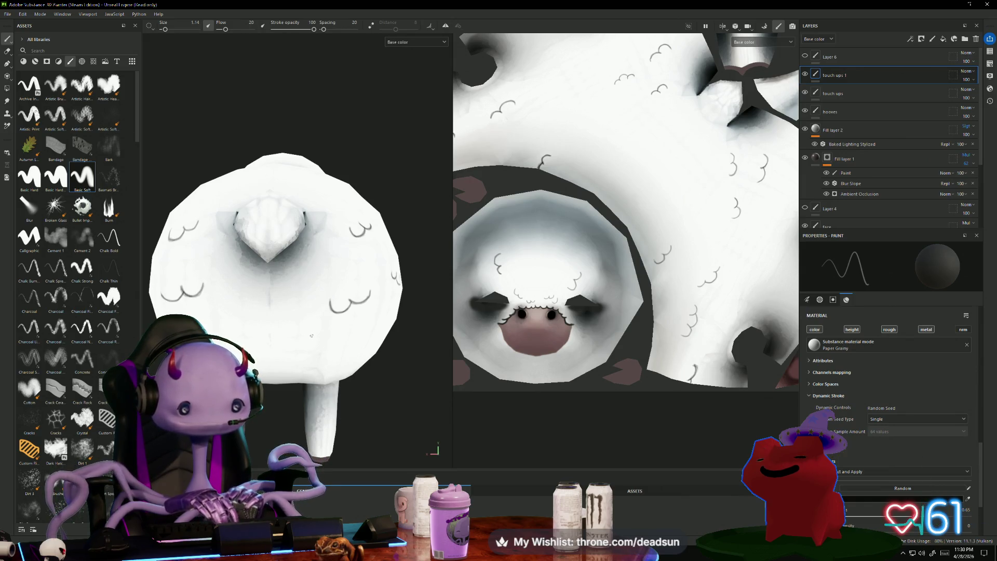
{"action": "left_click_drag", "start_coordinate": [306, 332], "coordinate": [312, 343]}
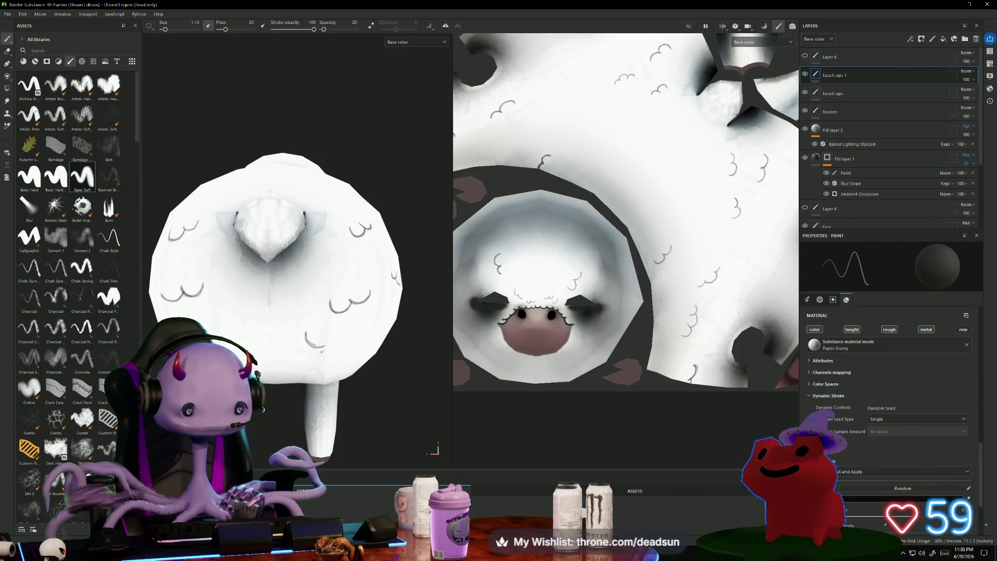
{"action": "scroll", "coordinate": [282, 314], "scroll_direction": "up", "scroll_amount": 3}
{"action": "mouse_move", "coordinate": [282, 314]}
{"action": "left_mouse_down"}
{"action": "mouse_move", "coordinate": [292, 339]}
{"action": "mouse_move", "coordinate": [315, 342]}
{"action": "left_mouse_up"}
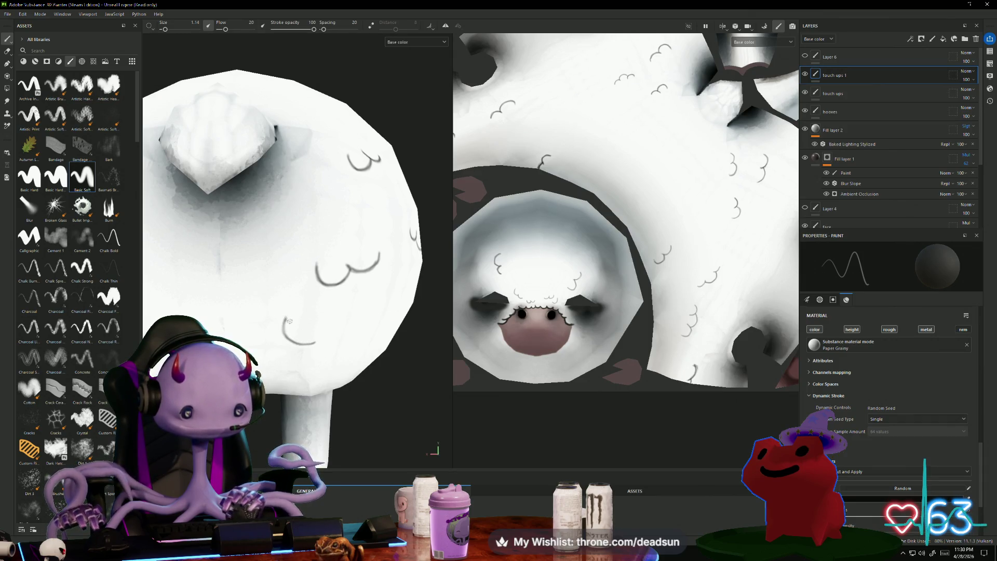
Extend the side curl, then paint a new side curl with a tail reaching up-right.
{"action": "scroll", "coordinate": [359, 358], "scroll_direction": "down", "scroll_amount": 3}
{"action": "scroll", "coordinate": [393, 365], "scroll_direction": "up", "scroll_amount": 5}
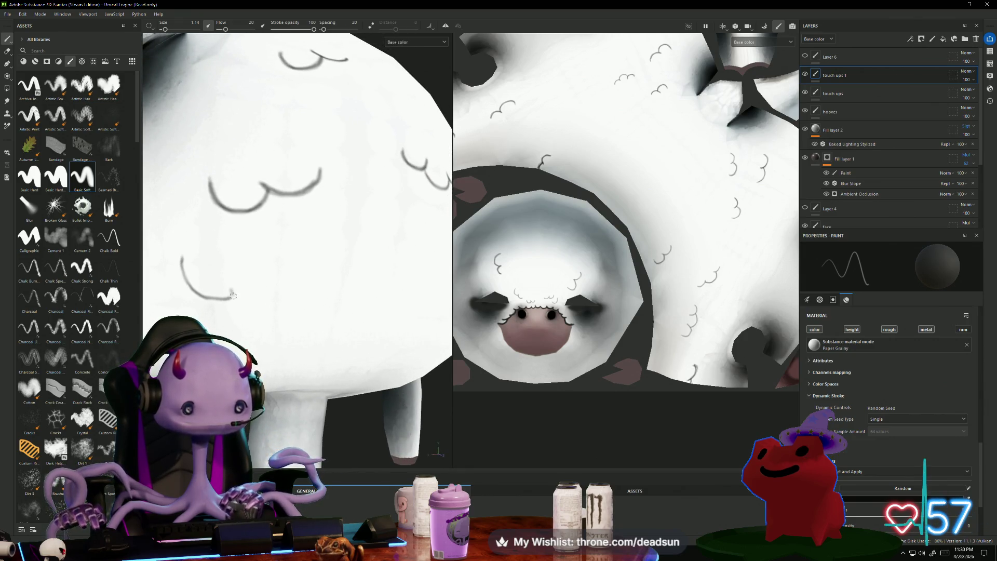
{"action": "left_click_drag", "start_coordinate": [232, 298], "coordinate": [276, 310]}
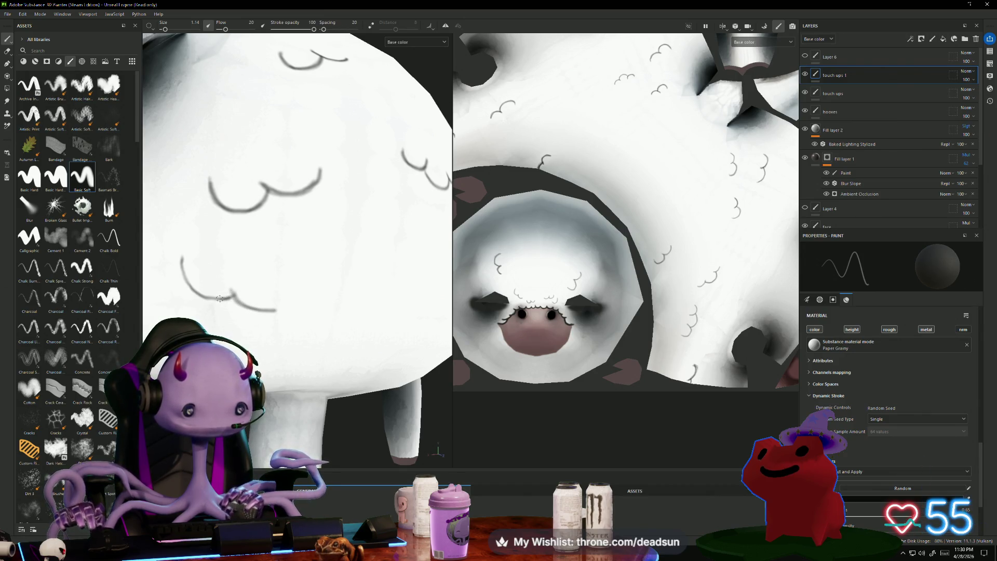
{"action": "scroll", "coordinate": [207, 298], "scroll_direction": "down", "scroll_amount": 5}
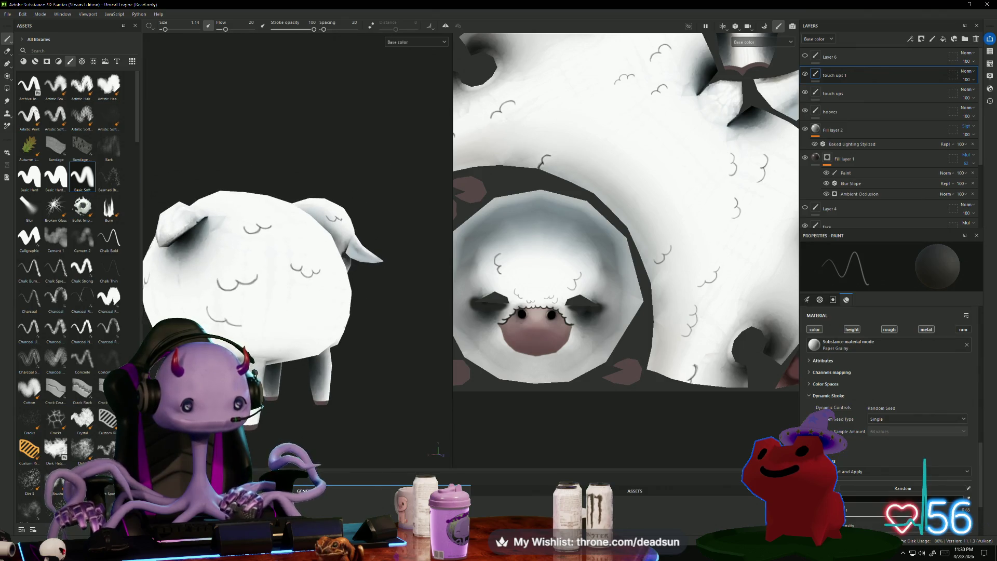
{"action": "mouse_move", "coordinate": [281, 431]}
{"action": "left_mouse_down", "text": "alt"}
{"action": "mouse_move", "coordinate": [294, 434]}
{"action": "mouse_move", "coordinate": [340, 394]}
{"action": "mouse_move", "coordinate": [238, 372]}
{"action": "left_mouse_up", "text": "alt"}
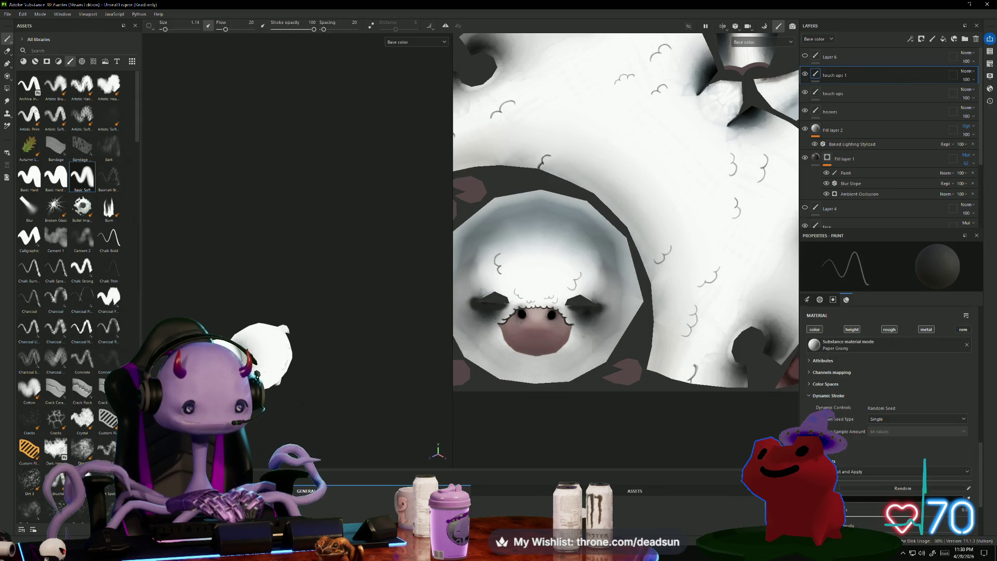
{"action": "mouse_move", "coordinate": [238, 371]}
{"action": "left_mouse_down", "text": "alt"}
{"action": "mouse_move", "coordinate": [206, 366]}
{"action": "mouse_move", "coordinate": [356, 381]}
{"action": "left_mouse_up", "text": "alt"}
{"action": "left_click_drag", "start_coordinate": [291, 312], "coordinate": [309, 318]}
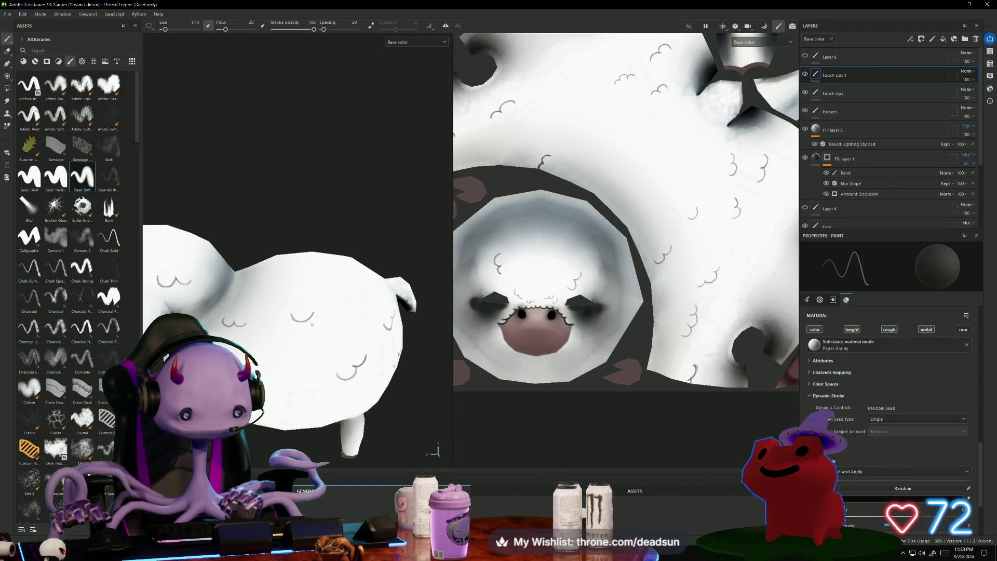
{"action": "left_click_drag", "start_coordinate": [313, 318], "coordinate": [330, 321]}
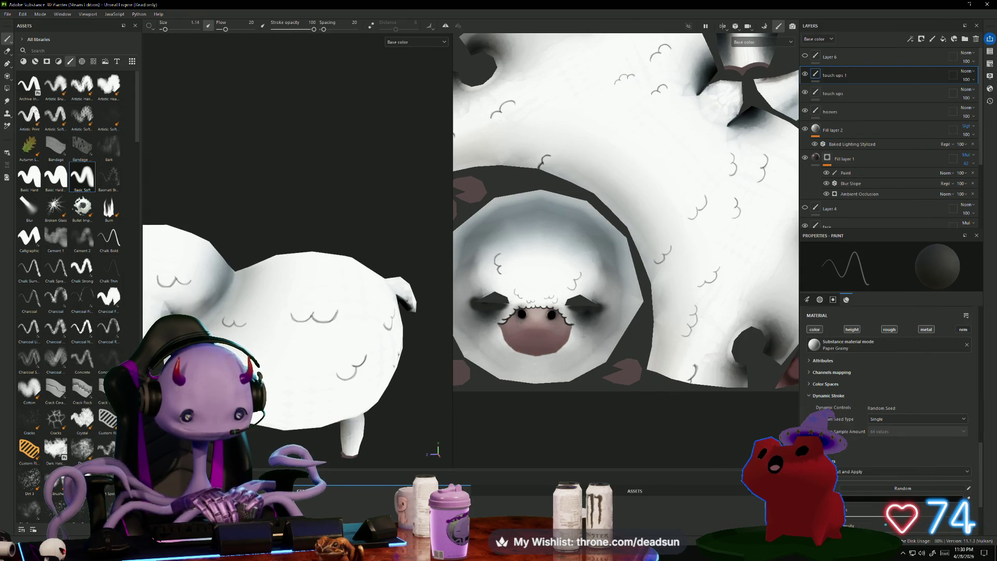
{"action": "mouse_move", "coordinate": [329, 321]}
{"action": "left_mouse_down"}
{"action": "mouse_move", "coordinate": [337, 314]}
{"action": "mouse_move", "coordinate": [305, 292]}
{"action": "mouse_move", "coordinate": [317, 294]}
{"action": "left_mouse_up"}
From a wider side view, paint another body curl, darken its left end and lengthen the arc.
{"action": "scroll", "coordinate": [306, 292], "scroll_direction": "down", "scroll_amount": 5}
{"action": "scroll", "coordinate": [317, 294], "scroll_direction": "up", "scroll_amount": 5}
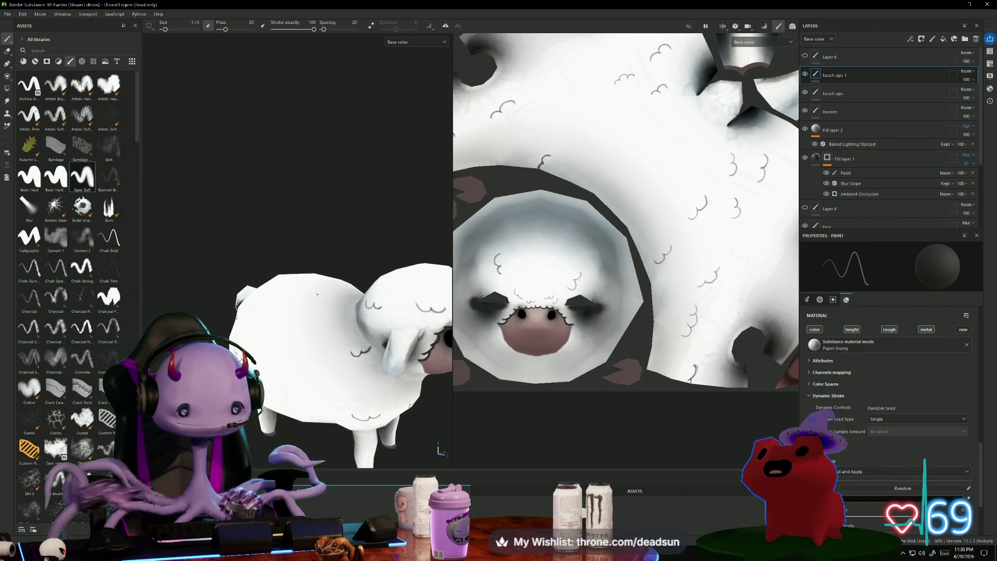
{"action": "scroll", "coordinate": [324, 315], "scroll_direction": "up", "scroll_amount": 3}
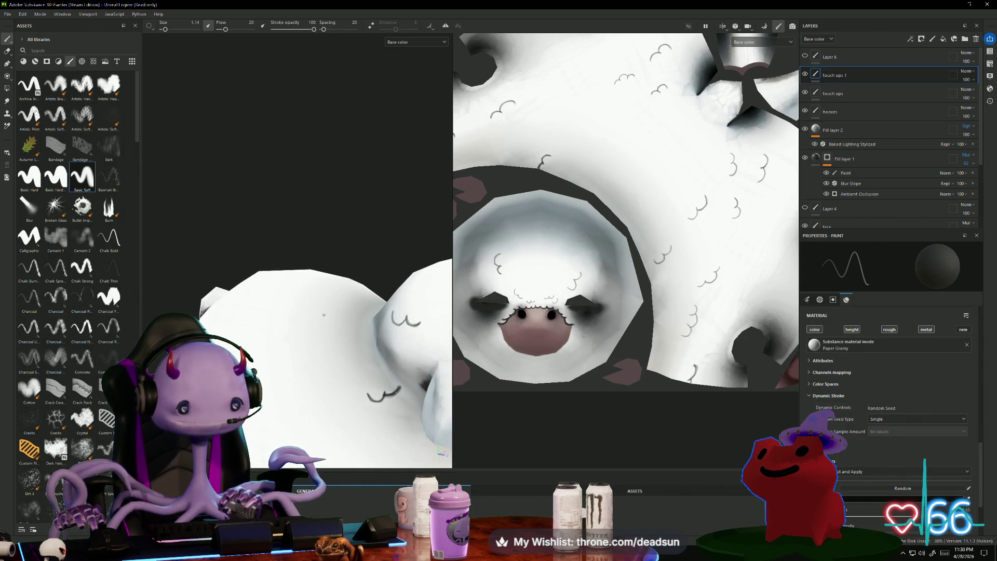
{"action": "left_click_drag", "start_coordinate": [314, 268], "coordinate": [326, 170], "text": "alt"}
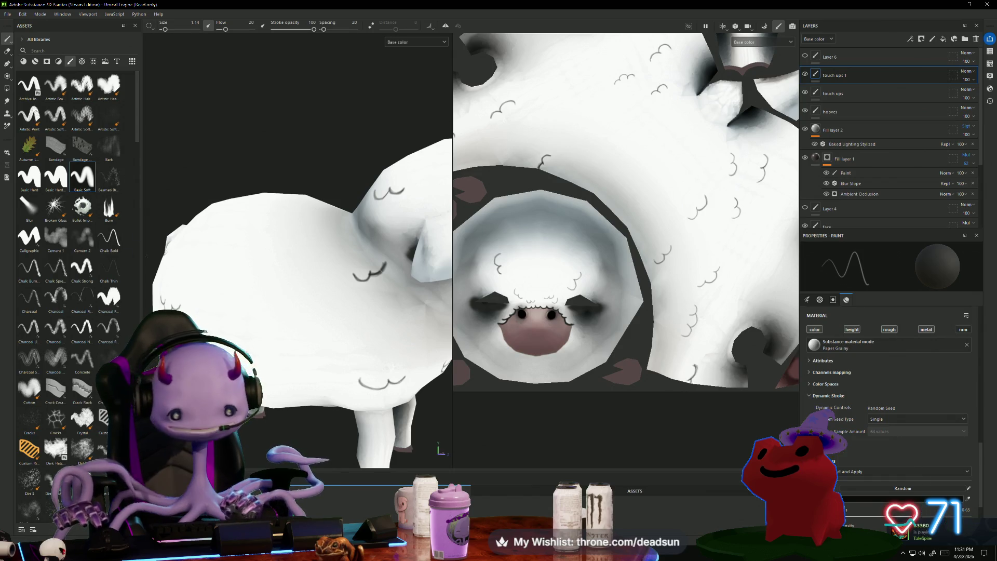
{"action": "scroll", "coordinate": [240, 245], "scroll_direction": "up", "scroll_amount": 3}
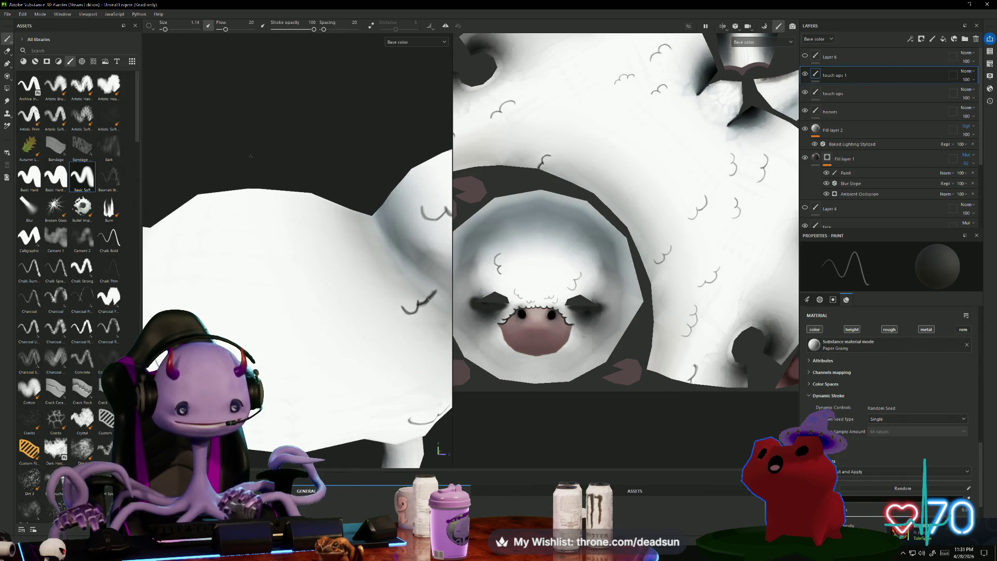
{"action": "left_click_drag", "start_coordinate": [242, 283], "coordinate": [247, 297]}
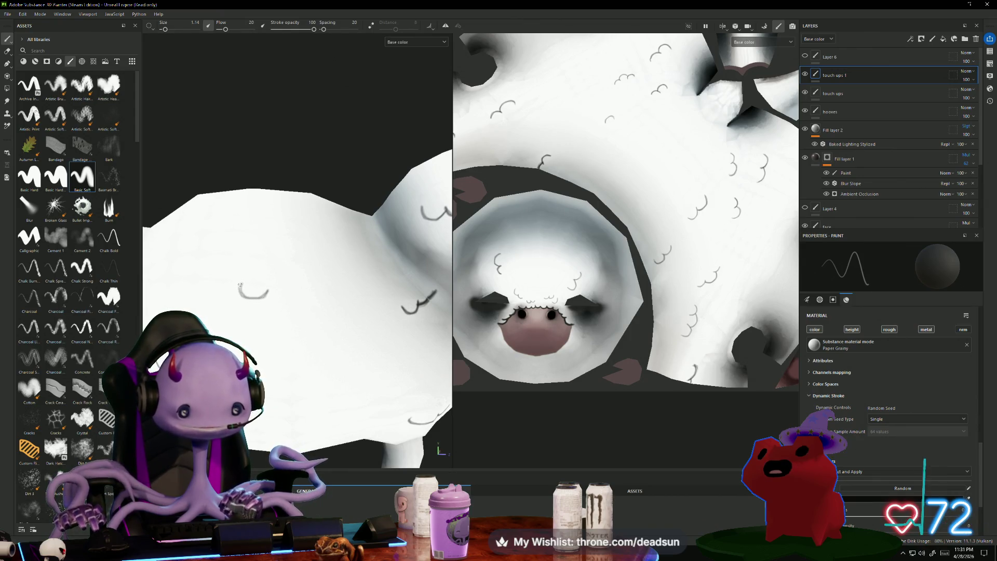
{"action": "left_click_drag", "start_coordinate": [240, 285], "coordinate": [243, 293]}
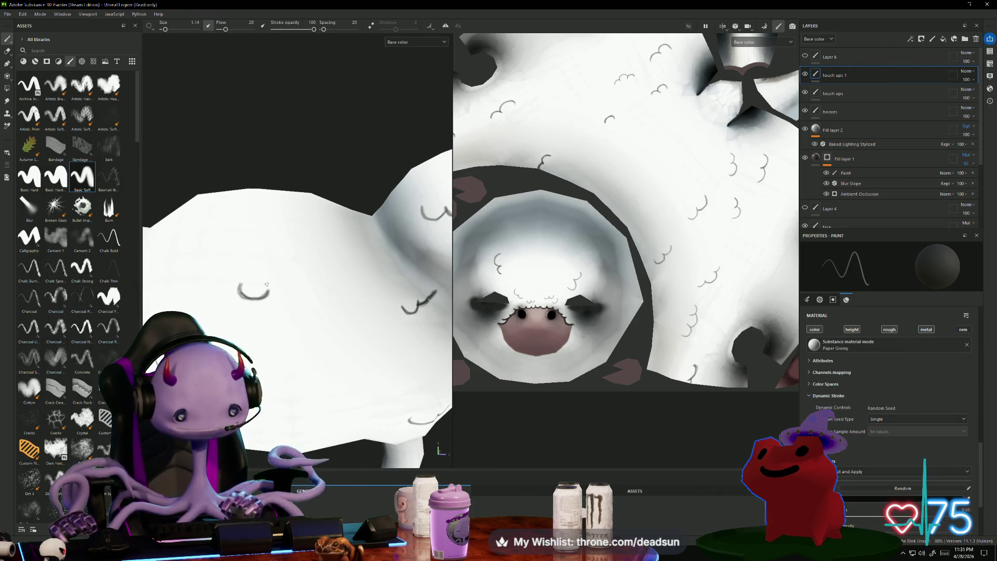
{"action": "left_click_drag", "start_coordinate": [272, 288], "coordinate": [309, 284]}
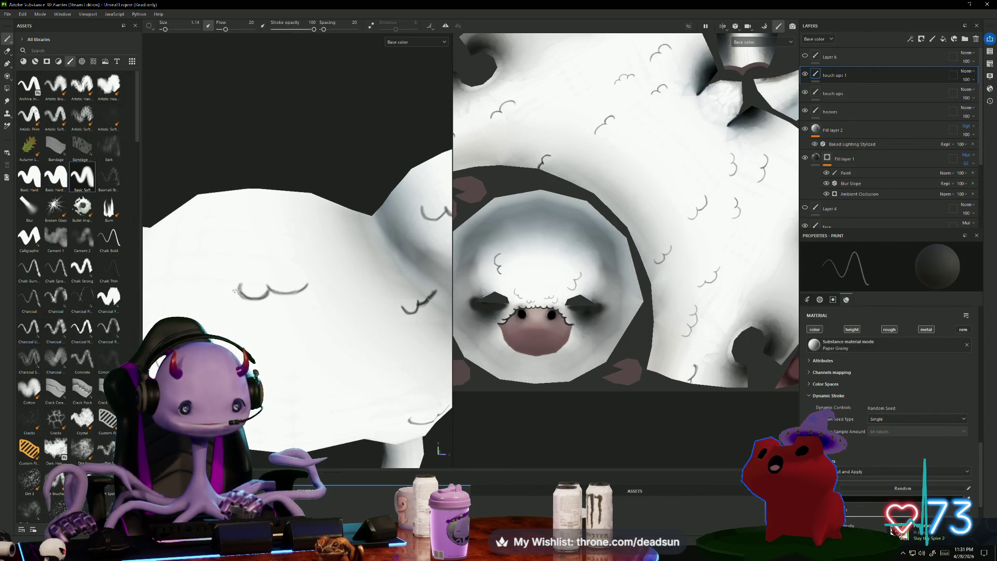
{"action": "left_click_drag", "start_coordinate": [278, 160], "coordinate": [357, 169], "text": "alt"}
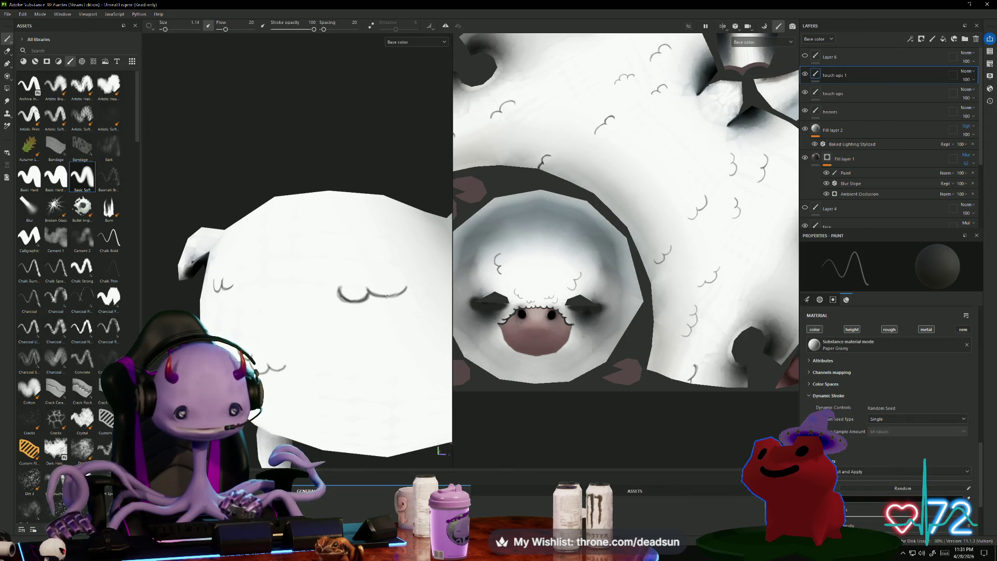
{"action": "scroll", "coordinate": [356, 289], "scroll_direction": "up", "scroll_amount": 1}
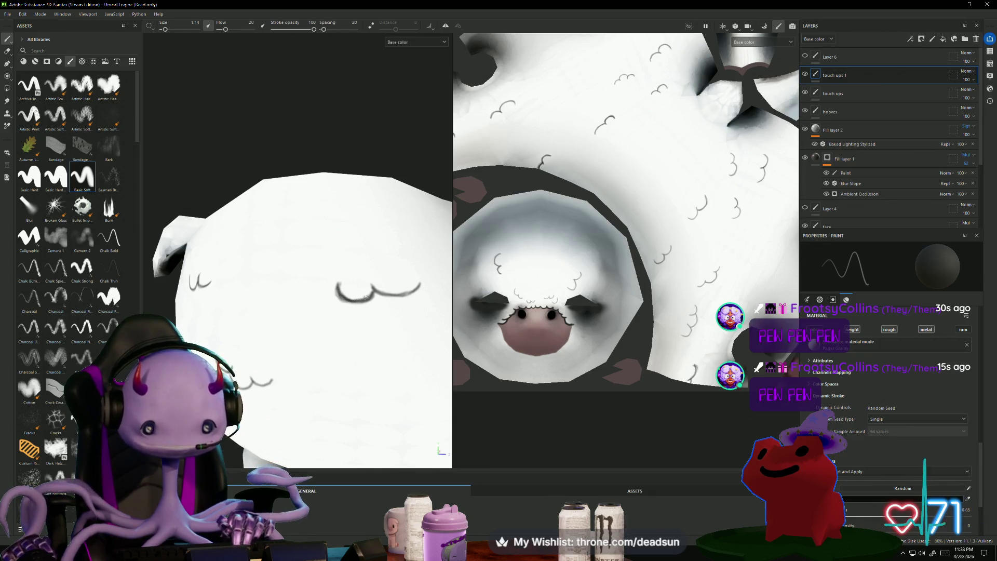
{"action": "scroll", "coordinate": [365, 106], "scroll_direction": "down", "scroll_amount": 2}
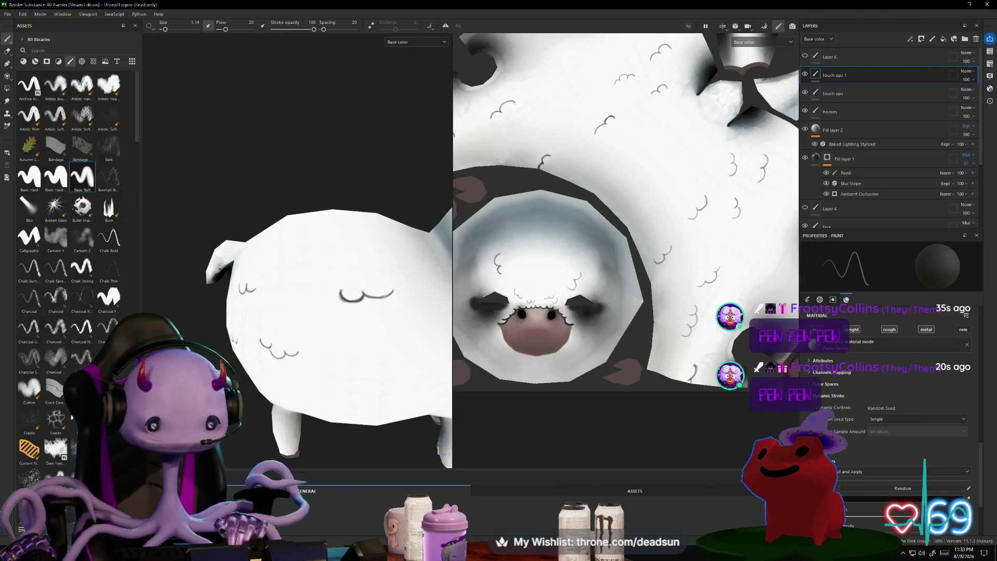
{"action": "scroll", "coordinate": [384, 401], "scroll_direction": "up", "scroll_amount": 3}
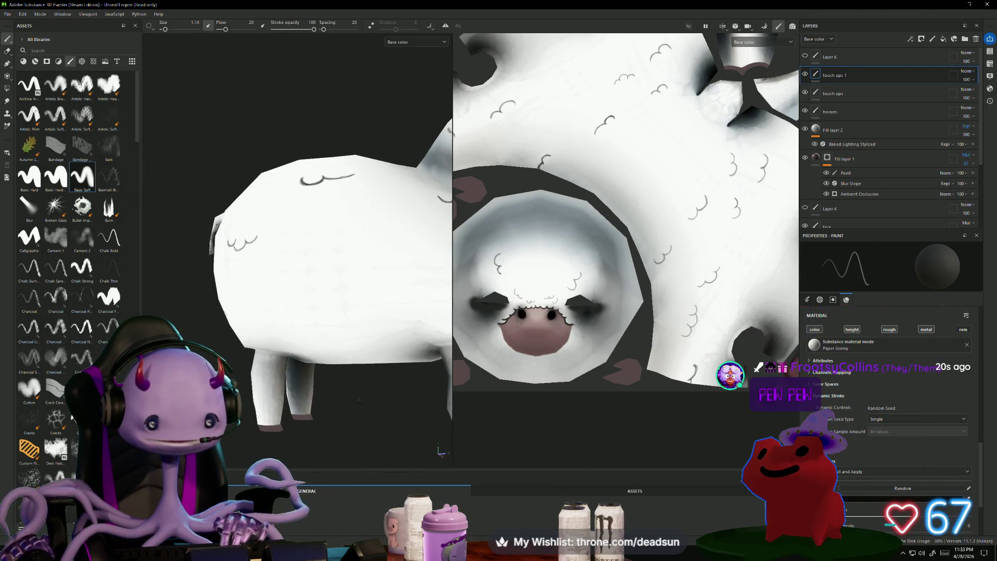
{"action": "left_click_drag", "start_coordinate": [362, 450], "coordinate": [266, 411], "text": "alt"}
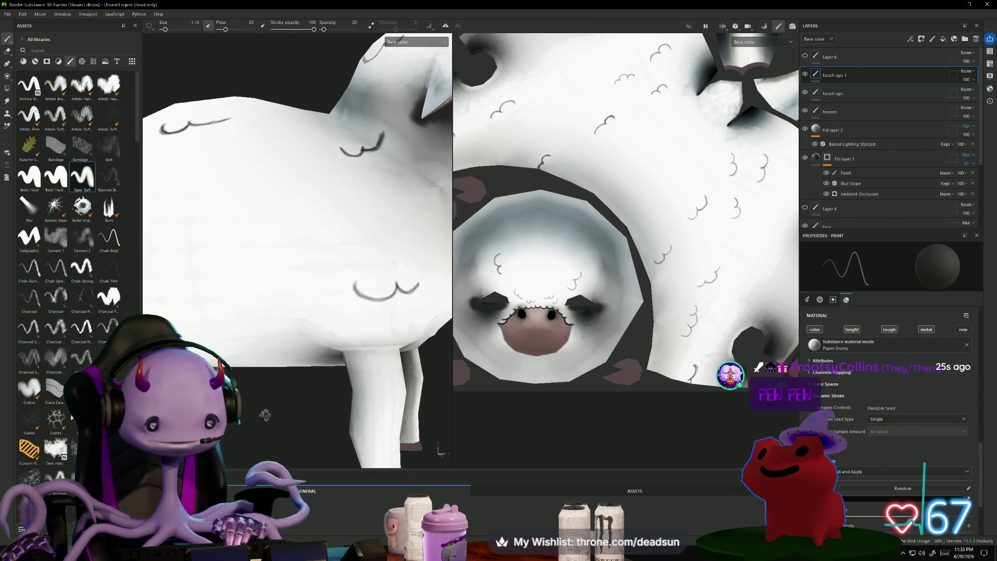
{"action": "scroll", "coordinate": [266, 404], "scroll_direction": "up", "scroll_amount": 2}
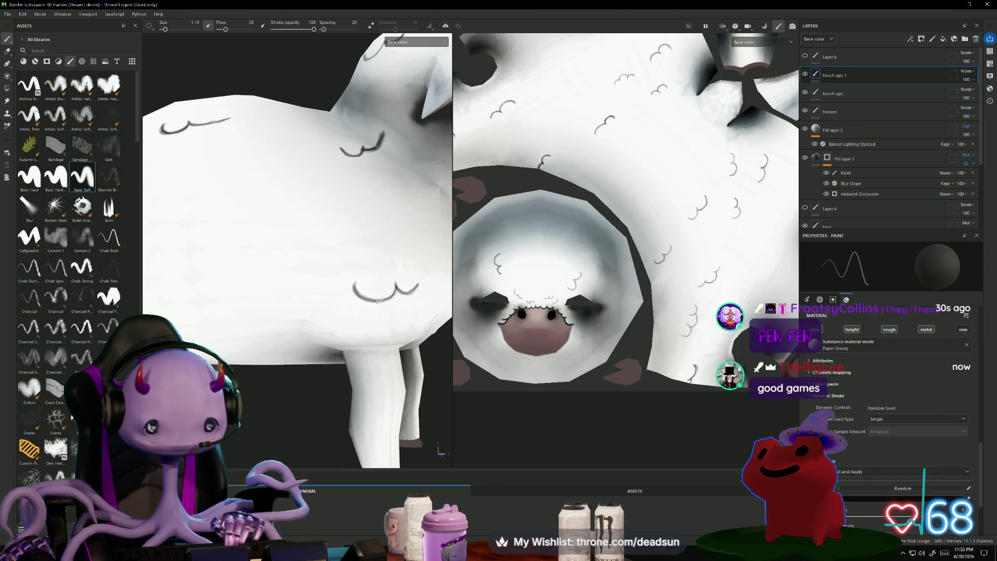
{"action": "scroll", "coordinate": [377, 301], "scroll_direction": "down", "scroll_amount": 5}
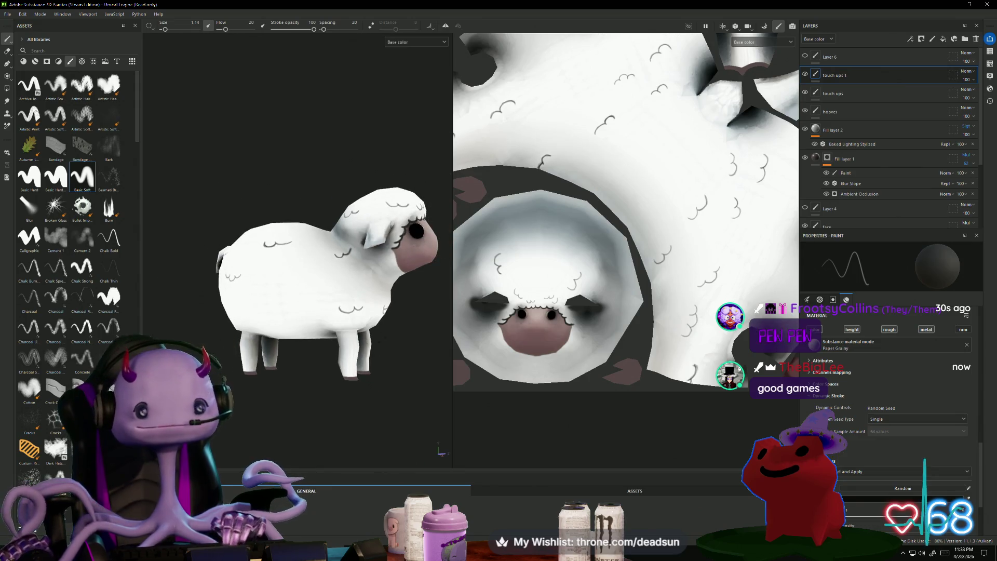
Duplicate the touch ups 1 layer, creating touch ups 2.
{"action": "scroll", "coordinate": [349, 365], "scroll_direction": "down", "scroll_amount": 6}
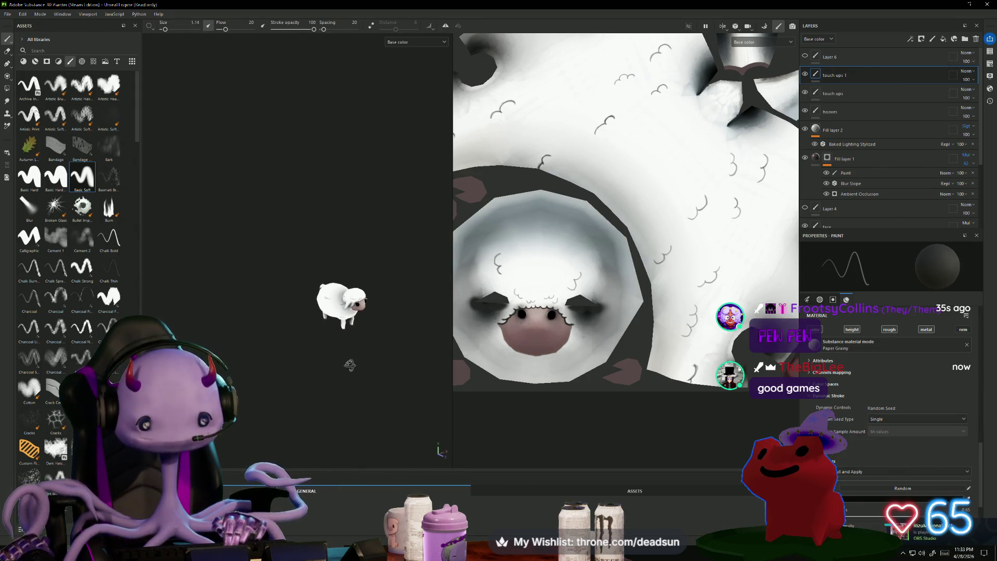
{"action": "mouse_move", "coordinate": [349, 365]}
{"action": "left_mouse_down", "text": "alt"}
{"action": "mouse_move", "coordinate": [328, 400]}
{"action": "mouse_move", "coordinate": [370, 367]}
{"action": "mouse_move", "coordinate": [303, 357]}
{"action": "mouse_move", "coordinate": [364, 359]}
{"action": "left_mouse_up", "text": "alt"}
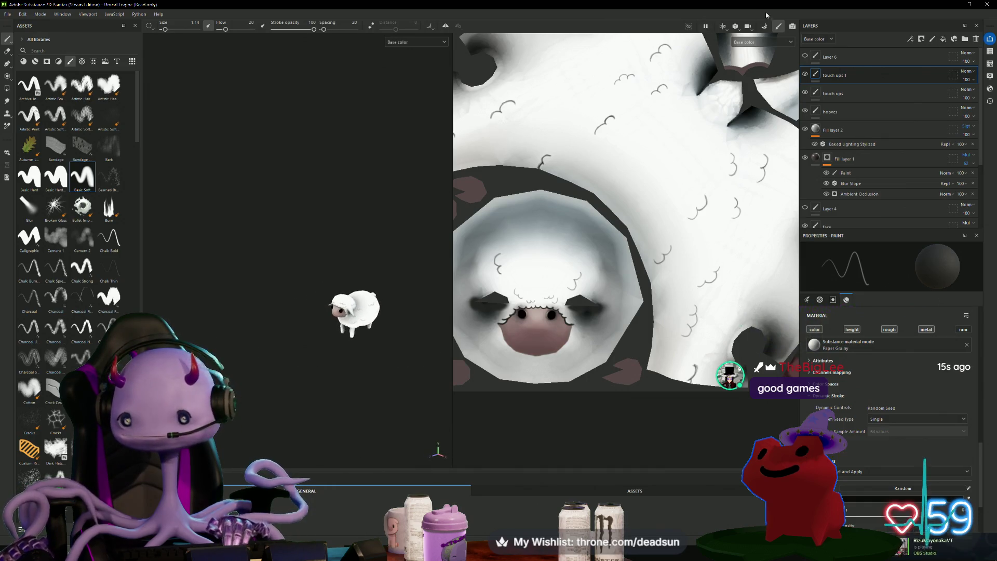
{"action": "double_click", "coordinate": [845, 76]}
{"action": "key", "text": "Return"}
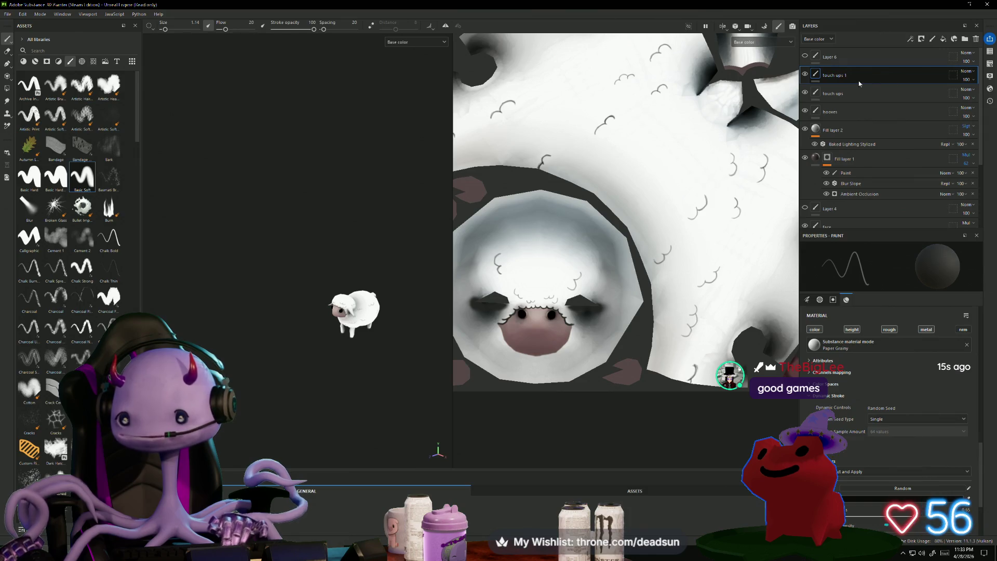
{"action": "double_click", "coordinate": [866, 81]}
{"action": "right_click", "coordinate": [867, 81]}
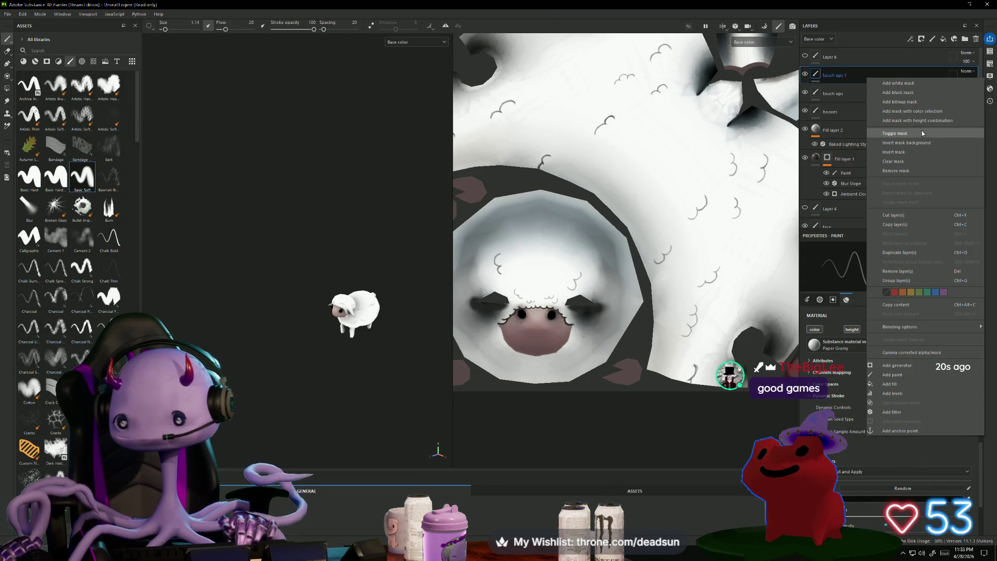
{"action": "left_click", "coordinate": [842, 80]}
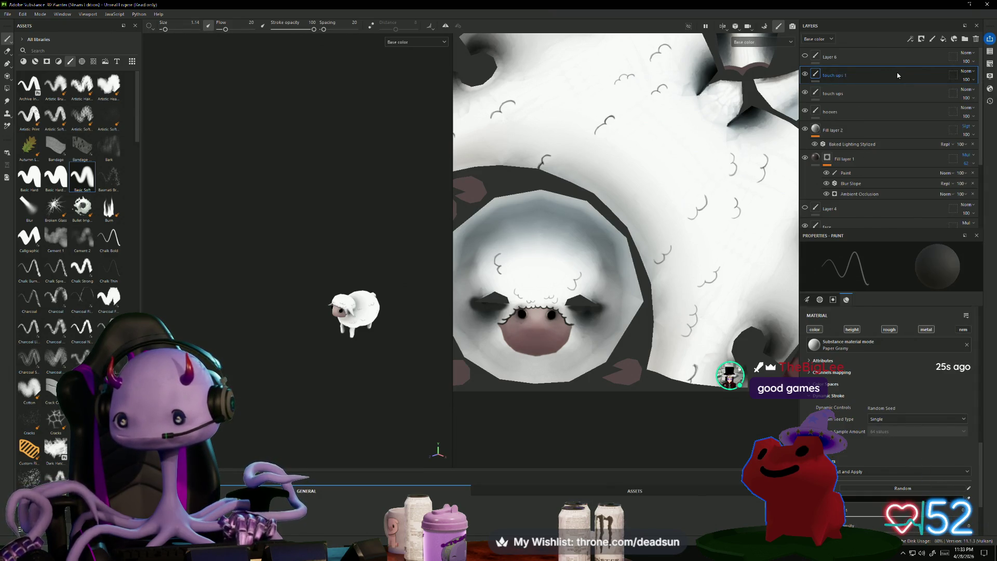
{"action": "right_click", "coordinate": [896, 73]}
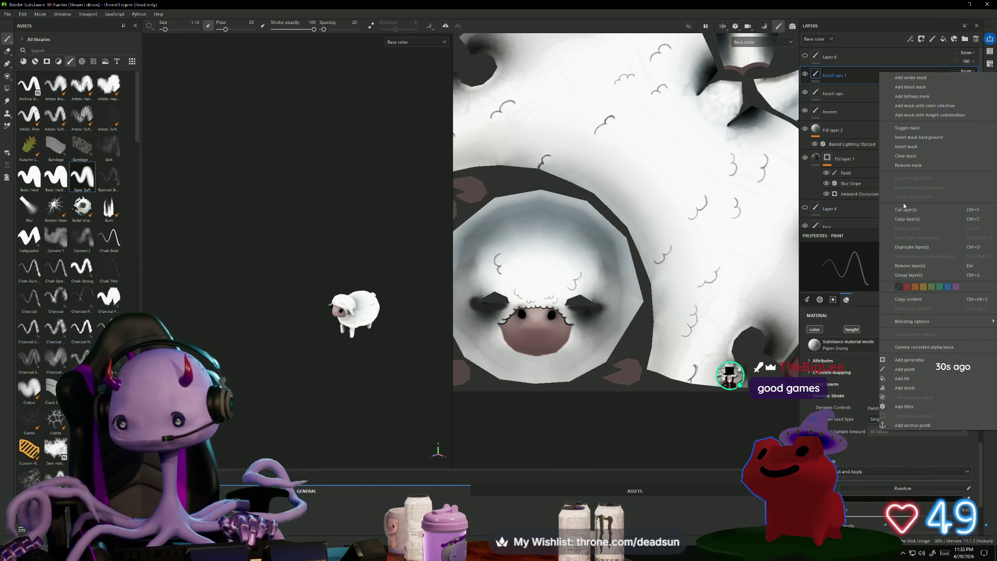
{"action": "left_click", "coordinate": [910, 247]}
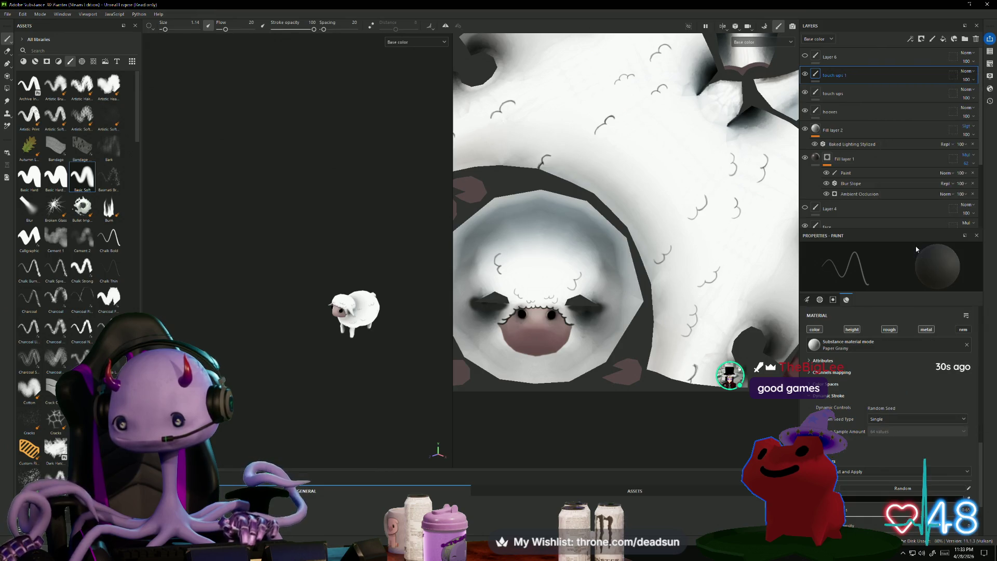
Set touch ups 2 to Overlay blending and select the hooves layer.
{"action": "left_click", "coordinate": [966, 71]}
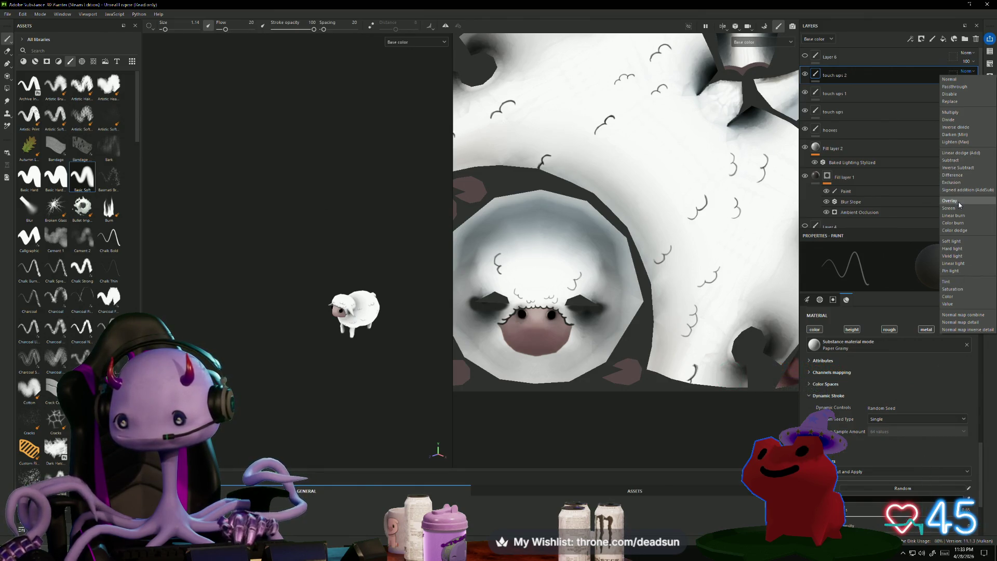
{"action": "left_click", "coordinate": [959, 202]}
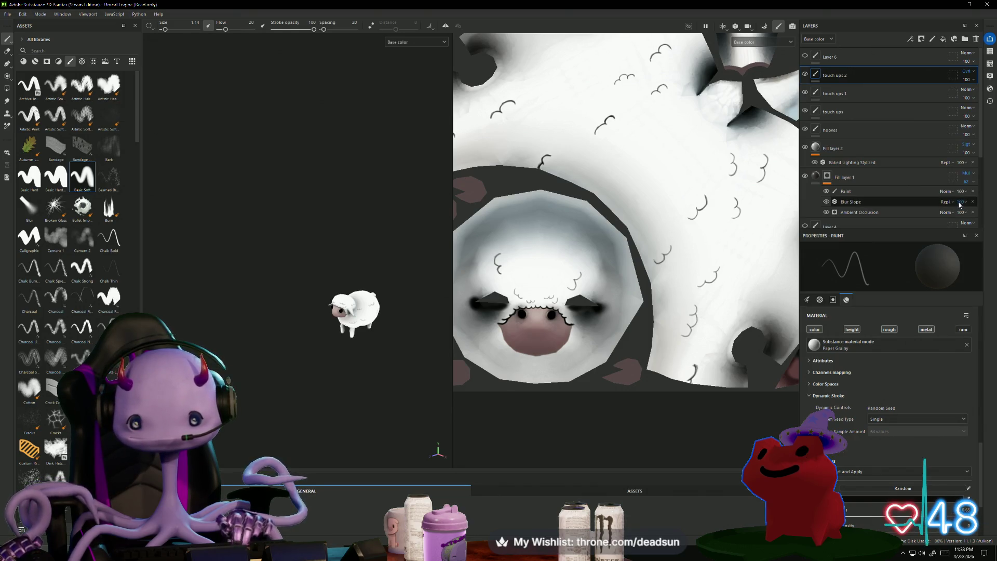
{"action": "mouse_move", "coordinate": [696, 293]}
{"action": "middle_mouse_down"}
{"action": "mouse_move", "coordinate": [592, 267]}
{"action": "mouse_move", "coordinate": [589, 275]}
{"action": "middle_mouse_up"}
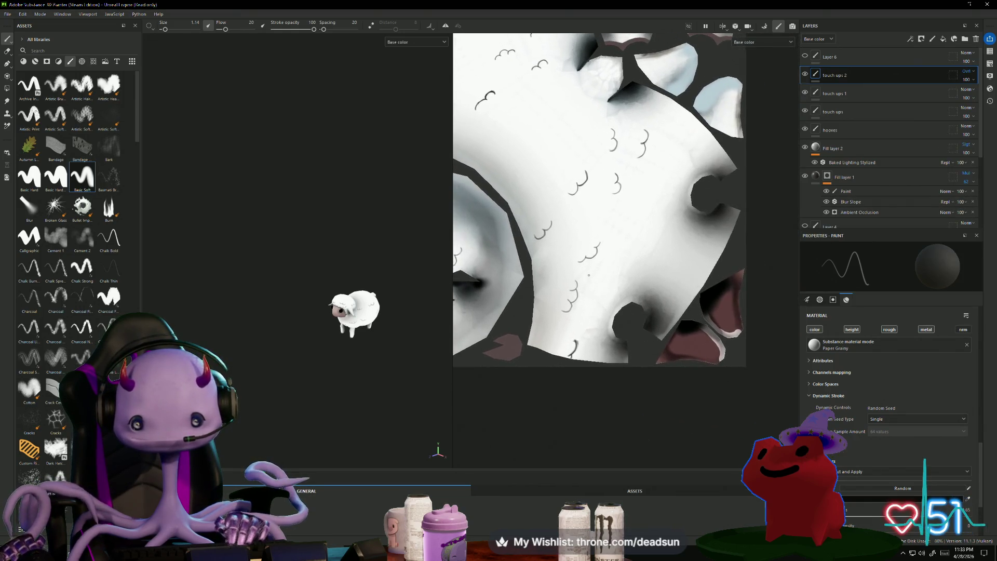
{"action": "mouse_move", "coordinate": [364, 208]}
{"action": "left_mouse_down", "text": "alt"}
{"action": "mouse_move", "coordinate": [330, 236]}
{"action": "mouse_move", "coordinate": [285, 345]}
{"action": "mouse_move", "coordinate": [251, 354]}
{"action": "left_mouse_up", "text": "alt"}
{"action": "scroll", "coordinate": [338, 388], "scroll_direction": "up", "scroll_amount": 6}
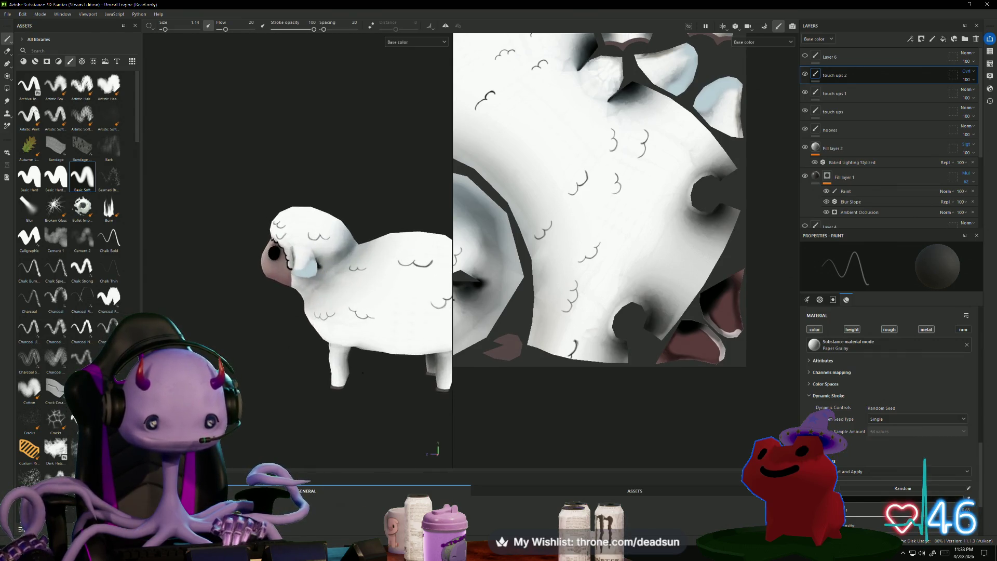
{"action": "mouse_move", "coordinate": [338, 388]}
{"action": "left_mouse_down", "text": "alt"}
{"action": "mouse_move", "coordinate": [309, 395]}
{"action": "mouse_move", "coordinate": [293, 354]}
{"action": "mouse_move", "coordinate": [327, 364]}
{"action": "mouse_move", "coordinate": [318, 374]}
{"action": "left_mouse_up", "text": "alt"}
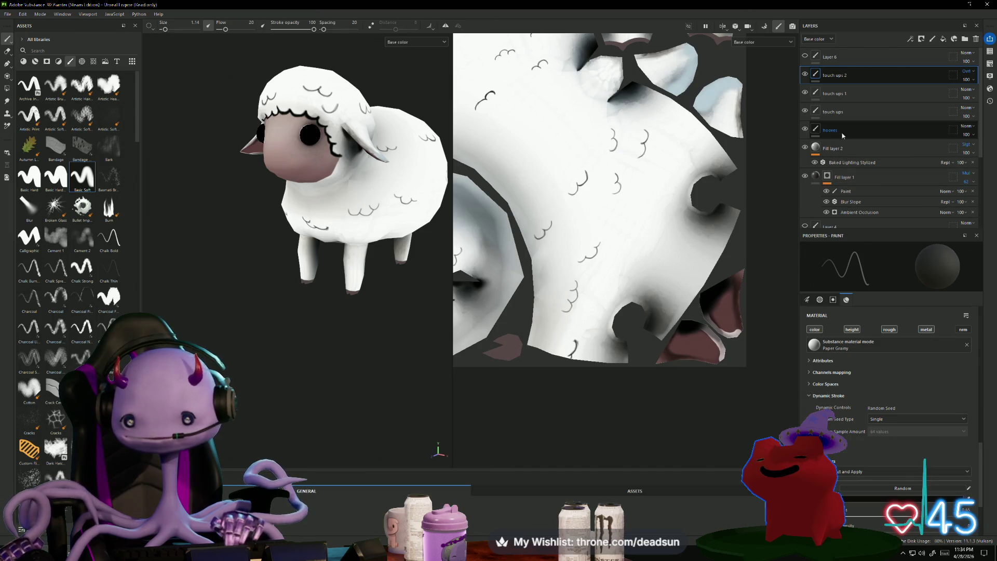
{"action": "left_click_drag", "start_coordinate": [333, 322], "coordinate": [326, 306], "text": "alt"}
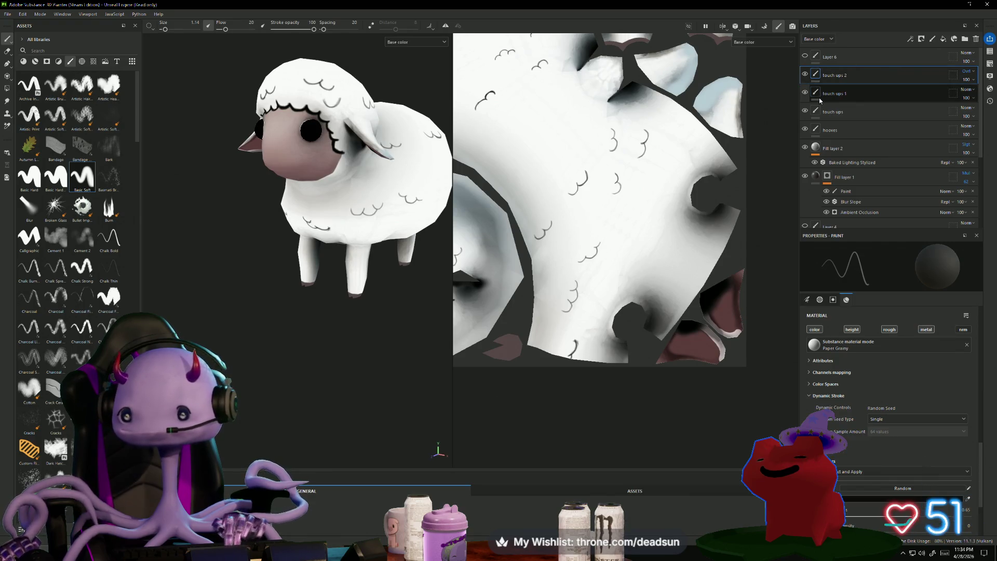
{"action": "scroll", "coordinate": [846, 104], "scroll_direction": "down", "scroll_amount": 1}
{"action": "scroll", "coordinate": [848, 130], "scroll_direction": "up", "scroll_amount": 1}
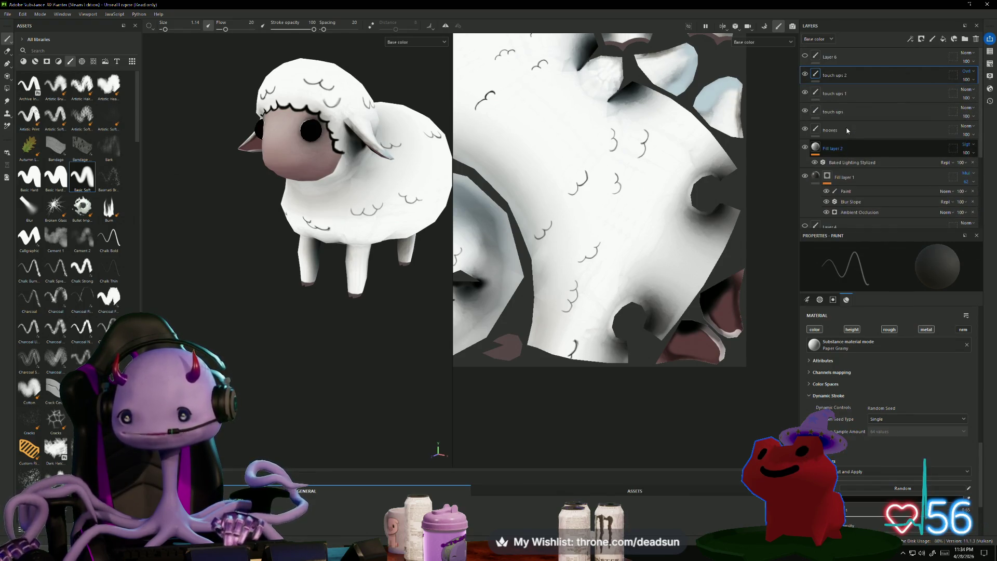
{"action": "left_click", "coordinate": [852, 131]}
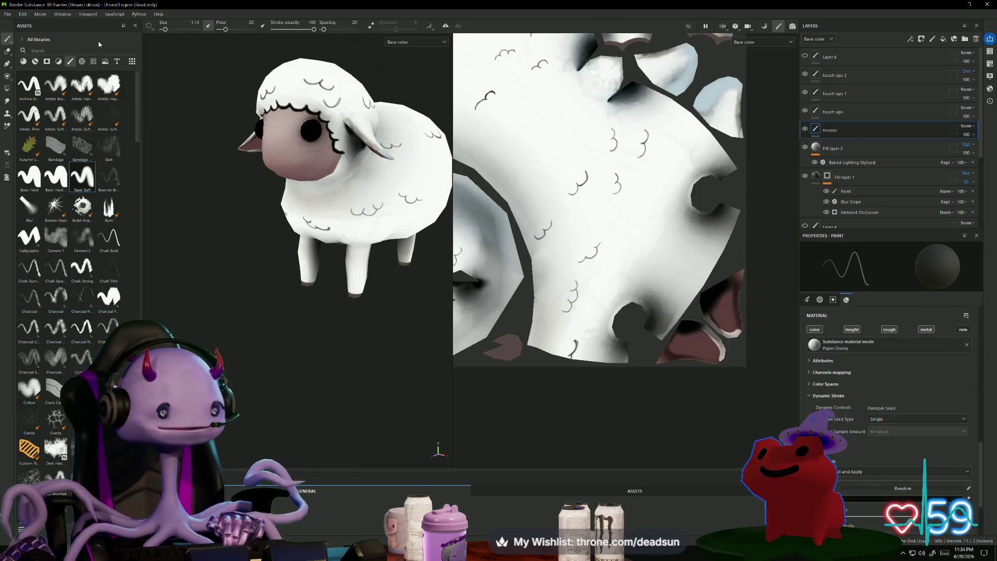
Use Polygon Fill to fill four hoof pieces on the texture with orange.
{"action": "left_click", "coordinate": [6, 89]}
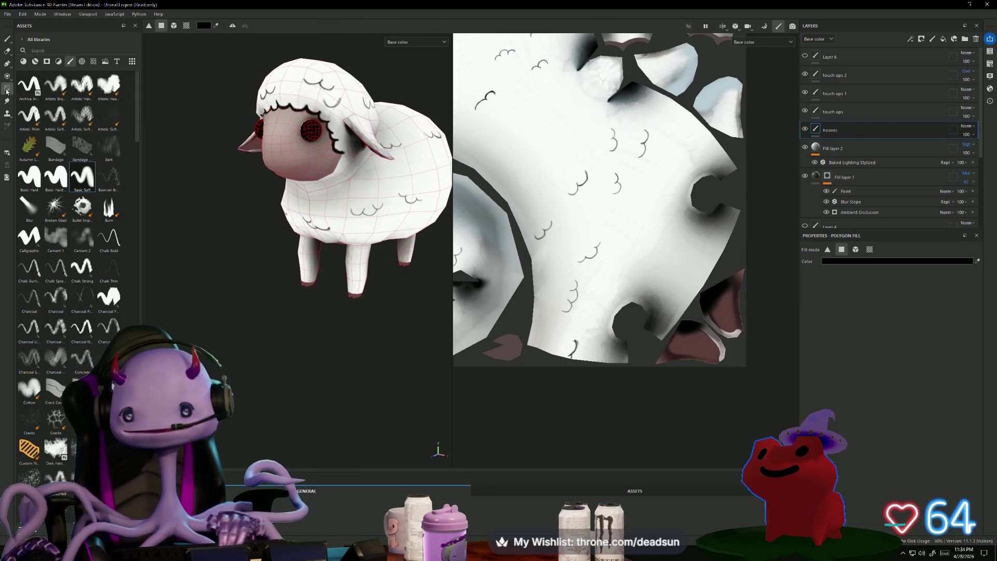
{"action": "left_click", "coordinate": [852, 262]}
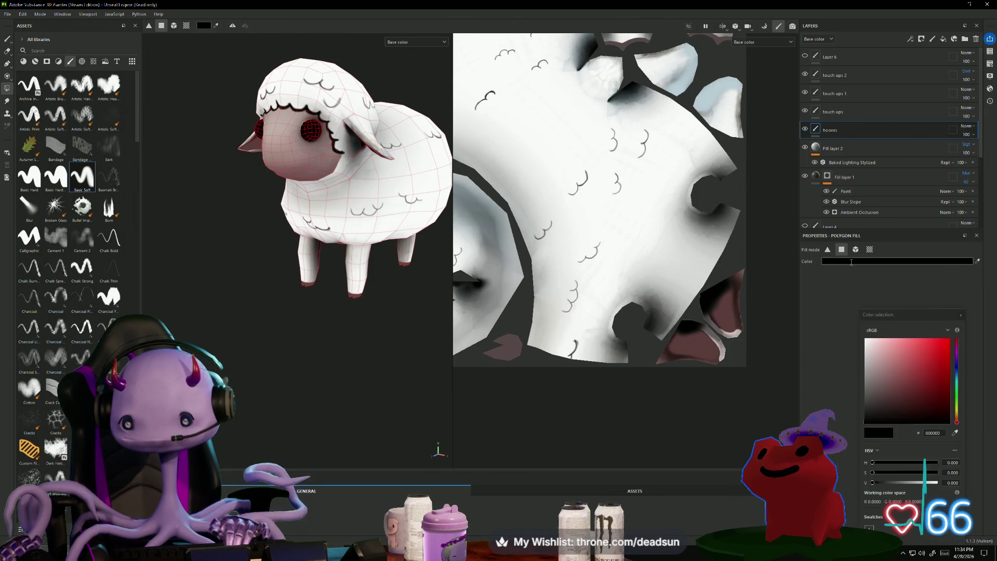
{"action": "mouse_move", "coordinate": [957, 418]}
{"action": "left_mouse_down"}
{"action": "mouse_move", "coordinate": [910, 356]}
{"action": "mouse_move", "coordinate": [923, 349]}
{"action": "left_mouse_up"}
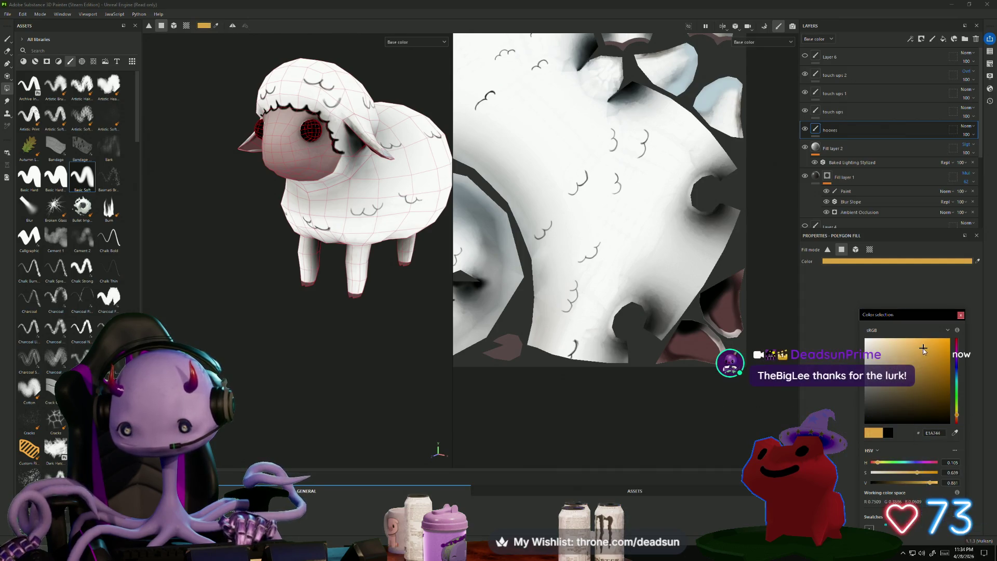
{"action": "left_click", "coordinate": [498, 353]}
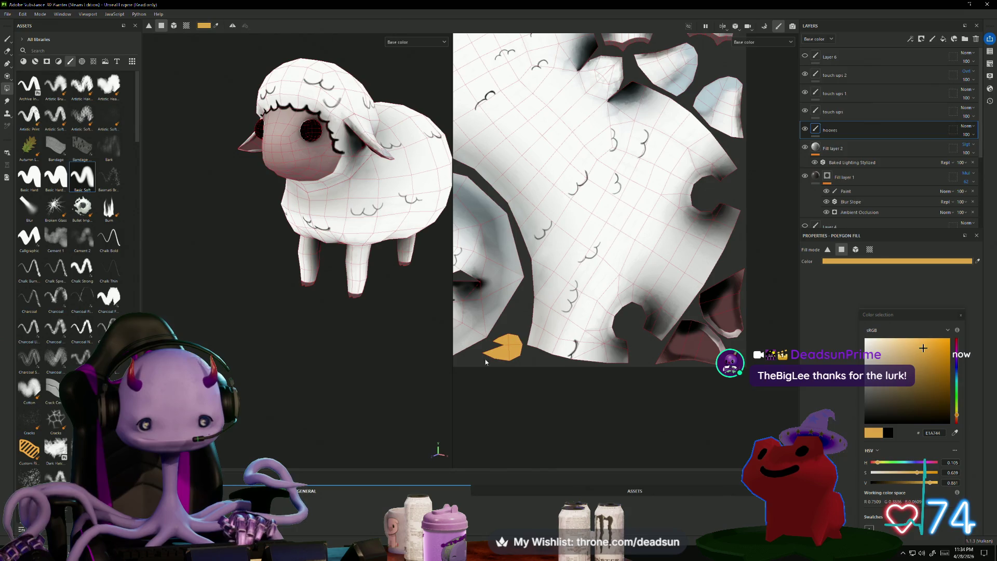
{"action": "middle_click_drag", "start_coordinate": [477, 326], "coordinate": [681, 327]}
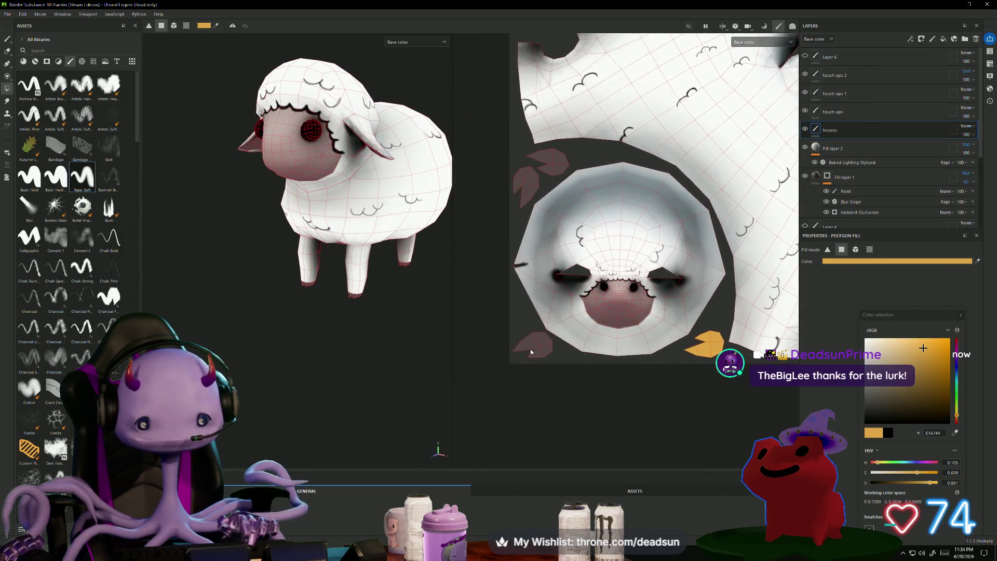
{"action": "left_click", "coordinate": [532, 345]}
{"action": "left_click", "coordinate": [529, 186]}
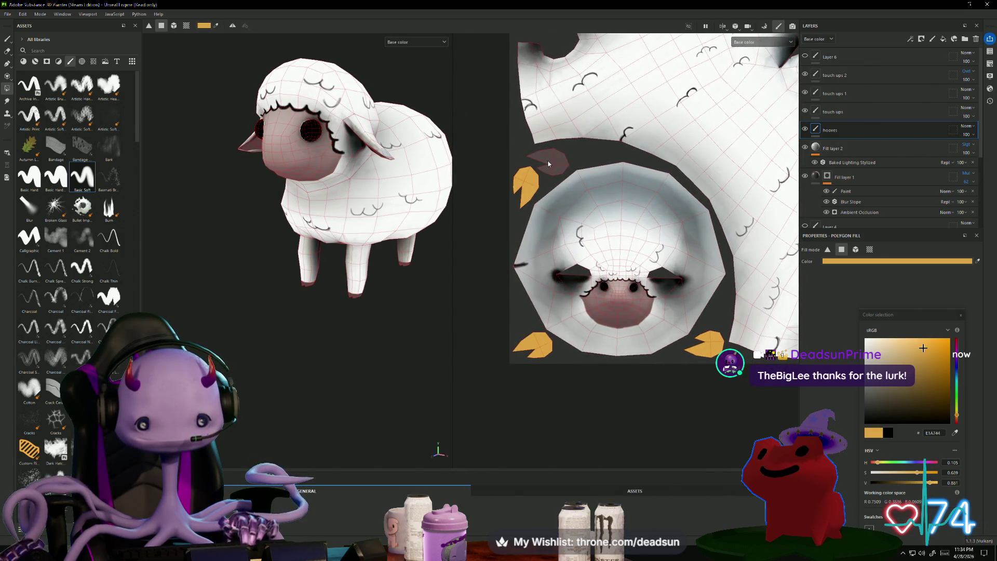
{"action": "left_click", "coordinate": [552, 165]}
Change the fill to muted tan 937F5E and recolour all the hoof pieces tan.
{"action": "left_click", "coordinate": [928, 374]}
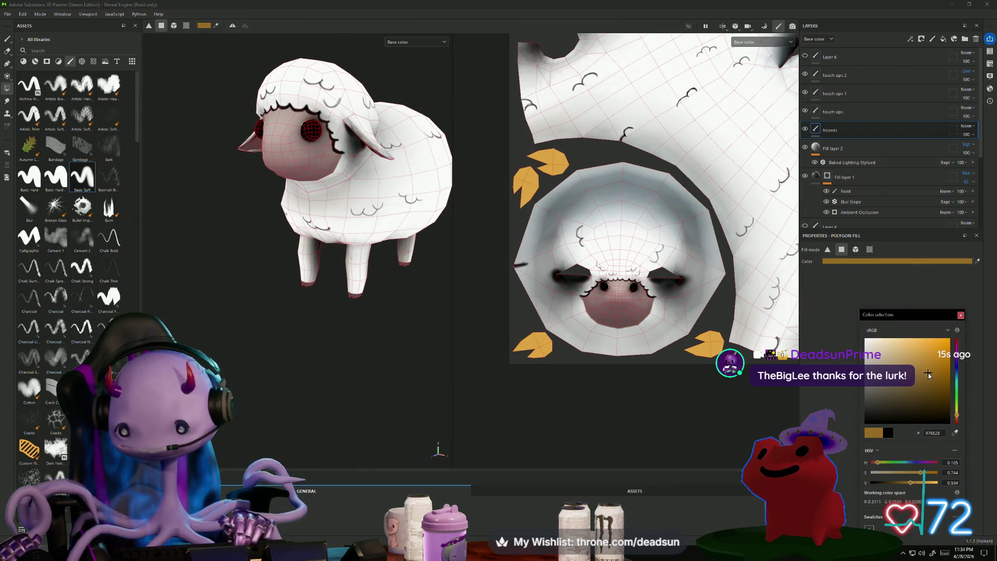
{"action": "mouse_move", "coordinate": [901, 385]}
{"action": "left_mouse_down"}
{"action": "mouse_move", "coordinate": [897, 367]}
{"action": "mouse_move", "coordinate": [903, 374]}
{"action": "left_mouse_up"}
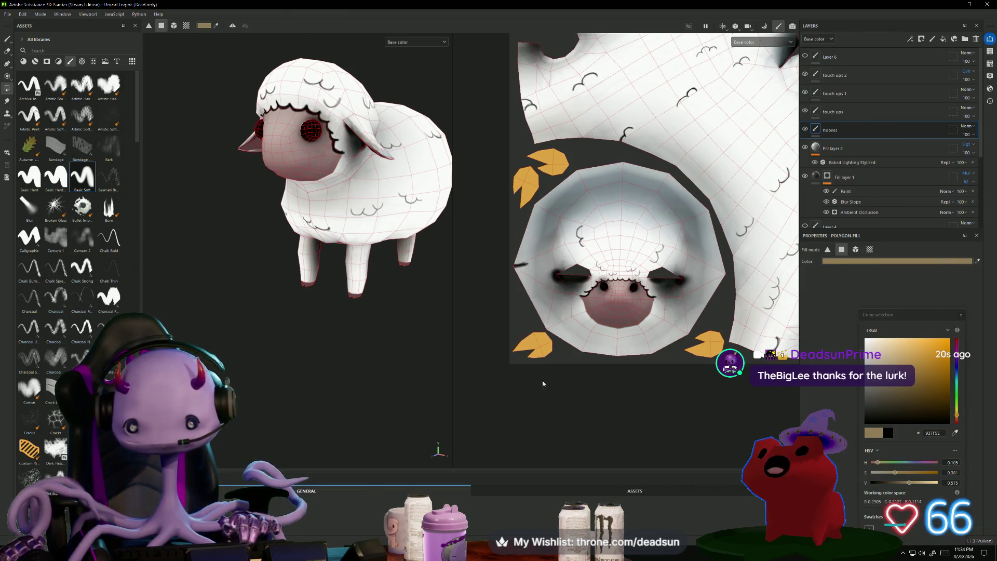
{"action": "left_click", "coordinate": [534, 347]}
{"action": "left_click", "coordinate": [708, 343]}
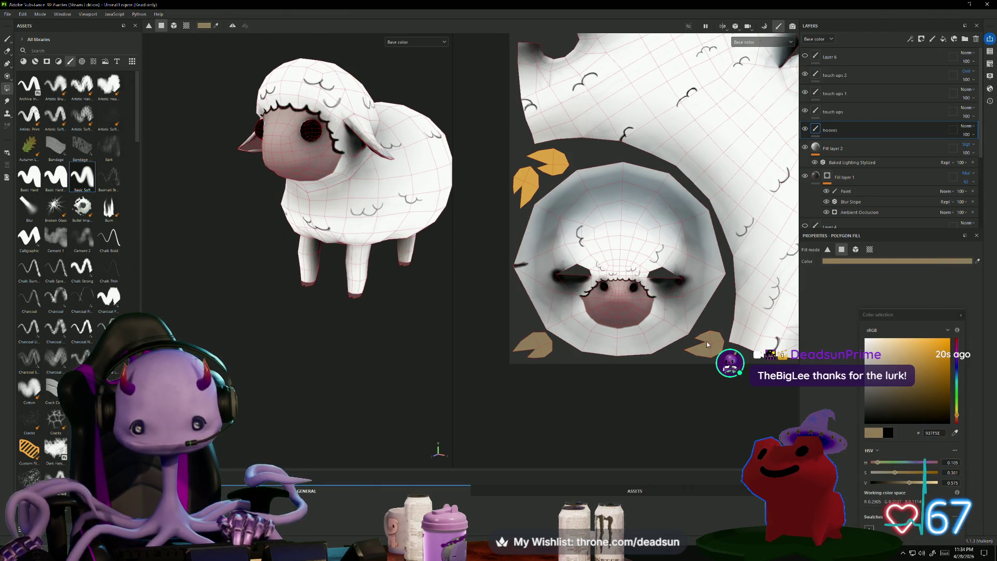
{"action": "left_click", "coordinate": [524, 186]}
{"action": "left_click", "coordinate": [551, 161]}
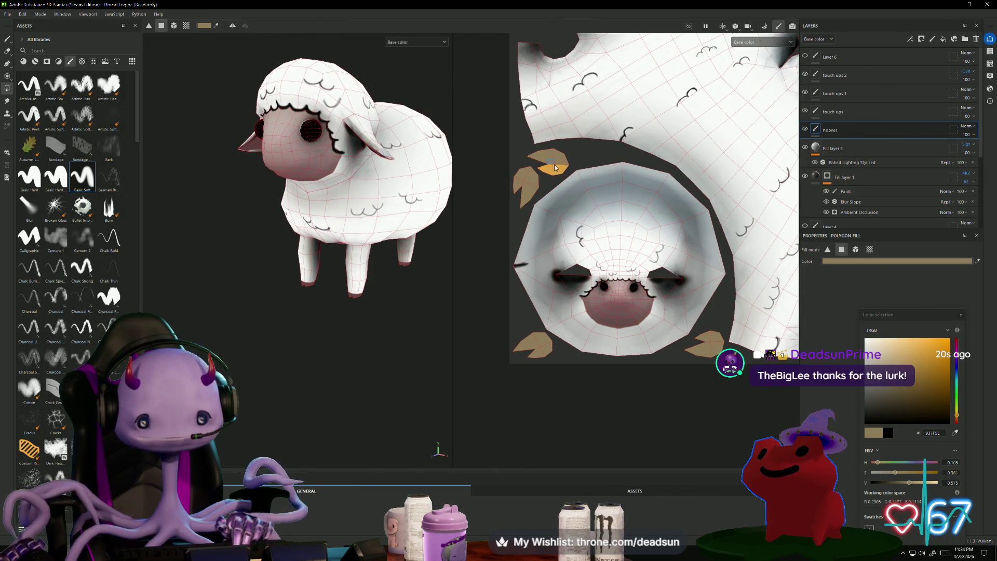
{"action": "mouse_move", "coordinate": [352, 389]}
{"action": "left_mouse_down", "text": "alt"}
{"action": "mouse_move", "coordinate": [333, 266]}
{"action": "mouse_move", "coordinate": [301, 338]}
{"action": "mouse_move", "coordinate": [318, 345]}
{"action": "mouse_move", "coordinate": [356, 286]}
{"action": "mouse_move", "coordinate": [341, 292]}
{"action": "mouse_move", "coordinate": [329, 338]}
{"action": "mouse_move", "coordinate": [421, 357]}
{"action": "left_mouse_up", "text": "alt"}
Fill a leg piece's bottom faces tan, undoing the overfill and adding one more face.
{"action": "mouse_move", "coordinate": [729, 201]}
{"action": "middle_mouse_down"}
{"action": "mouse_move", "coordinate": [717, 218]}
{"action": "mouse_move", "coordinate": [675, 234]}
{"action": "mouse_move", "coordinate": [604, 197]}
{"action": "middle_mouse_up"}
{"action": "scroll", "coordinate": [627, 179], "scroll_direction": "up", "scroll_amount": 5}
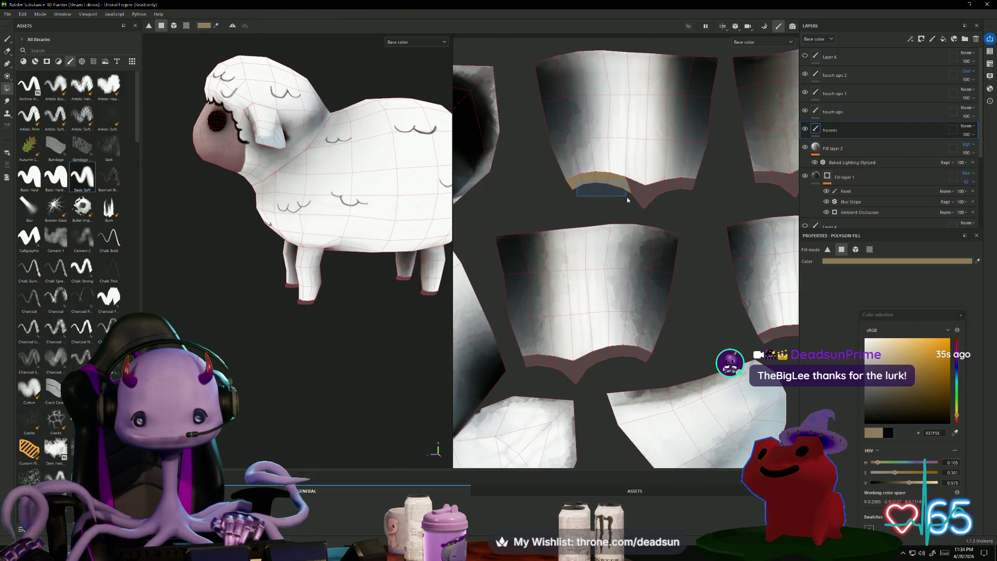
{"action": "mouse_move", "coordinate": [627, 200]}
{"action": "left_mouse_down"}
{"action": "mouse_move", "coordinate": [673, 198]}
{"action": "mouse_move", "coordinate": [677, 207]}
{"action": "left_mouse_up"}
{"action": "key", "text": "ctrl+z"}
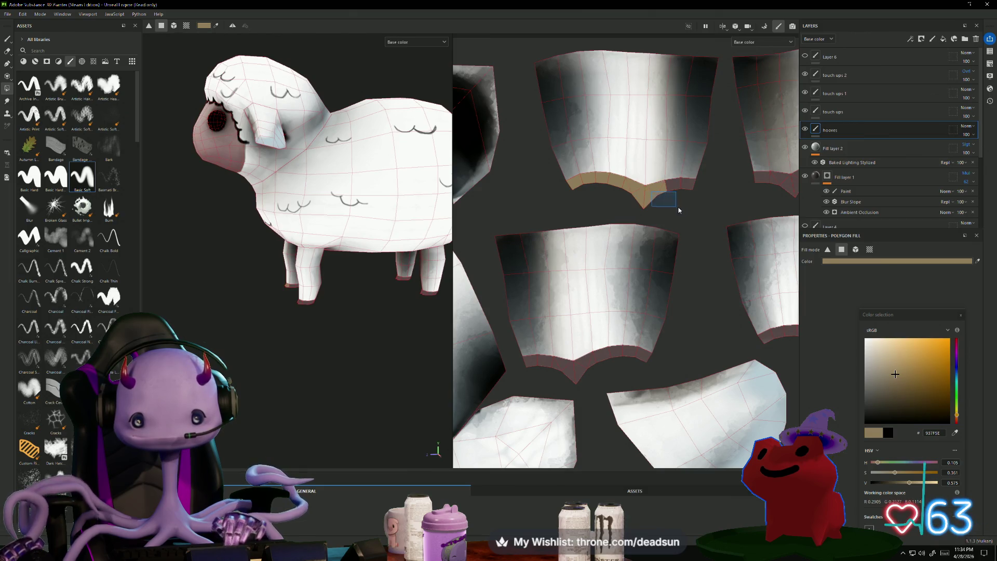
{"action": "left_click", "coordinate": [685, 183]}
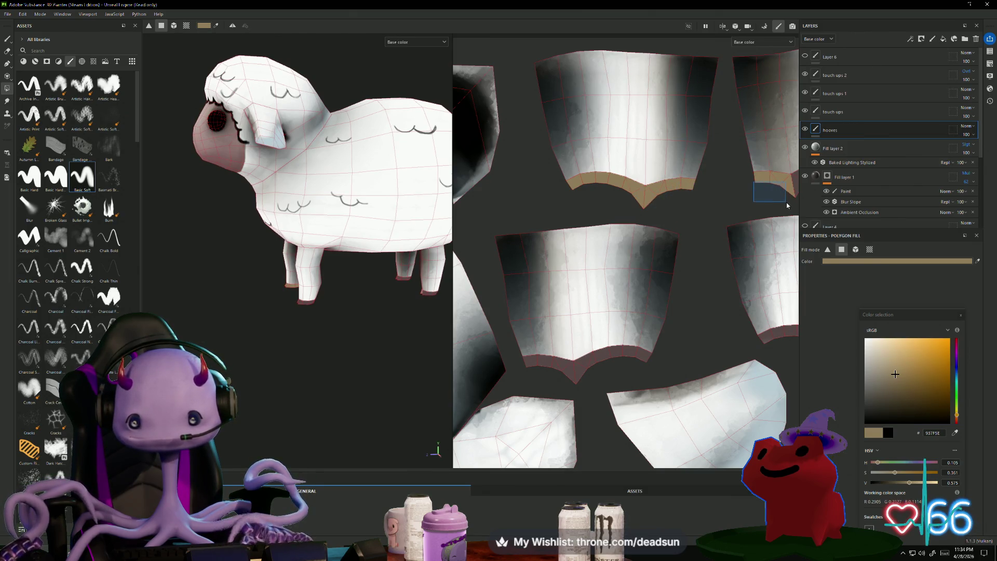
{"action": "middle_click_drag", "start_coordinate": [756, 182], "coordinate": [677, 210]}
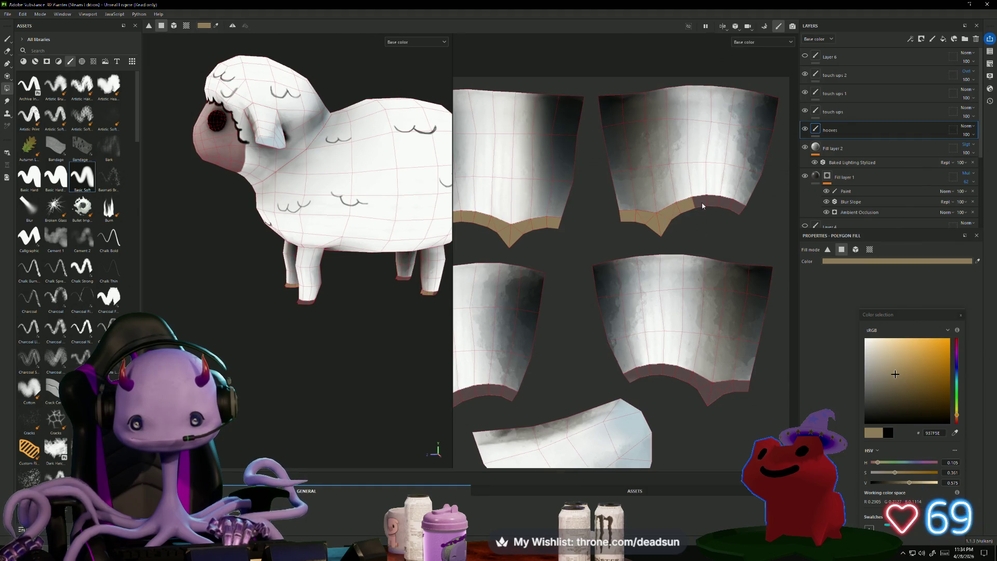
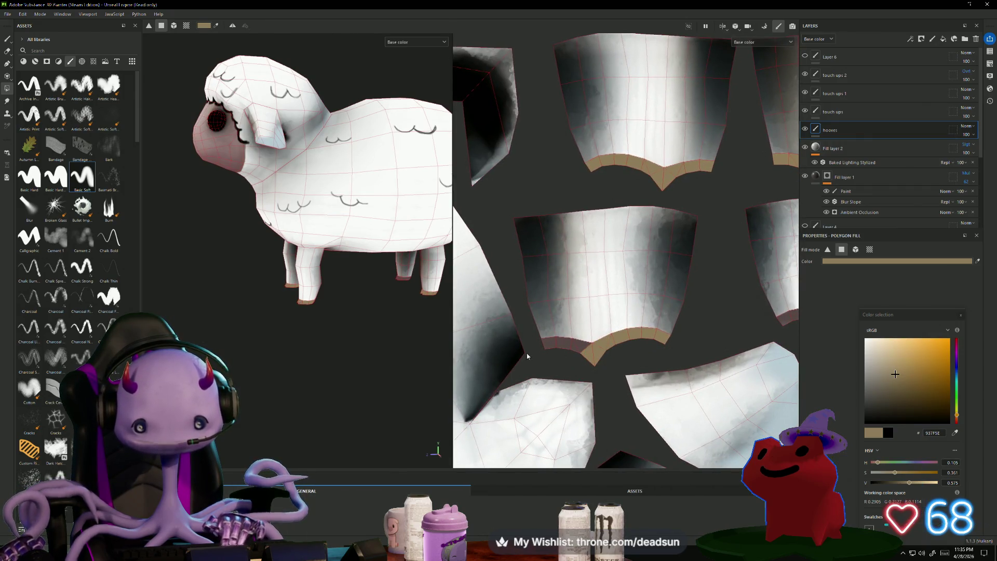
Fill the remaining hoof band on the lower UV island with tan.
{"action": "middle_click_drag", "start_coordinate": [555, 348], "coordinate": [593, 334]}
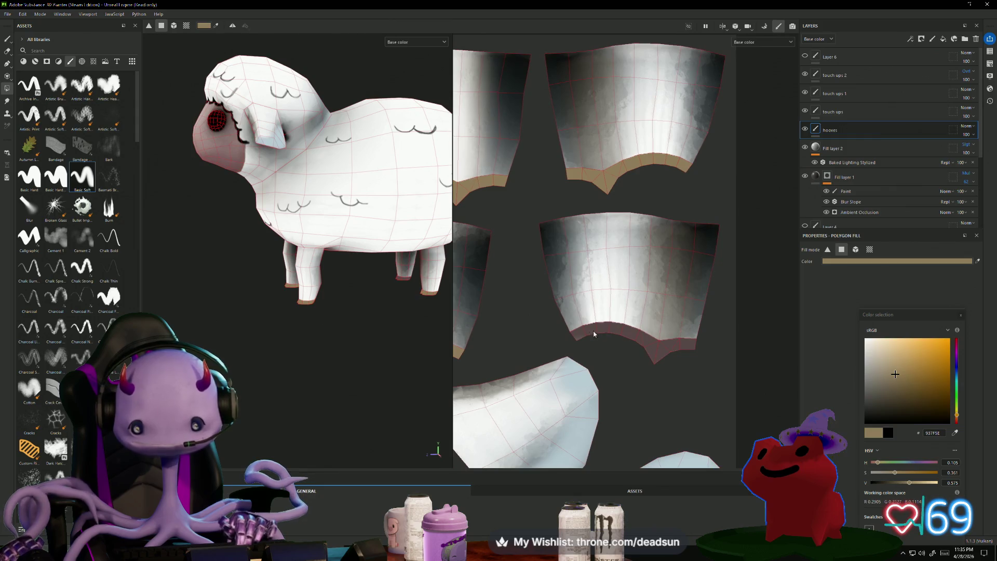
{"action": "left_click_drag", "start_coordinate": [583, 335], "coordinate": [620, 349]}
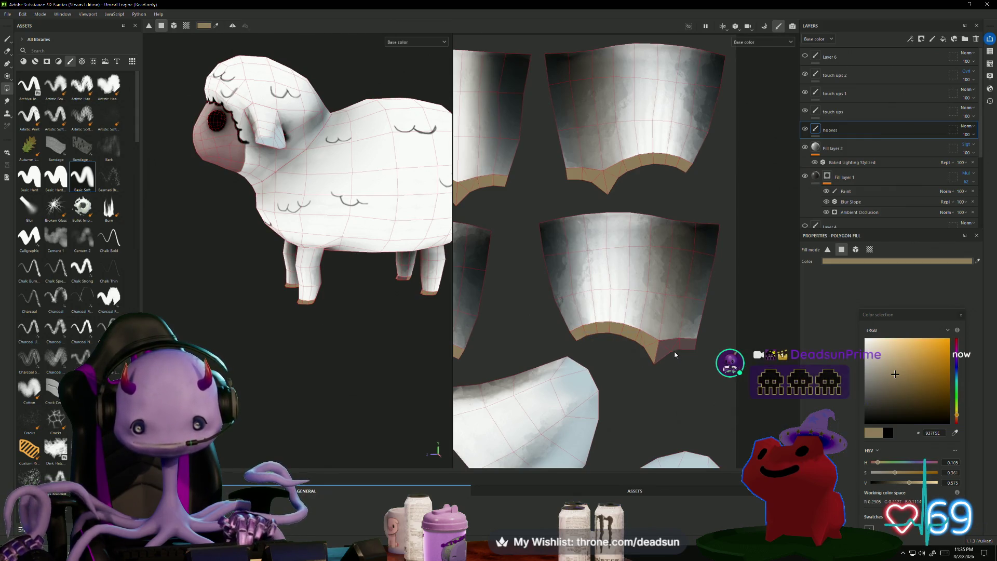
{"action": "scroll", "coordinate": [383, 345], "scroll_direction": "down", "scroll_amount": 5}
{"action": "mouse_move", "coordinate": [383, 345]}
{"action": "left_mouse_down", "text": "alt"}
{"action": "mouse_move", "coordinate": [329, 356]}
{"action": "mouse_move", "coordinate": [390, 361]}
{"action": "mouse_move", "coordinate": [381, 347]}
{"action": "left_mouse_up", "text": "alt"}
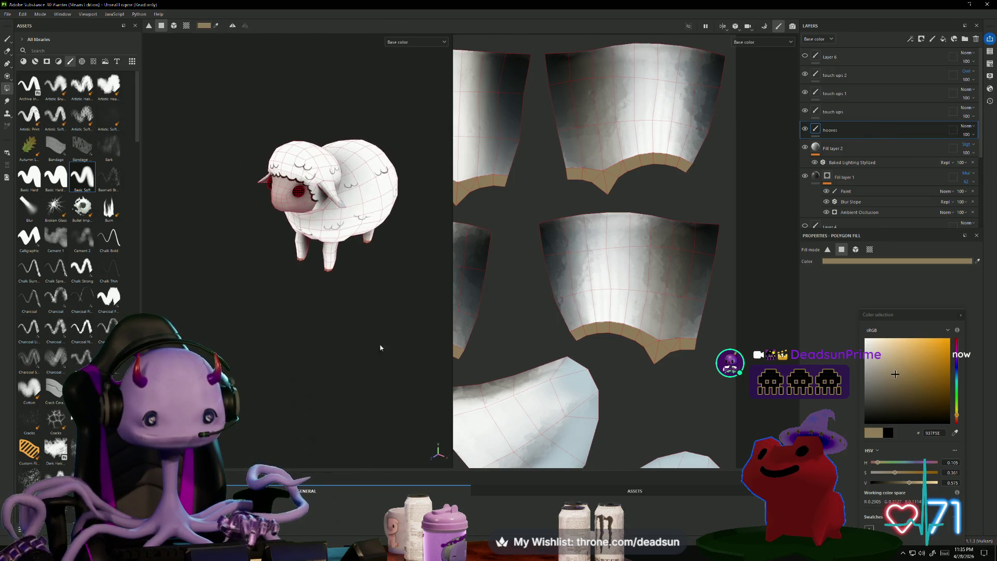
Switch to the Paint brush and raise its size to 7.38.
{"action": "left_click", "coordinate": [7, 40]}
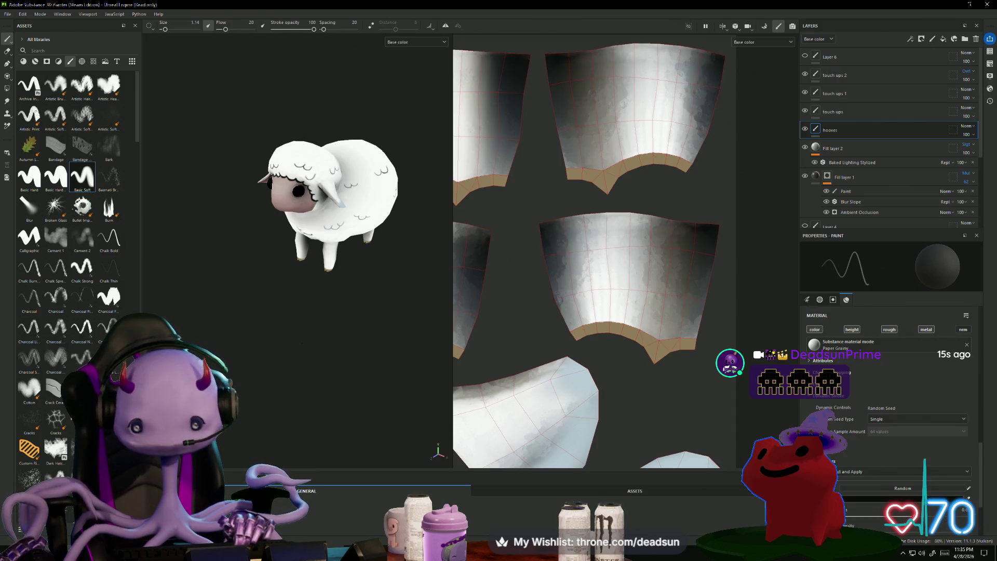
{"action": "mouse_move", "coordinate": [260, 291]}
{"action": "left_mouse_down", "text": "alt"}
{"action": "mouse_move", "coordinate": [252, 296]}
{"action": "mouse_move", "coordinate": [270, 306]}
{"action": "left_mouse_up", "text": "alt"}
{"action": "scroll", "coordinate": [279, 264], "scroll_direction": "up", "scroll_amount": 5}
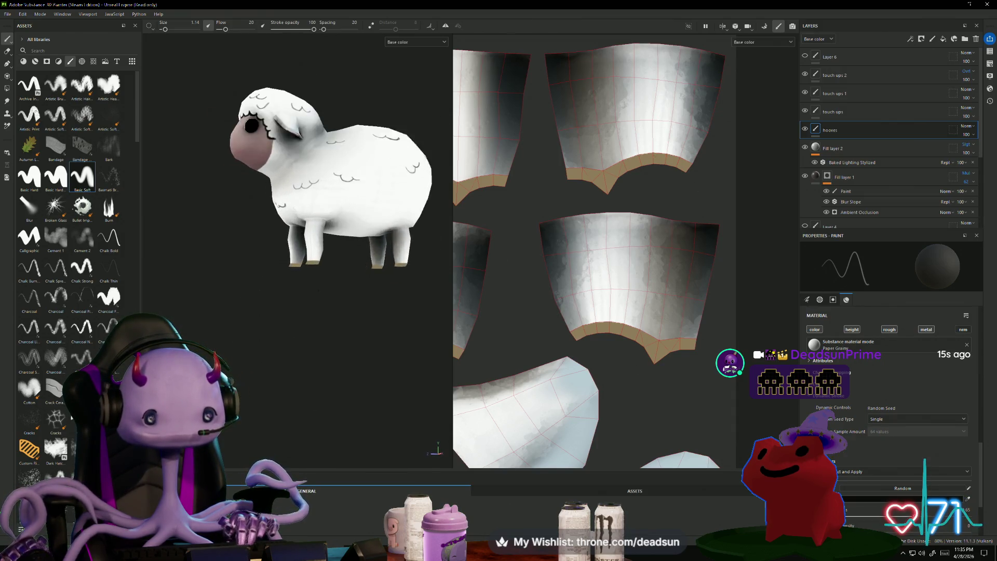
{"action": "mouse_move", "coordinate": [332, 366]}
{"action": "middle_mouse_down", "text": "alt"}
{"action": "mouse_move", "coordinate": [318, 372]}
{"action": "mouse_move", "coordinate": [326, 393]}
{"action": "middle_mouse_up", "text": "alt"}
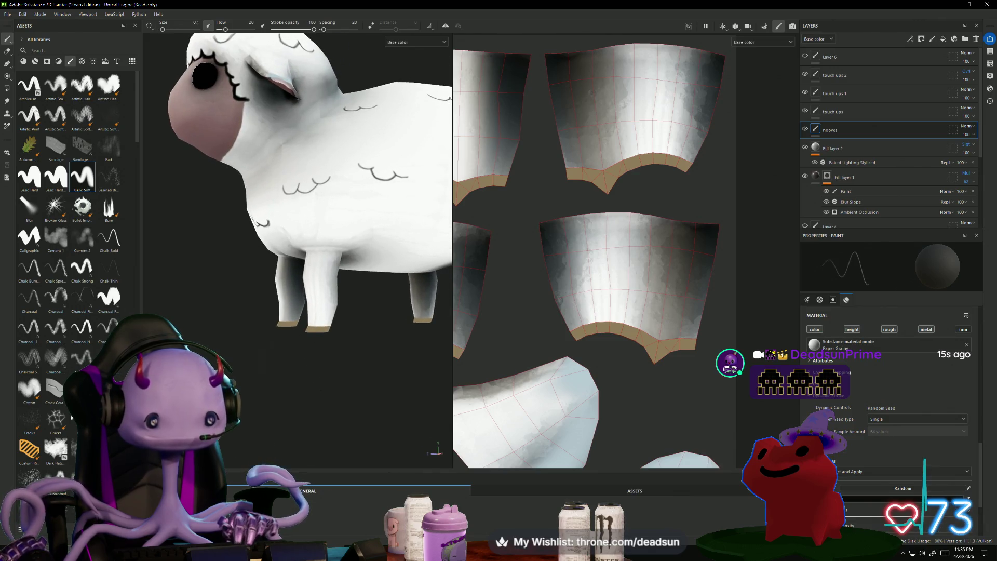
{"action": "right_click_drag", "start_coordinate": [320, 390], "coordinate": [353, 391], "text": "ctrl"}
{"action": "left_click_drag", "start_coordinate": [310, 380], "coordinate": [324, 431], "text": "alt"}
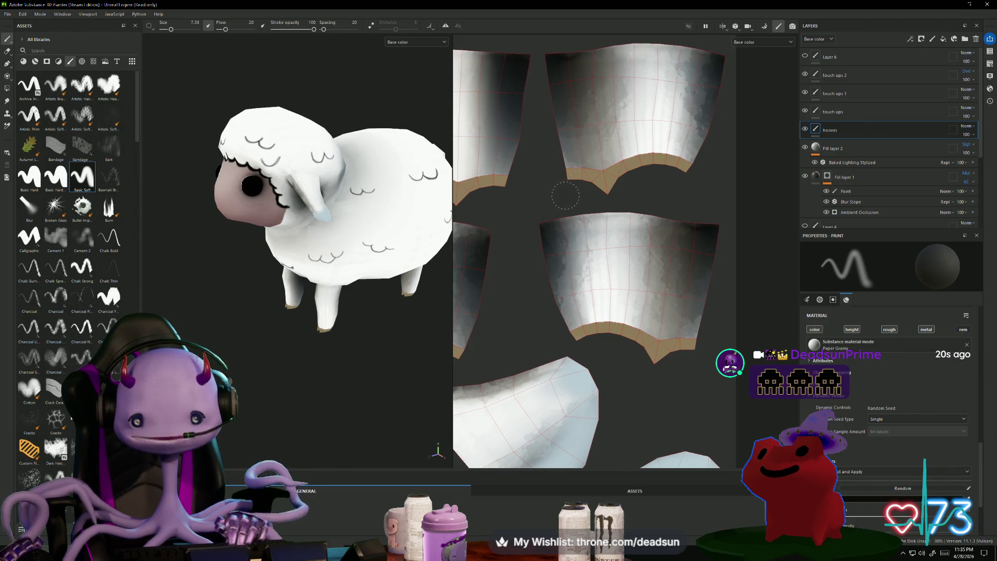
{"action": "scroll", "coordinate": [550, 194], "scroll_direction": "up", "scroll_amount": 2}
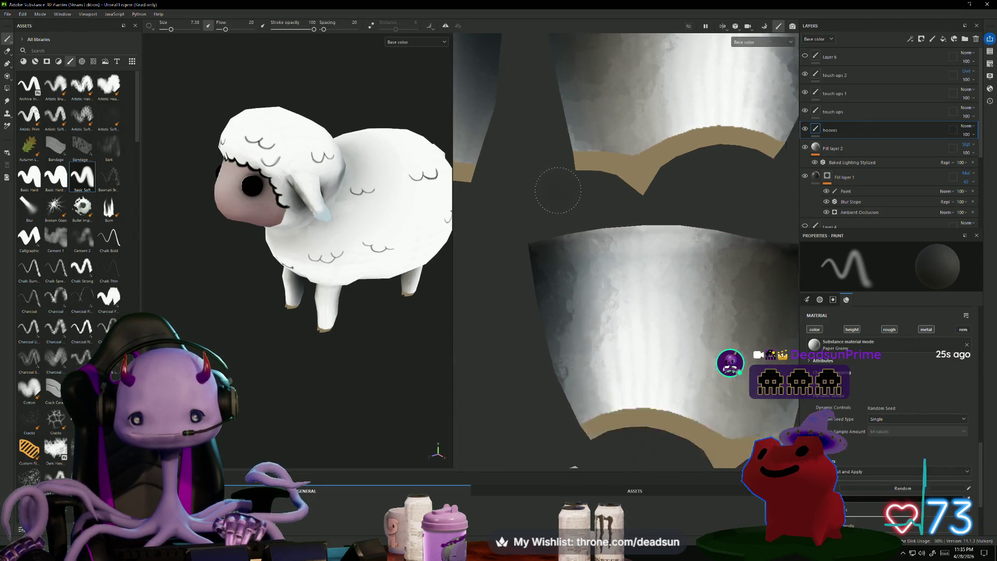
{"action": "scroll", "coordinate": [557, 192], "scroll_direction": "down", "scroll_amount": 2}
{"action": "scroll", "coordinate": [520, 215], "scroll_direction": "down", "scroll_amount": 2}
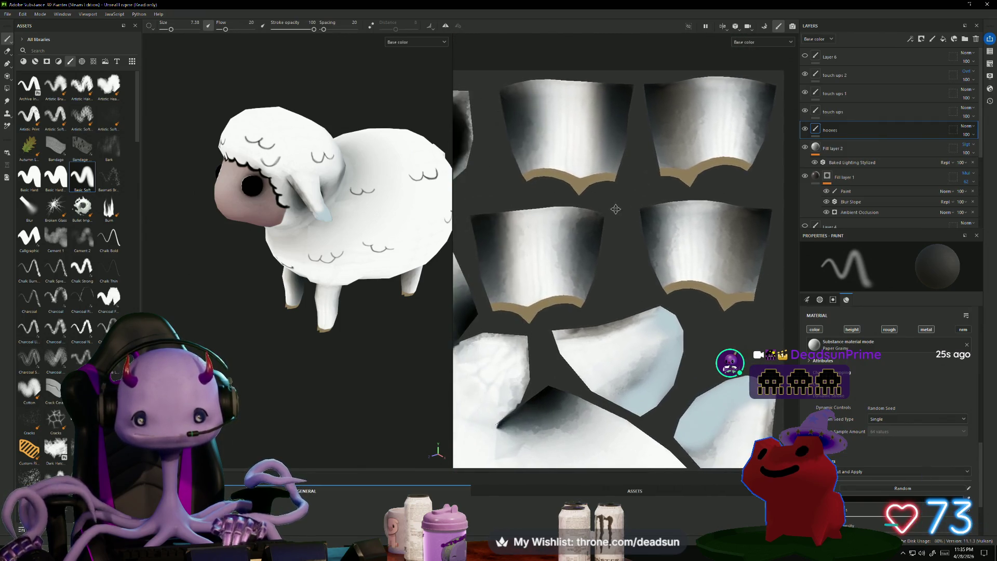
{"action": "mouse_move", "coordinate": [350, 375]}
{"action": "left_mouse_down", "text": "alt"}
{"action": "mouse_move", "coordinate": [355, 400]}
{"action": "mouse_move", "coordinate": [372, 358]}
{"action": "mouse_move", "coordinate": [352, 341]}
{"action": "mouse_move", "coordinate": [354, 349]}
{"action": "left_mouse_up", "text": "alt"}
{"action": "scroll", "coordinate": [359, 373], "scroll_direction": "down", "scroll_amount": 5}
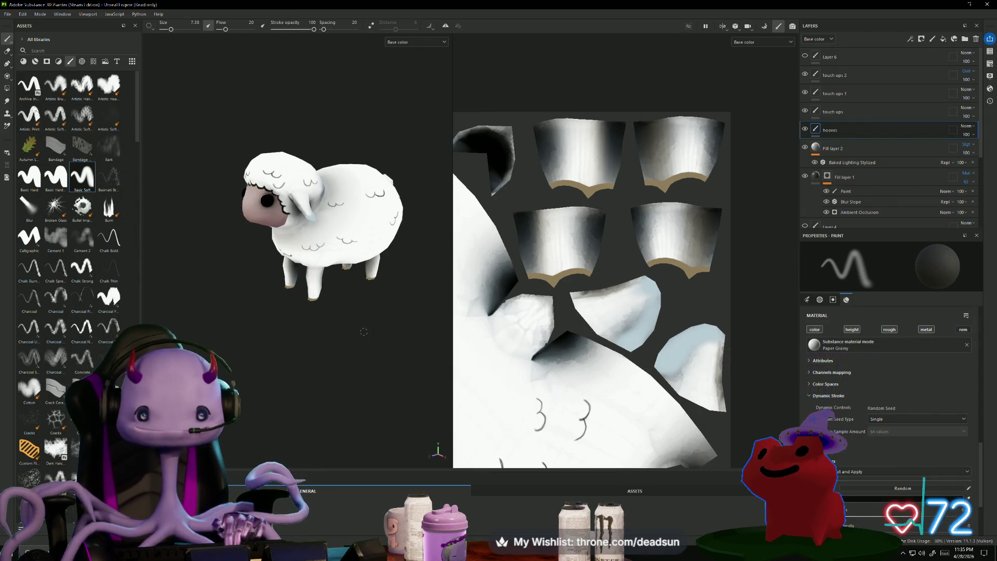
{"action": "mouse_move", "coordinate": [305, 363]}
{"action": "left_mouse_down", "text": "alt"}
{"action": "mouse_move", "coordinate": [356, 330]}
{"action": "mouse_move", "coordinate": [342, 317]}
{"action": "mouse_move", "coordinate": [260, 356]}
{"action": "mouse_move", "coordinate": [356, 394]}
{"action": "mouse_move", "coordinate": [304, 393]}
{"action": "mouse_move", "coordinate": [296, 355]}
{"action": "left_mouse_up", "text": "alt"}
{"action": "scroll", "coordinate": [341, 335], "scroll_direction": "up", "scroll_amount": 3}
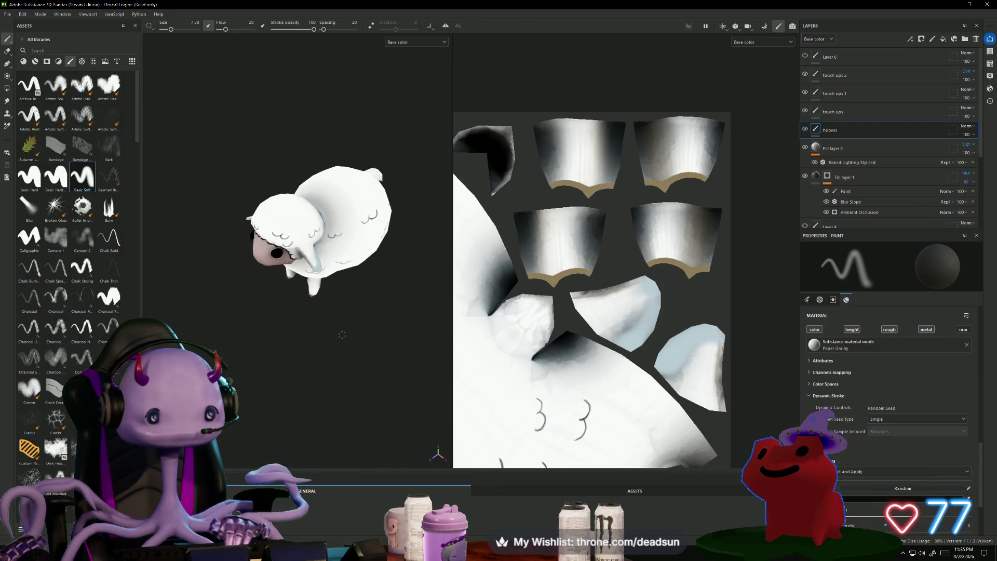
{"action": "middle_click_drag", "start_coordinate": [350, 341], "coordinate": [324, 351], "text": "alt"}
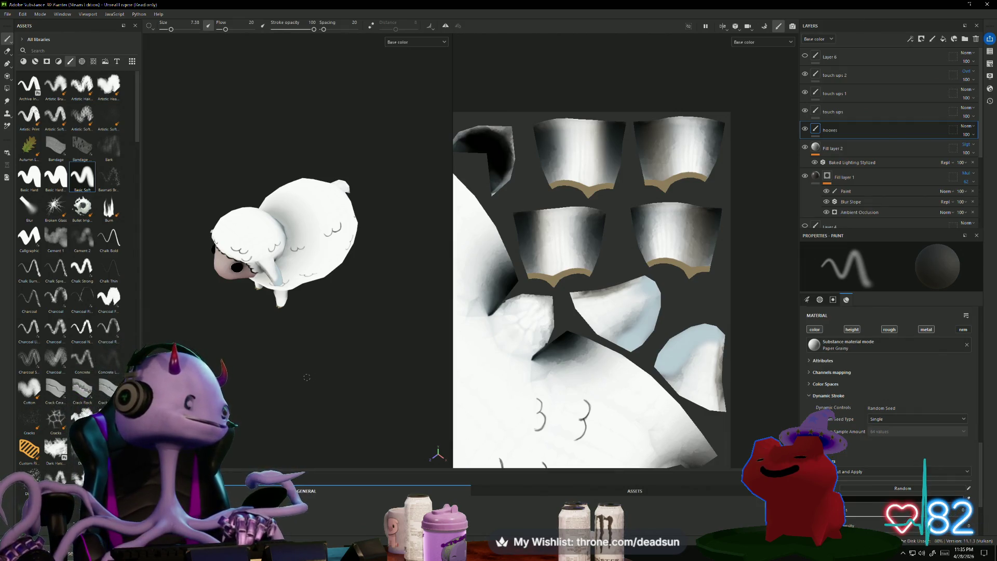
{"action": "scroll", "coordinate": [305, 377], "scroll_direction": "up", "scroll_amount": 2}
{"action": "mouse_move", "coordinate": [281, 401]}
{"action": "left_mouse_down", "text": "alt"}
{"action": "mouse_move", "coordinate": [341, 349]}
{"action": "mouse_move", "coordinate": [344, 329]}
{"action": "mouse_move", "coordinate": [283, 304]}
{"action": "mouse_move", "coordinate": [257, 392]}
{"action": "left_mouse_up", "text": "alt"}
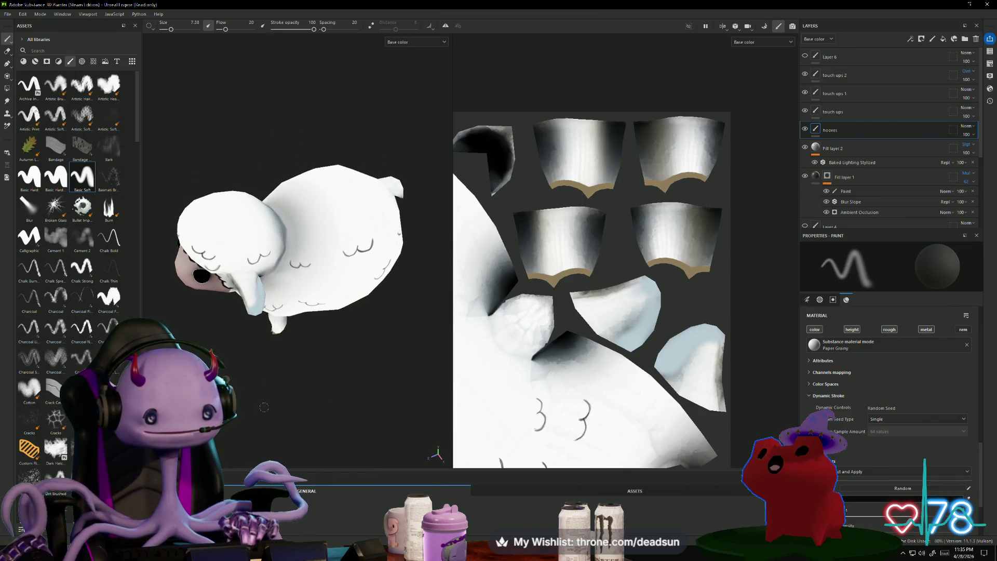
{"action": "scroll", "coordinate": [274, 394], "scroll_direction": "down", "scroll_amount": 3}
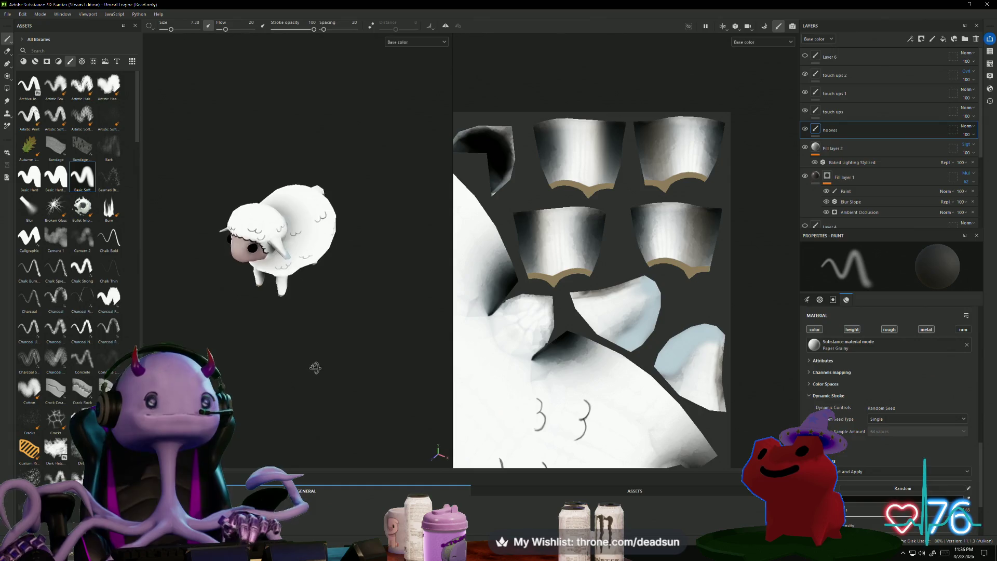
{"action": "mouse_move", "coordinate": [317, 301]}
{"action": "left_mouse_down", "text": "alt"}
{"action": "mouse_move", "coordinate": [273, 169]}
{"action": "mouse_move", "coordinate": [299, 280]}
{"action": "mouse_move", "coordinate": [259, 345]}
{"action": "mouse_move", "coordinate": [267, 396]}
{"action": "mouse_move", "coordinate": [428, 372]}
{"action": "mouse_move", "coordinate": [291, 373]}
{"action": "left_mouse_up", "text": "alt"}
{"action": "scroll", "coordinate": [268, 409], "scroll_direction": "up", "scroll_amount": 3}
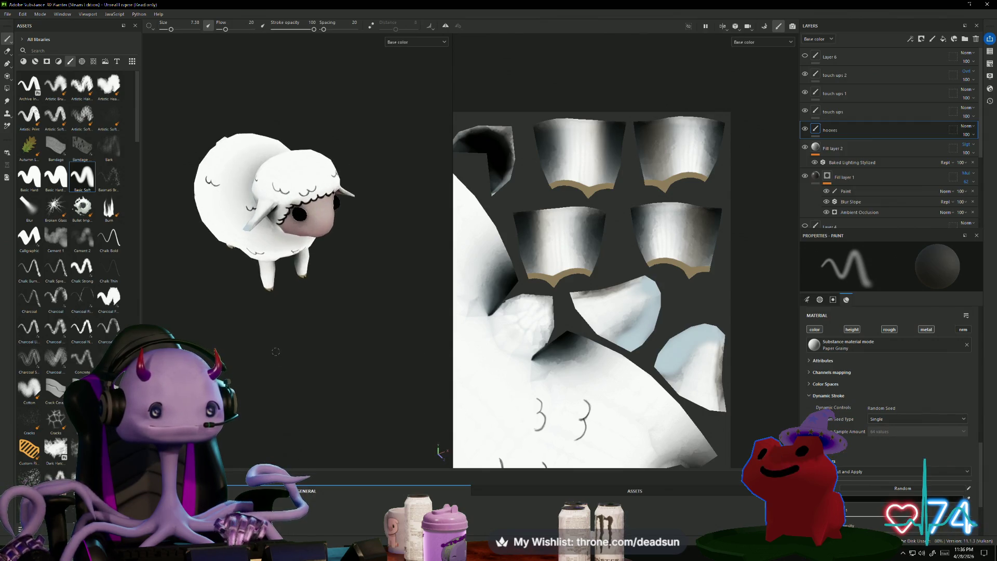
{"action": "mouse_move", "coordinate": [268, 410]}
{"action": "left_mouse_down", "text": "alt"}
{"action": "mouse_move", "coordinate": [367, 351]}
{"action": "mouse_move", "coordinate": [310, 369]}
{"action": "mouse_move", "coordinate": [301, 226]}
{"action": "mouse_move", "coordinate": [312, 250]}
{"action": "mouse_move", "coordinate": [271, 270]}
{"action": "mouse_move", "coordinate": [289, 301]}
{"action": "mouse_move", "coordinate": [294, 363]}
{"action": "left_mouse_up", "text": "alt"}
{"action": "mouse_move", "coordinate": [205, 358]}
{"action": "left_mouse_down", "text": "alt"}
{"action": "mouse_move", "coordinate": [217, 250]}
{"action": "mouse_move", "coordinate": [298, 396]}
{"action": "mouse_move", "coordinate": [378, 377]}
{"action": "mouse_move", "coordinate": [354, 392]}
{"action": "left_mouse_up", "text": "alt"}
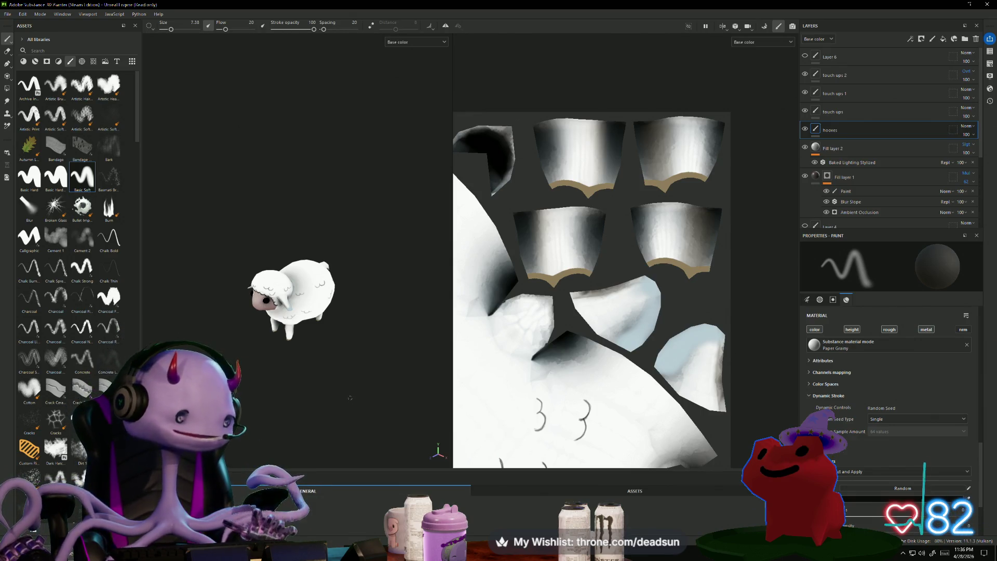
{"action": "scroll", "coordinate": [366, 375], "scroll_direction": "up", "scroll_amount": 3}
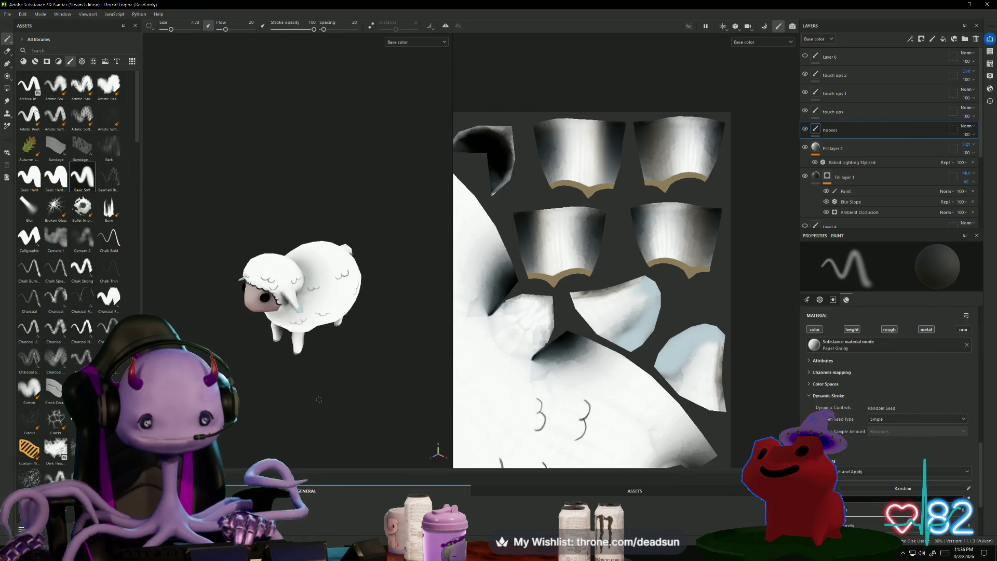
{"action": "mouse_move", "coordinate": [319, 399]}
{"action": "left_mouse_down", "text": "alt"}
{"action": "mouse_move", "coordinate": [407, 376]}
{"action": "mouse_move", "coordinate": [407, 211]}
{"action": "mouse_move", "coordinate": [350, 347]}
{"action": "mouse_move", "coordinate": [458, 324]}
{"action": "mouse_move", "coordinate": [290, 367]}
{"action": "mouse_move", "coordinate": [267, 339]}
{"action": "mouse_move", "coordinate": [316, 364]}
{"action": "mouse_move", "coordinate": [322, 395]}
{"action": "left_mouse_up", "text": "alt"}
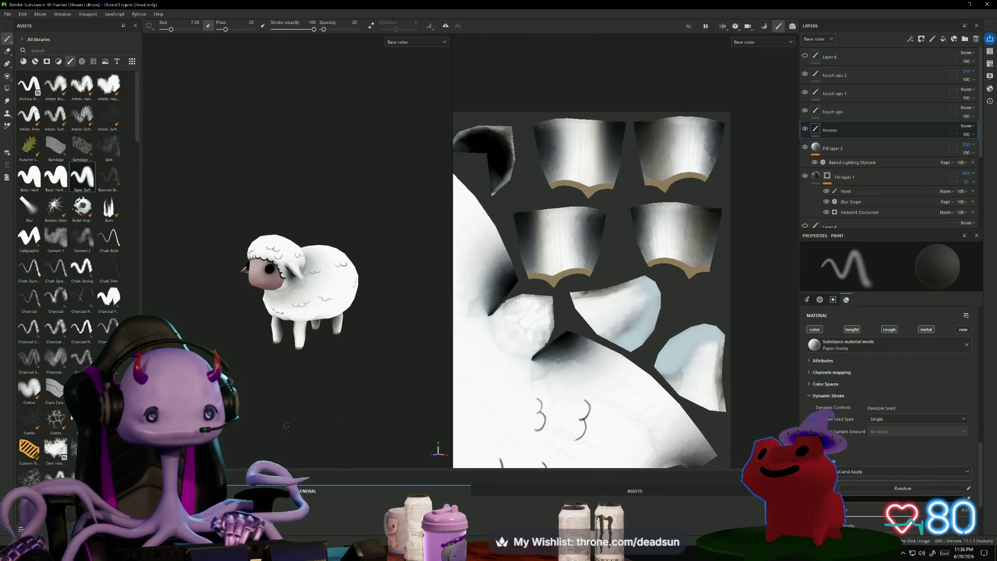
{"action": "mouse_move", "coordinate": [318, 384]}
{"action": "left_mouse_down", "text": "alt"}
{"action": "mouse_move", "coordinate": [244, 366]}
{"action": "mouse_move", "coordinate": [302, 367]}
{"action": "left_mouse_up", "text": "alt"}
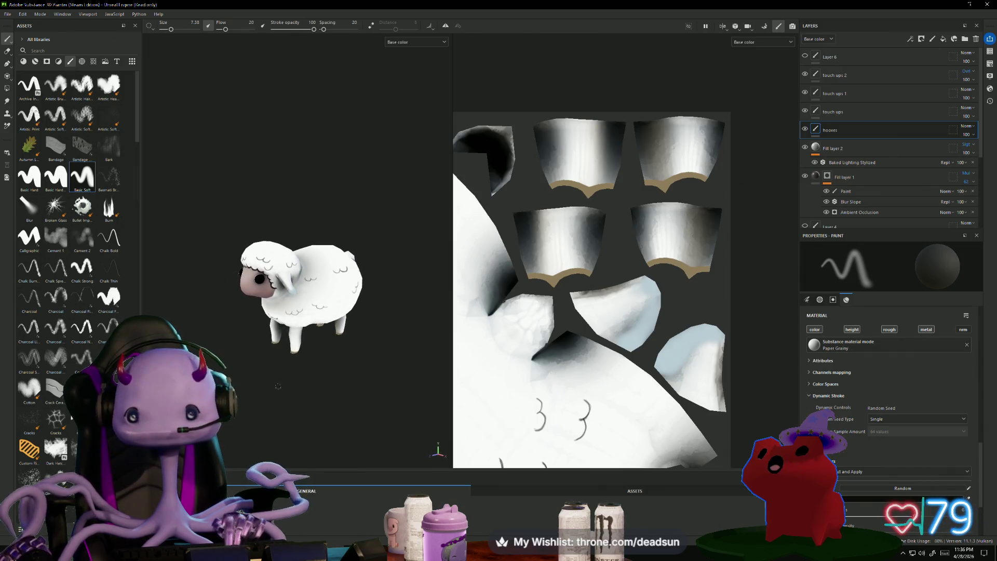
{"action": "left_click", "coordinate": [804, 177]}
{"action": "left_click", "coordinate": [804, 177]}
{"action": "left_click", "coordinate": [804, 178]}
{"action": "left_click", "coordinate": [804, 177]}
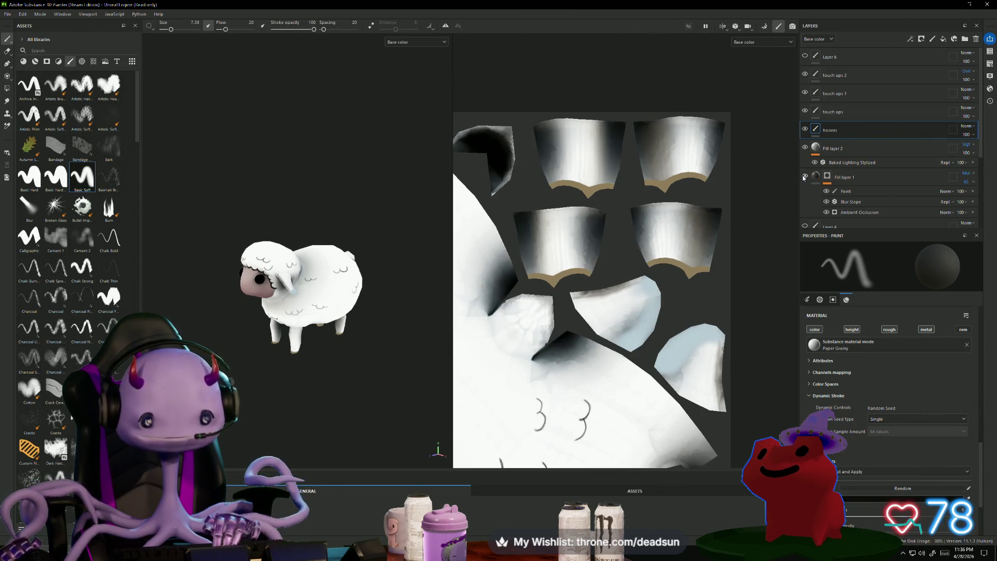
{"action": "left_click", "coordinate": [804, 177]}
{"action": "left_click", "coordinate": [804, 177]}
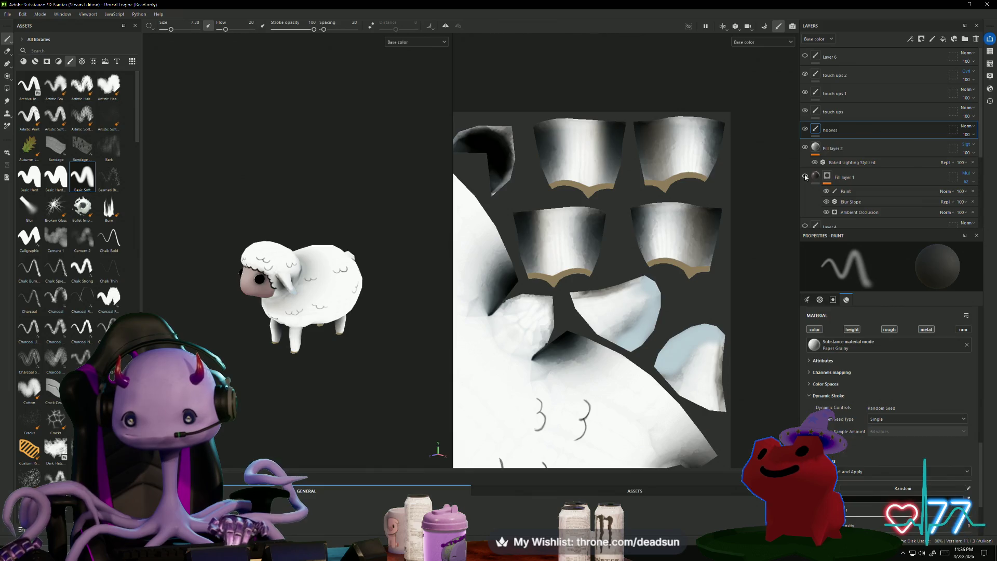
{"action": "left_click", "coordinate": [805, 177]}
{"action": "left_click", "coordinate": [805, 177]}
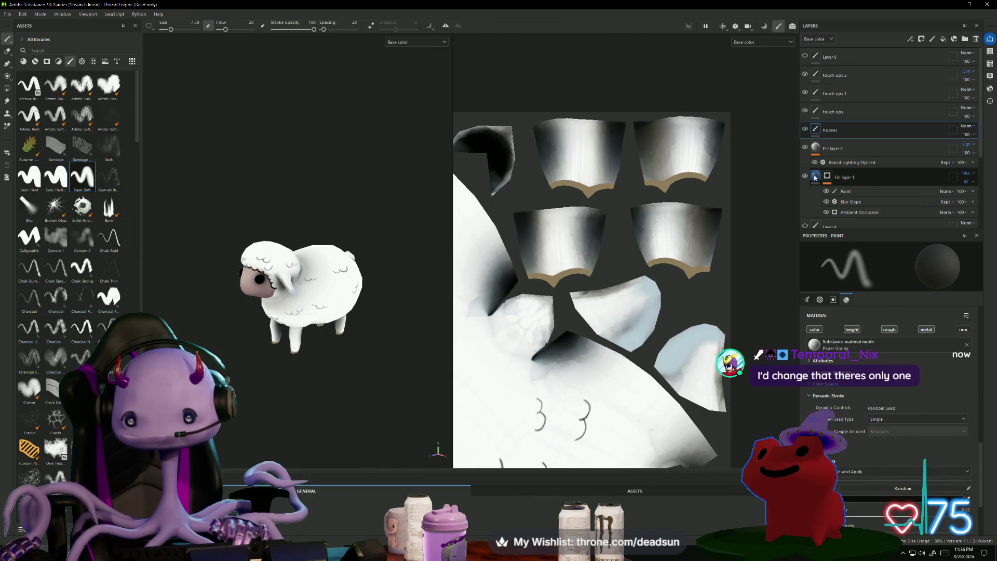
{"action": "left_click", "coordinate": [815, 177]}
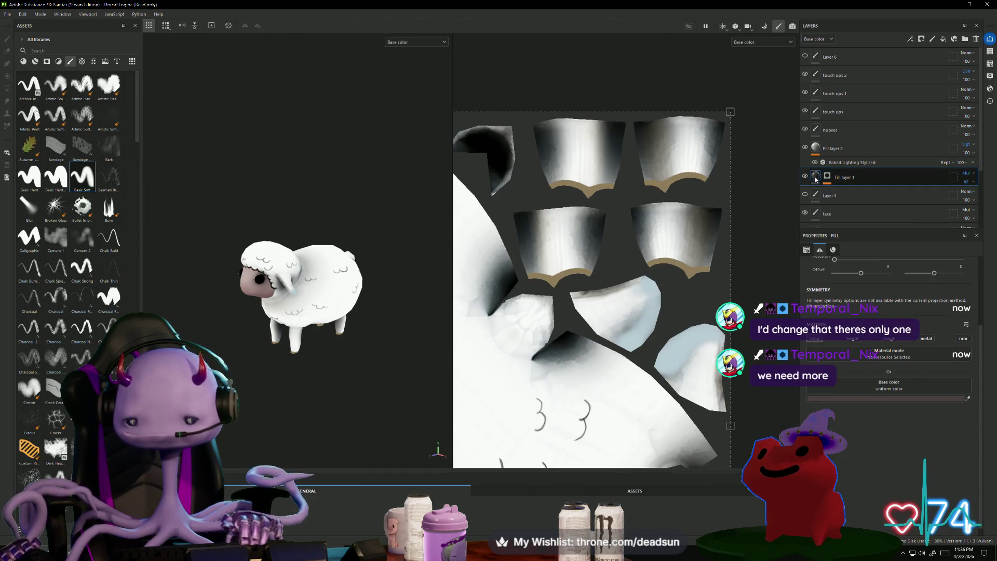
{"action": "left_click", "coordinate": [885, 399]}
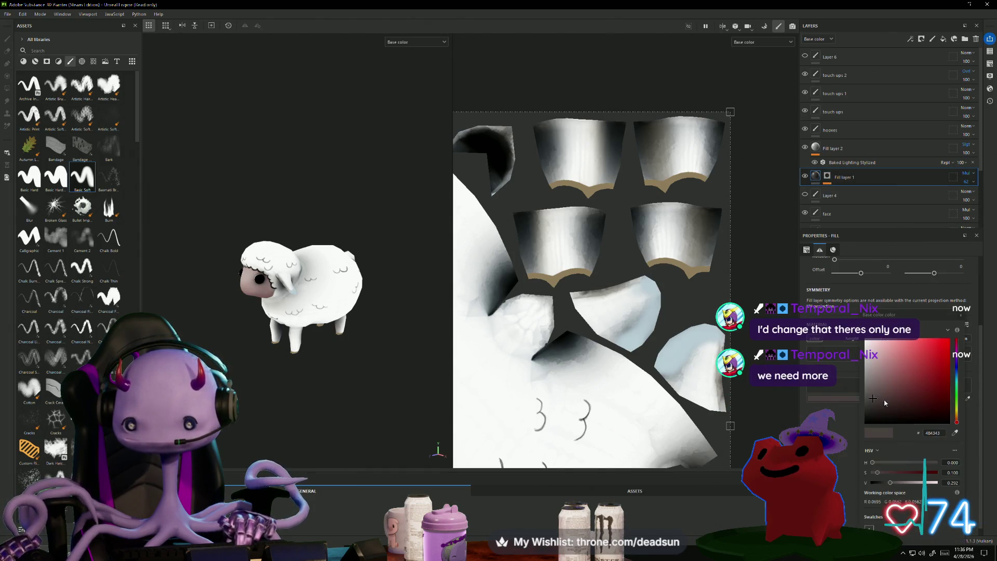
{"action": "left_click", "coordinate": [897, 408]}
{"action": "mouse_move", "coordinate": [907, 408]}
{"action": "left_mouse_down"}
{"action": "mouse_move", "coordinate": [894, 416]}
{"action": "mouse_move", "coordinate": [929, 346]}
{"action": "mouse_move", "coordinate": [951, 356]}
{"action": "left_mouse_up"}
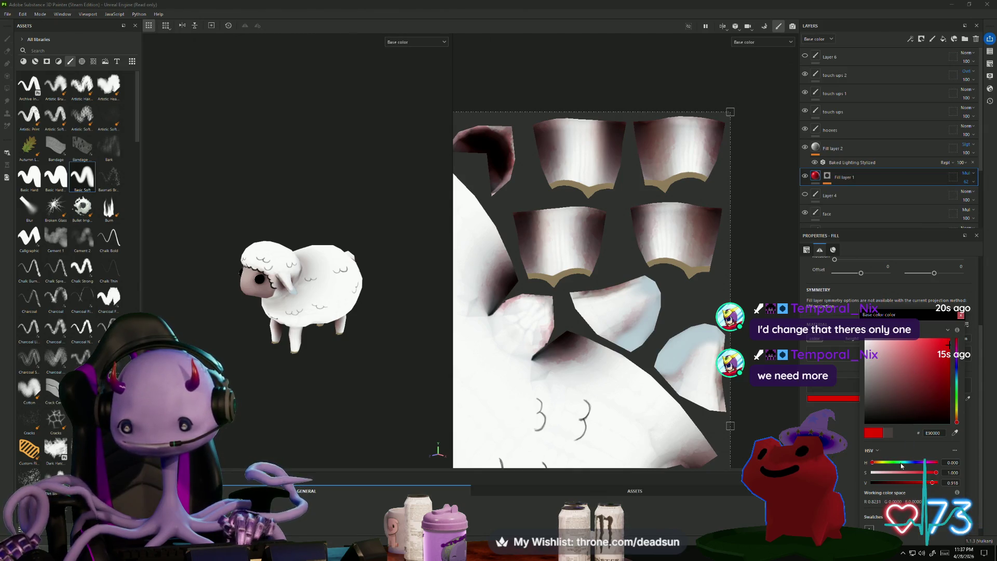
{"action": "mouse_move", "coordinate": [900, 462]}
{"action": "left_mouse_down"}
{"action": "mouse_move", "coordinate": [883, 463]}
{"action": "mouse_move", "coordinate": [937, 463]}
{"action": "mouse_move", "coordinate": [928, 462]}
{"action": "left_mouse_up"}
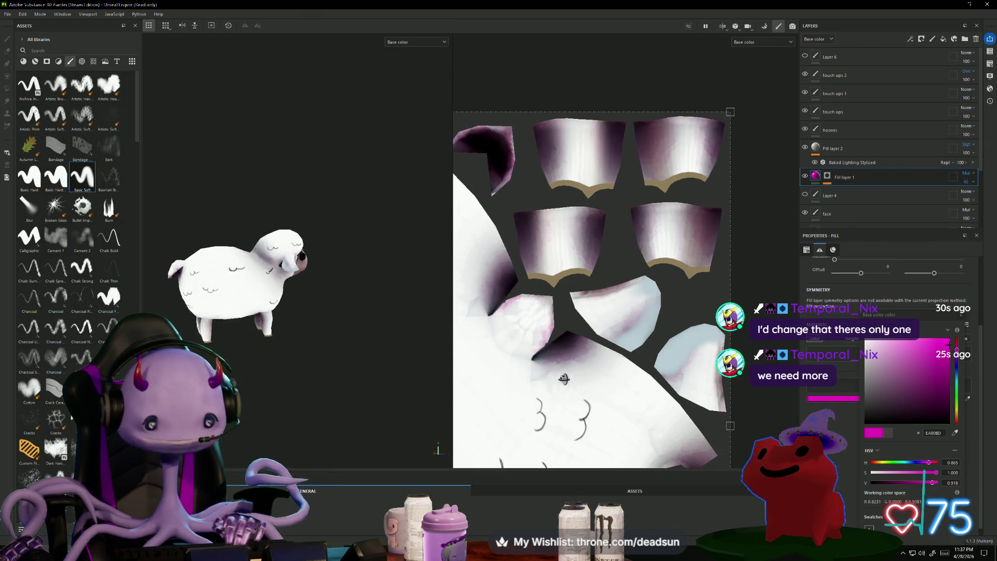
{"action": "mouse_move", "coordinate": [374, 343]}
{"action": "left_mouse_down", "text": "alt"}
{"action": "mouse_move", "coordinate": [343, 316]}
{"action": "mouse_move", "coordinate": [363, 351]}
{"action": "mouse_move", "coordinate": [267, 199]}
{"action": "mouse_move", "coordinate": [323, 407]}
{"action": "mouse_move", "coordinate": [332, 410]}
{"action": "left_mouse_up", "text": "alt"}
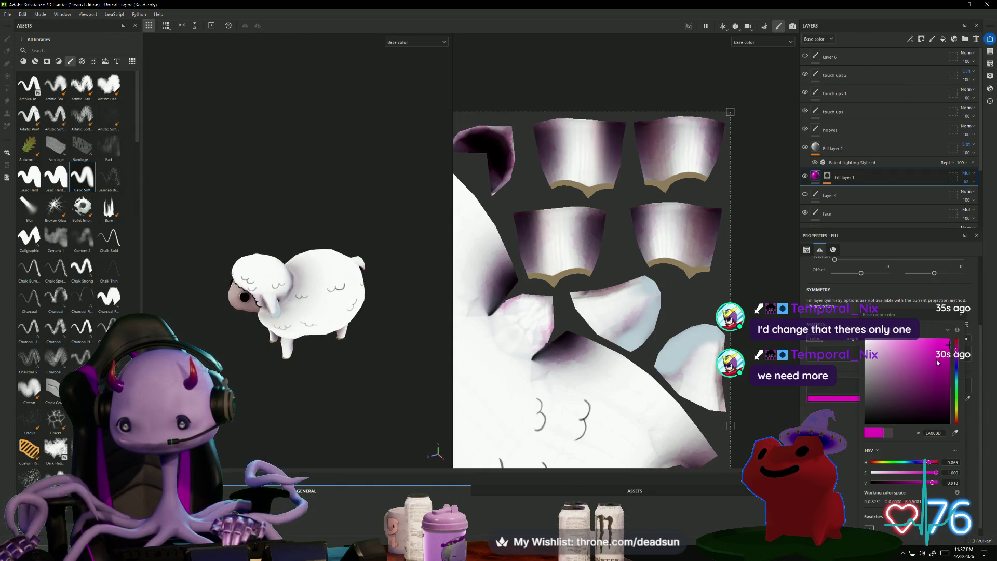
{"action": "left_click", "coordinate": [920, 346]}
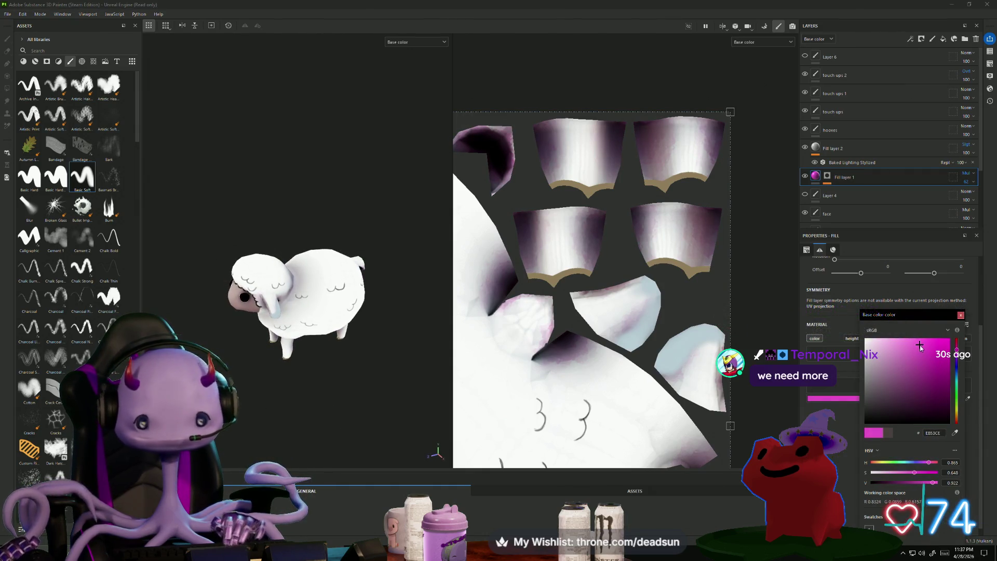
{"action": "left_click", "coordinate": [919, 354]}
{"action": "scroll", "coordinate": [314, 395], "scroll_direction": "up", "scroll_amount": 5}
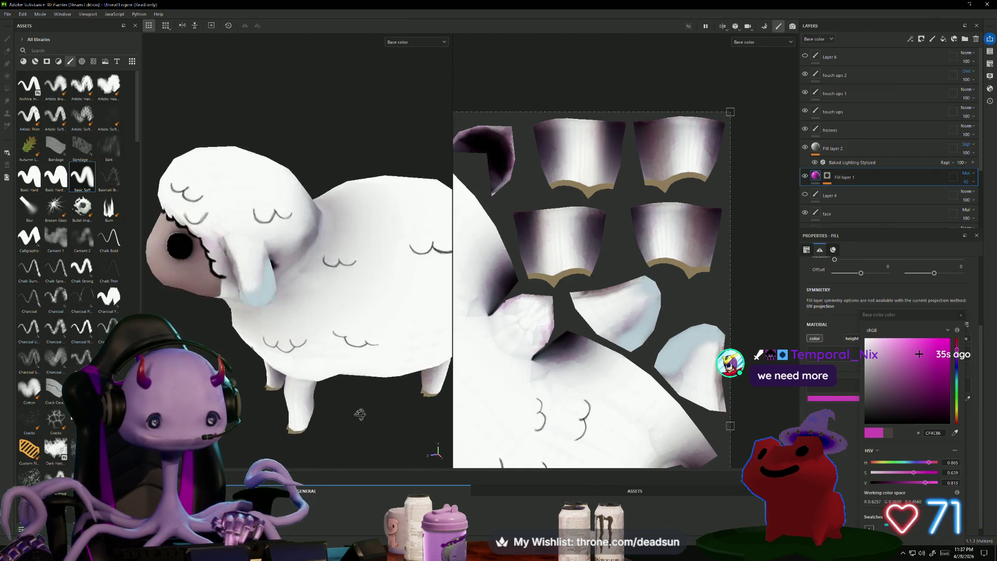
{"action": "left_click_drag", "start_coordinate": [360, 414], "coordinate": [360, 415], "text": "alt"}
{"action": "left_click", "coordinate": [361, 415]}
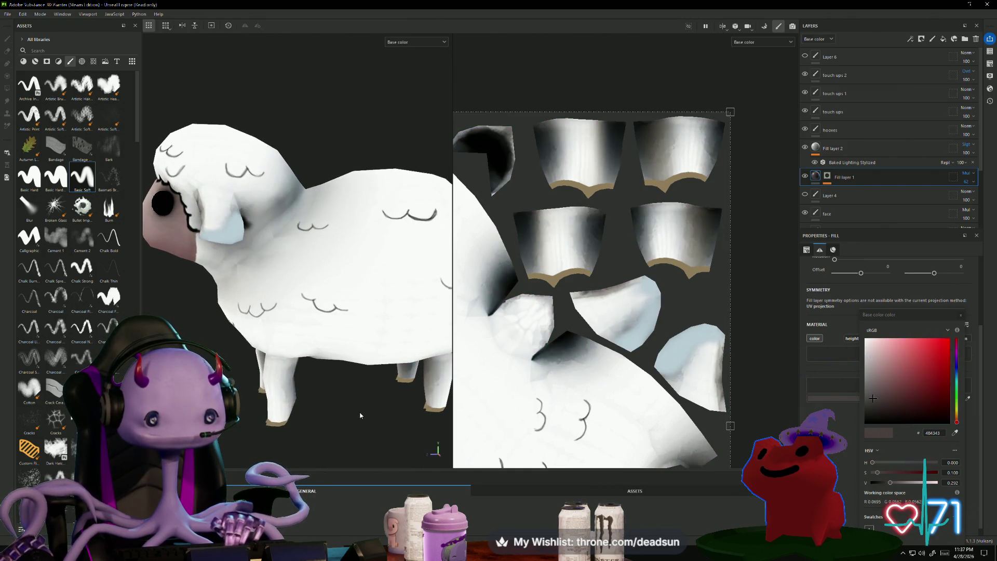
{"action": "mouse_move", "coordinate": [360, 415]}
{"action": "left_mouse_down", "text": "alt"}
{"action": "mouse_move", "coordinate": [309, 425]}
{"action": "mouse_move", "coordinate": [237, 380]}
{"action": "mouse_move", "coordinate": [312, 341]}
{"action": "mouse_move", "coordinate": [325, 360]}
{"action": "mouse_move", "coordinate": [352, 276]}
{"action": "mouse_move", "coordinate": [400, 240]}
{"action": "mouse_move", "coordinate": [393, 266]}
{"action": "left_mouse_up", "text": "alt"}
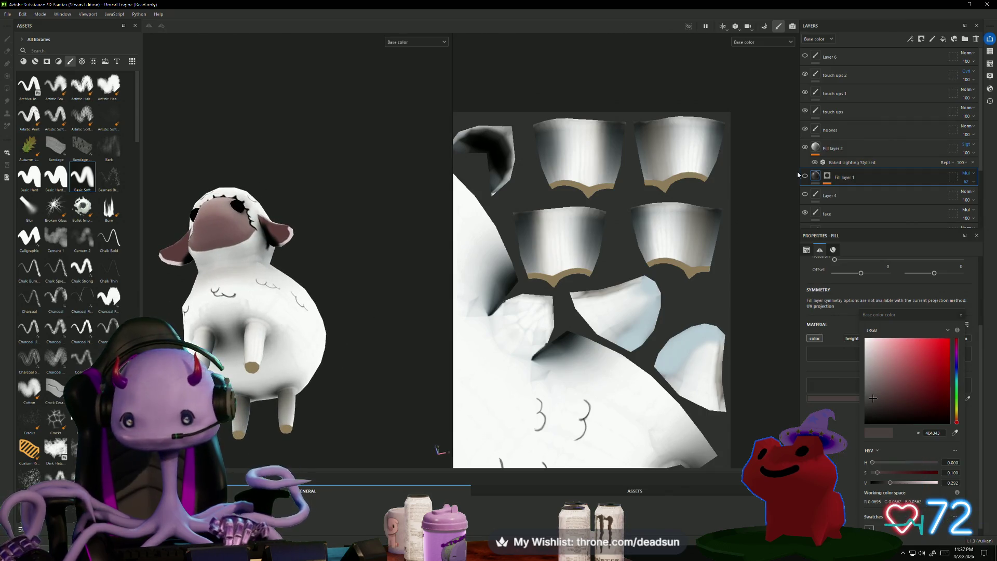
Toggle Layer 1's visibility repeatedly to compare the ambient-occlusion shading.
{"action": "scroll", "coordinate": [805, 187], "scroll_direction": "down", "scroll_amount": 3}
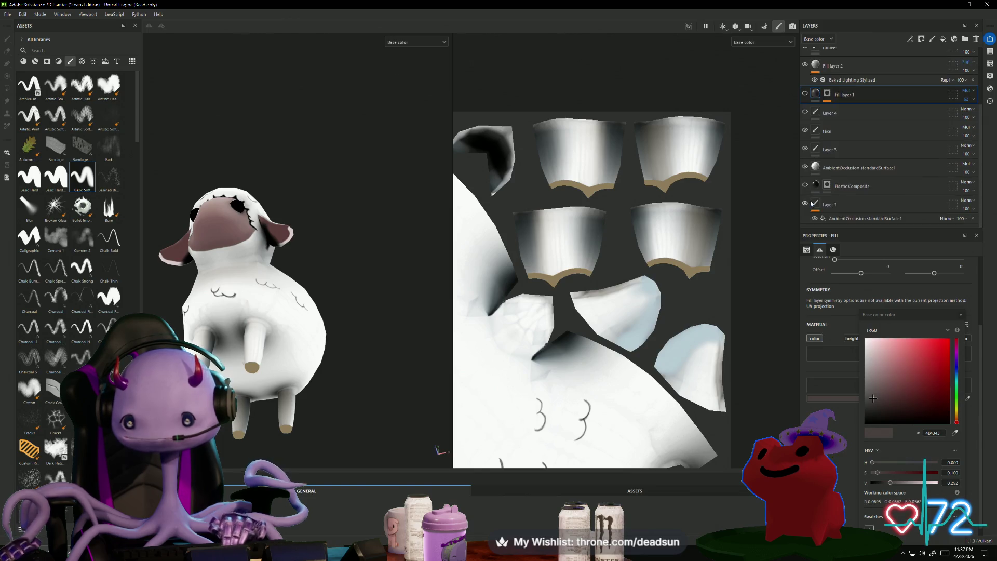
{"action": "left_click", "coordinate": [805, 204]}
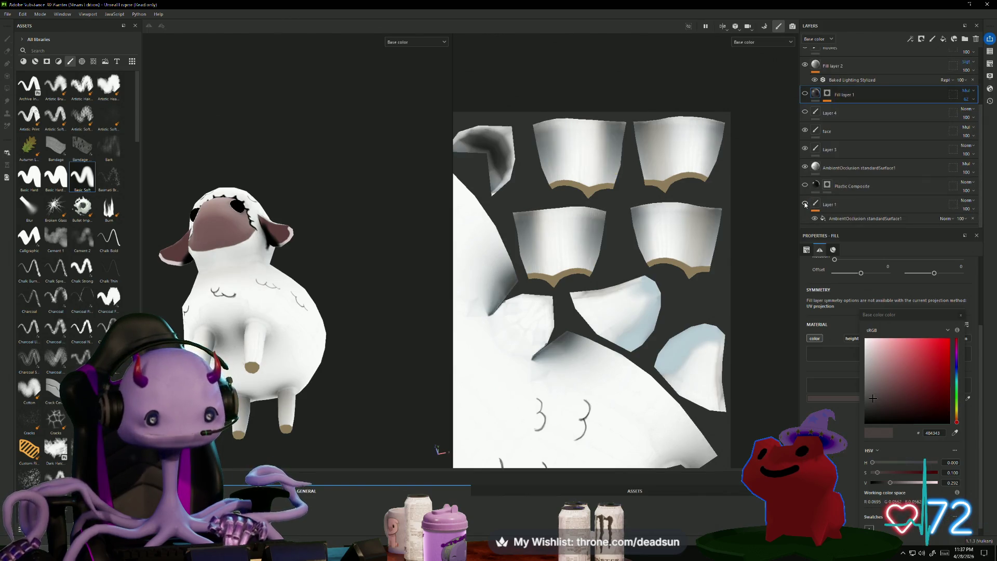
{"action": "left_click", "coordinate": [805, 204]}
{"action": "left_click", "coordinate": [805, 205]}
{"action": "left_click", "coordinate": [805, 204]}
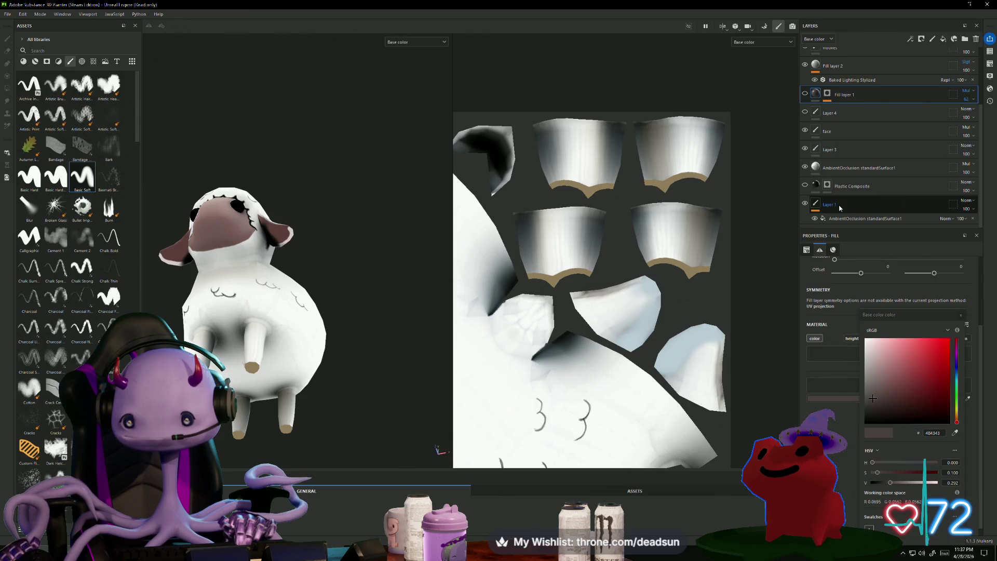
{"action": "right_click", "coordinate": [840, 208]}
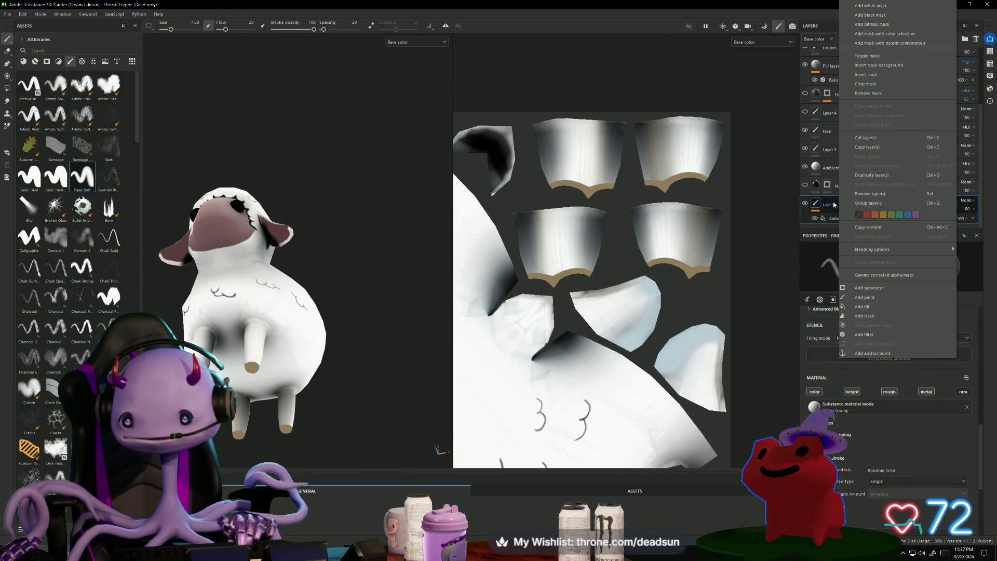
{"action": "left_click", "coordinate": [834, 204]}
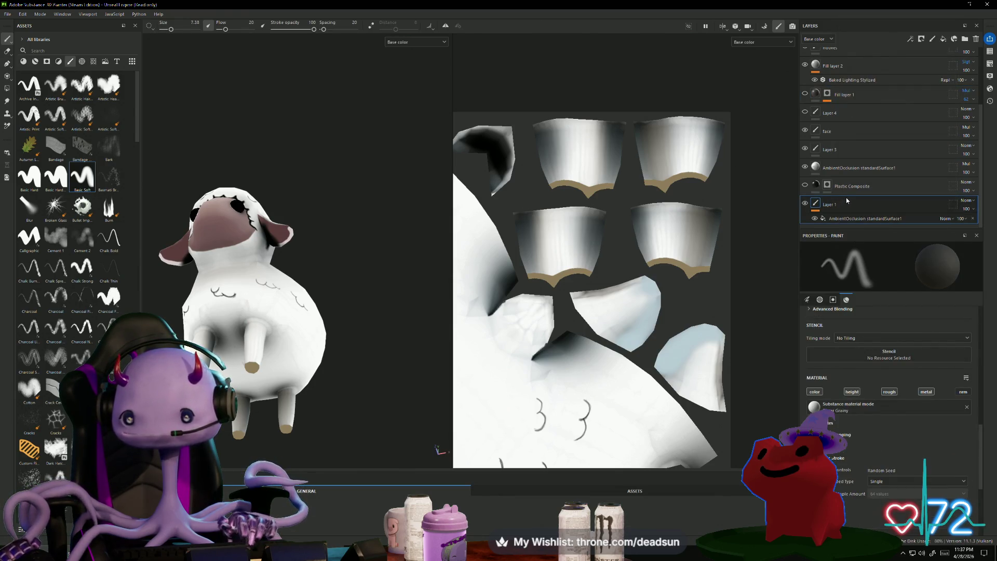
Leave Layer 1 hidden, removing the dark shading, and orbit to the sheep's side.
{"action": "left_click", "coordinate": [805, 204]}
{"action": "left_click", "coordinate": [804, 204]}
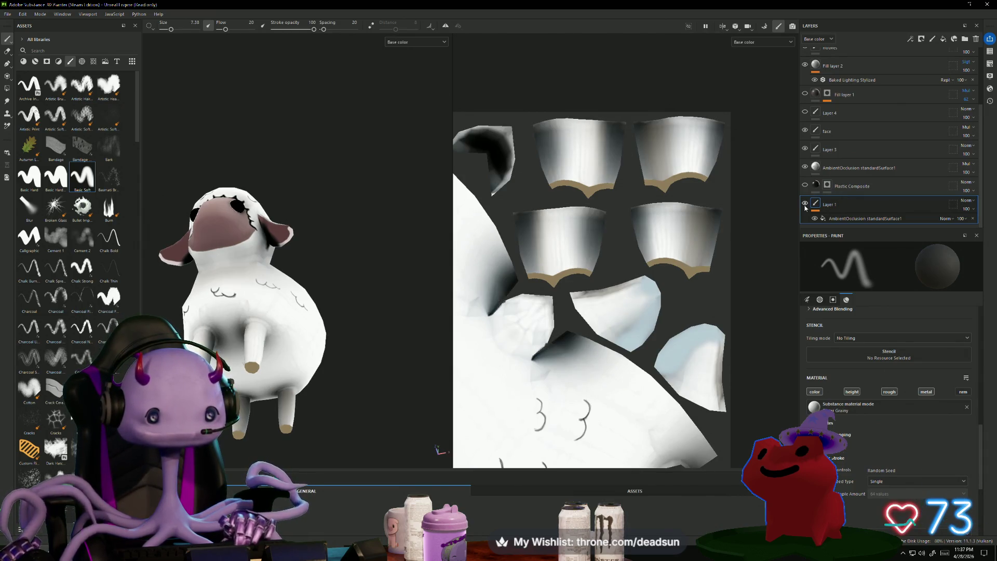
{"action": "left_click", "coordinate": [805, 203]}
{"action": "left_click", "coordinate": [805, 203]}
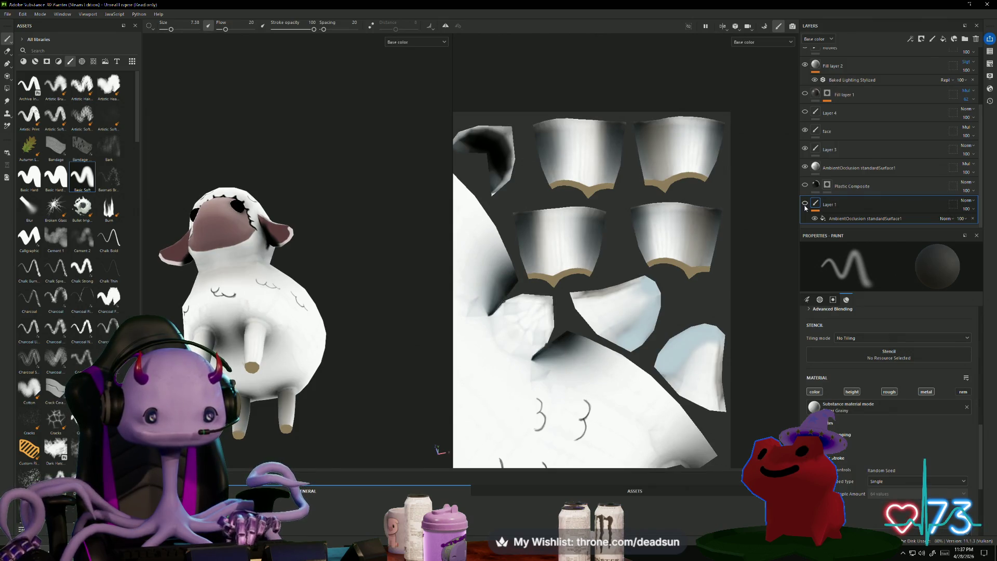
{"action": "left_click", "coordinate": [805, 205]}
{"action": "mouse_move", "coordinate": [312, 259]}
{"action": "left_mouse_down", "text": "alt"}
{"action": "mouse_move", "coordinate": [325, 271]}
{"action": "mouse_move", "coordinate": [285, 345]}
{"action": "mouse_move", "coordinate": [353, 372]}
{"action": "mouse_move", "coordinate": [367, 394]}
{"action": "mouse_move", "coordinate": [382, 363]}
{"action": "mouse_move", "coordinate": [338, 392]}
{"action": "mouse_move", "coordinate": [365, 356]}
{"action": "left_mouse_up", "text": "alt"}
{"action": "scroll", "coordinate": [874, 83], "scroll_direction": "up", "scroll_amount": 5}
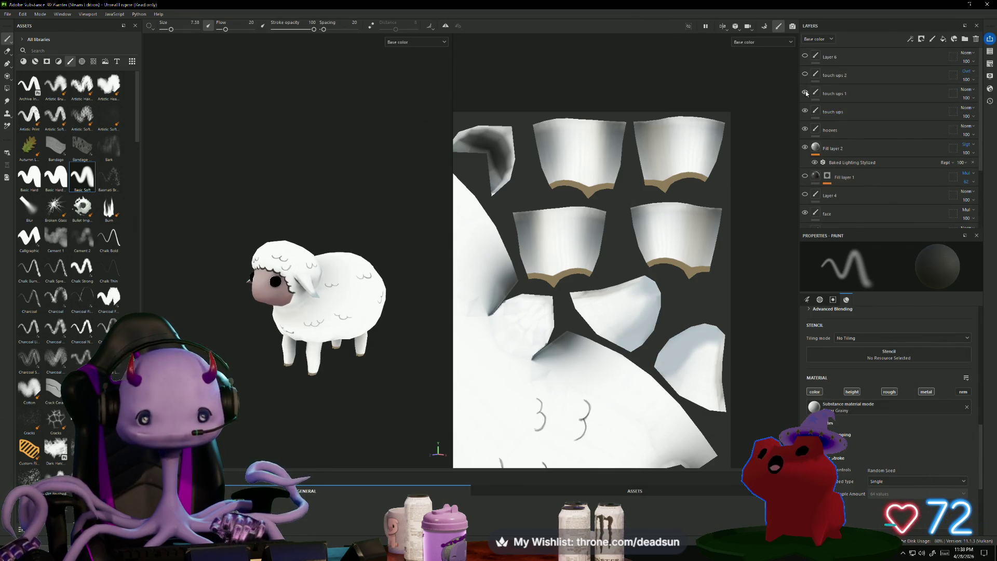
Check the touch ups 1 layer, then select touch ups 2 with a size 7.38 Eraser.
{"action": "left_click", "coordinate": [805, 93]}
{"action": "mouse_move", "coordinate": [364, 213]}
{"action": "left_mouse_down", "text": "alt"}
{"action": "mouse_move", "coordinate": [345, 216]}
{"action": "mouse_move", "coordinate": [338, 235]}
{"action": "mouse_move", "coordinate": [387, 205]}
{"action": "left_mouse_up", "text": "alt"}
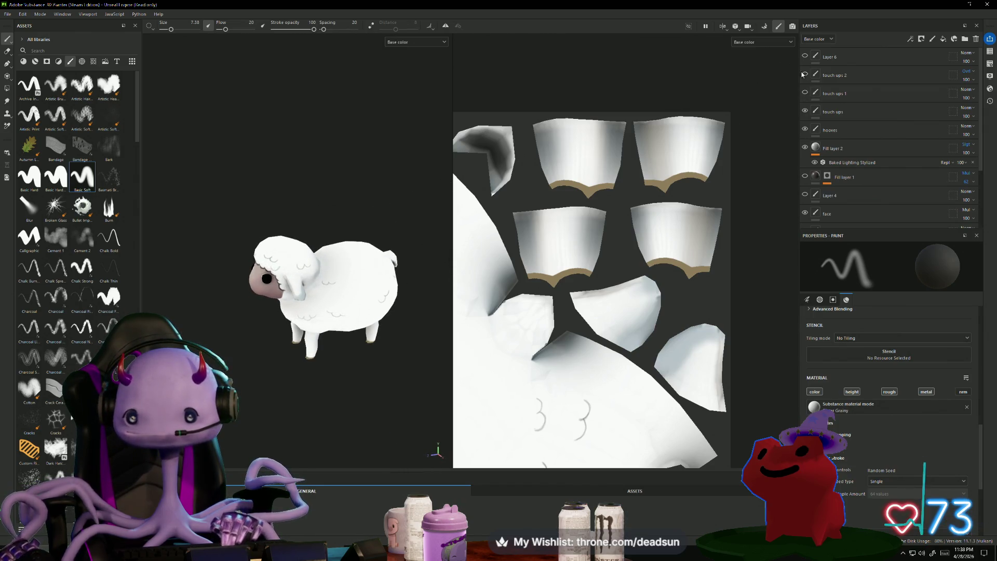
{"action": "left_click", "coordinate": [808, 91]}
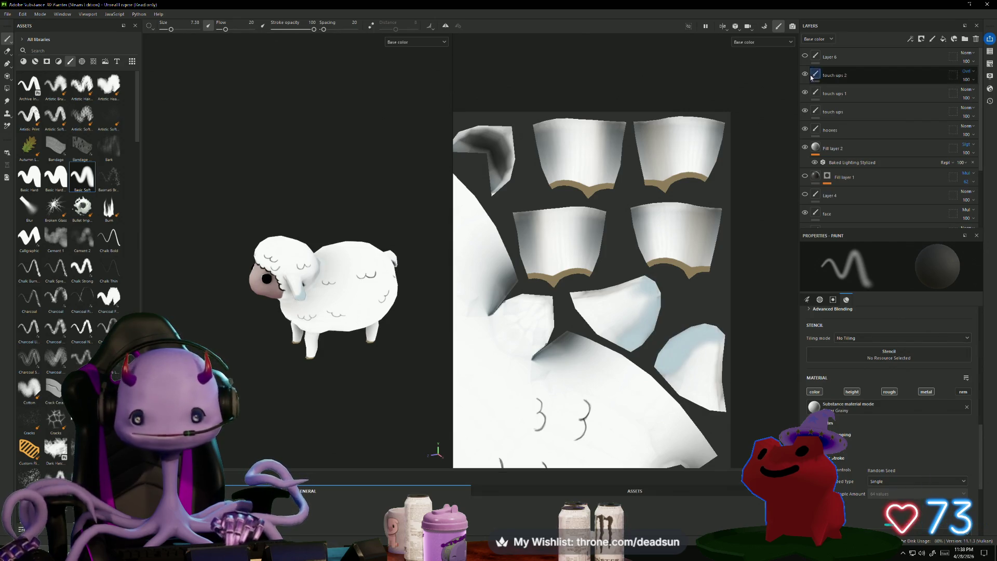
{"action": "left_click", "coordinate": [852, 75]}
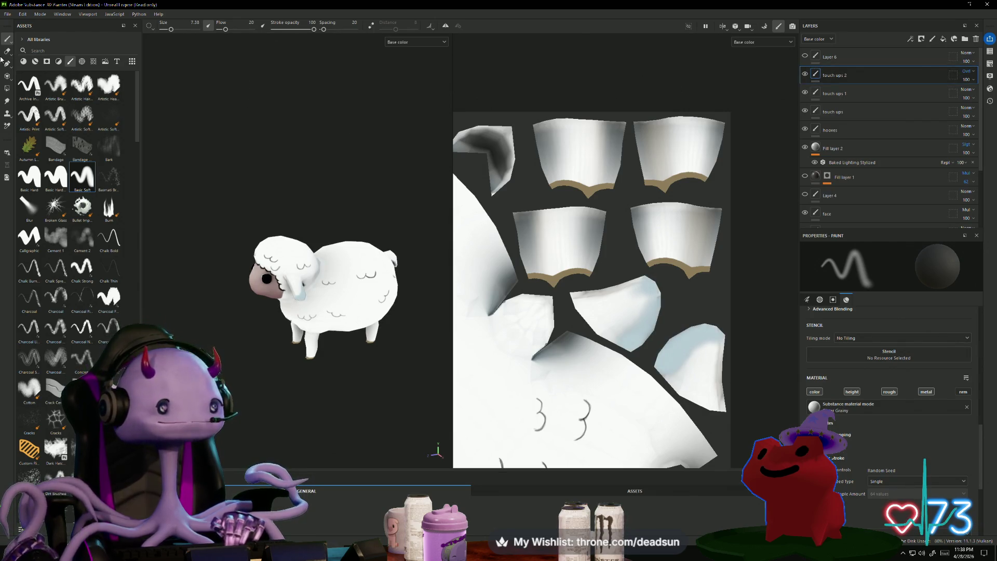
{"action": "key", "text": "e"}
{"action": "mouse_move", "coordinate": [242, 150]}
{"action": "left_mouse_down", "text": "alt"}
{"action": "mouse_move", "coordinate": [246, 189]}
{"action": "mouse_move", "coordinate": [311, 207]}
{"action": "mouse_move", "coordinate": [307, 233]}
{"action": "left_mouse_up", "text": "alt"}
{"action": "right_click_drag", "start_coordinate": [333, 275], "coordinate": [353, 275], "text": "ctrl"}
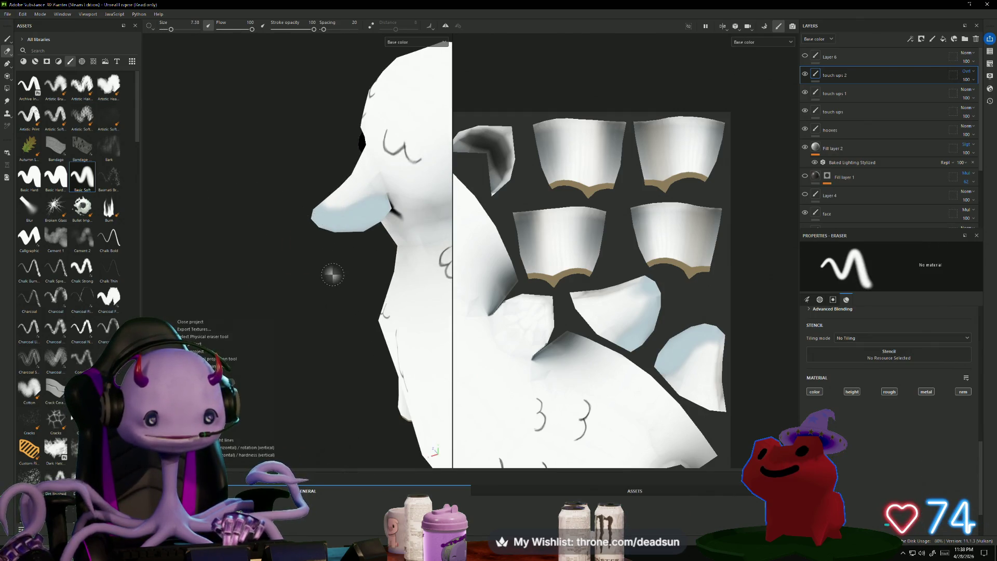
Erase white paint along the sheep's nose and inspect the face from several angles.
{"action": "left_click_drag", "start_coordinate": [370, 223], "coordinate": [339, 222]}
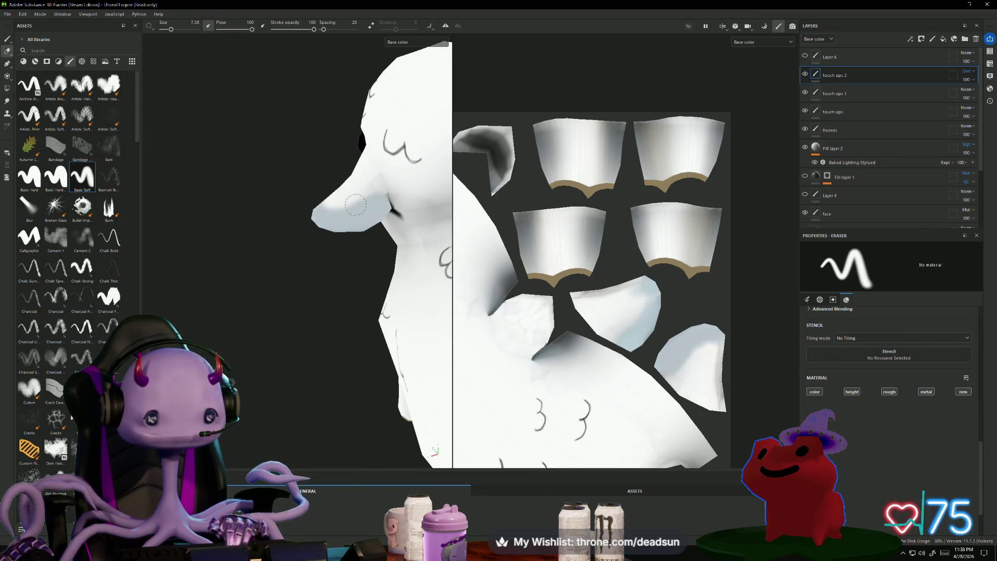
{"action": "mouse_move", "coordinate": [322, 201]}
{"action": "left_mouse_down", "text": "alt"}
{"action": "mouse_move", "coordinate": [337, 218]}
{"action": "mouse_move", "coordinate": [374, 204]}
{"action": "left_mouse_up", "text": "alt"}
{"action": "mouse_move", "coordinate": [266, 259]}
{"action": "left_mouse_down", "text": "alt"}
{"action": "mouse_move", "coordinate": [382, 265]}
{"action": "mouse_move", "coordinate": [363, 303]}
{"action": "mouse_move", "coordinate": [260, 309]}
{"action": "left_mouse_up", "text": "alt"}
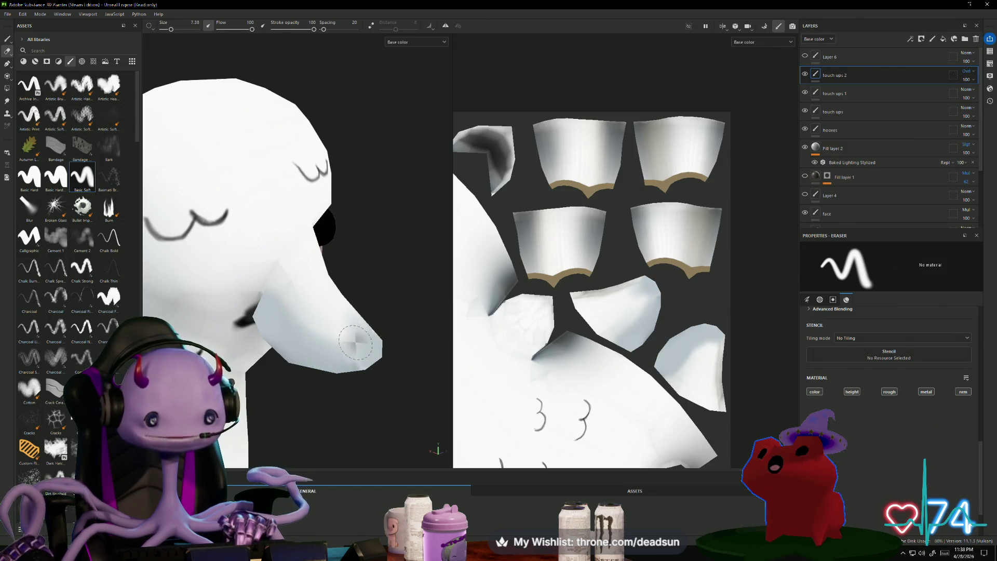
{"action": "mouse_move", "coordinate": [360, 356]}
{"action": "left_mouse_down", "text": "alt"}
{"action": "mouse_move", "coordinate": [384, 387]}
{"action": "mouse_move", "coordinate": [381, 401]}
{"action": "mouse_move", "coordinate": [389, 390]}
{"action": "mouse_move", "coordinate": [334, 374]}
{"action": "mouse_move", "coordinate": [351, 414]}
{"action": "mouse_move", "coordinate": [362, 348]}
{"action": "left_mouse_up", "text": "alt"}
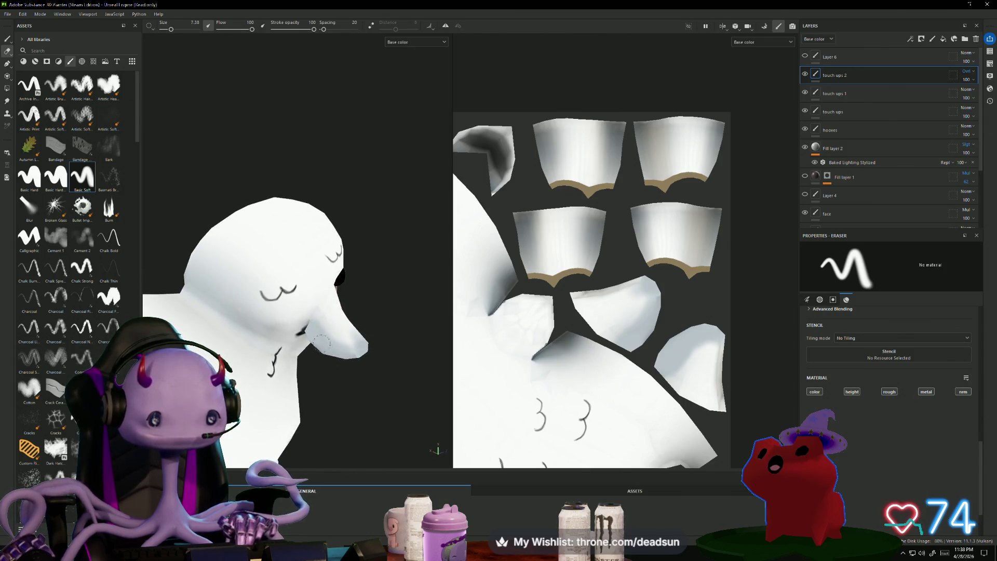
{"action": "key", "text": "f"}
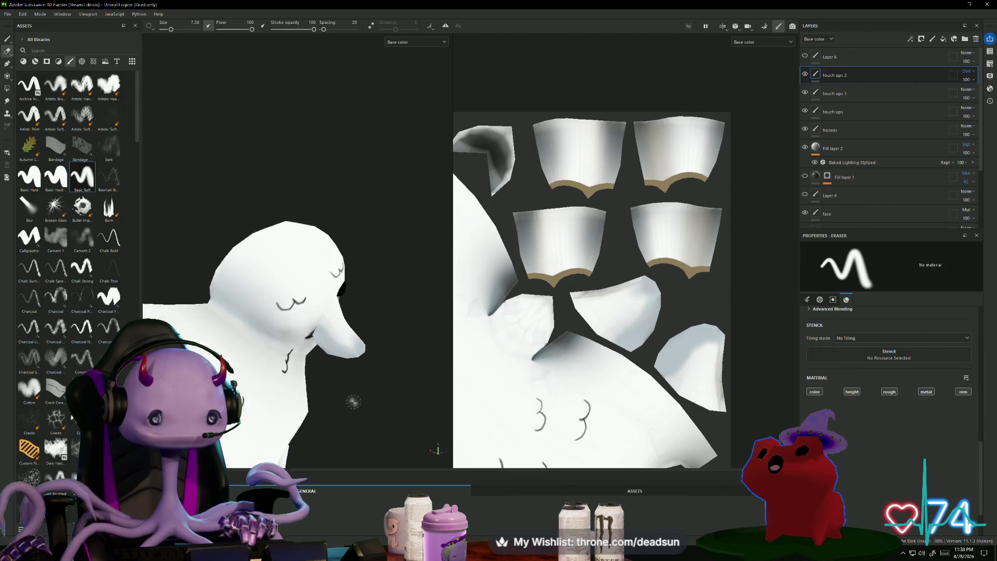
{"action": "mouse_move", "coordinate": [279, 354]}
{"action": "left_mouse_down", "text": "alt"}
{"action": "mouse_move", "coordinate": [317, 359]}
{"action": "mouse_move", "coordinate": [323, 387]}
{"action": "mouse_move", "coordinate": [232, 340]}
{"action": "mouse_move", "coordinate": [206, 235]}
{"action": "mouse_move", "coordinate": [214, 287]}
{"action": "left_mouse_up", "text": "alt"}
{"action": "scroll", "coordinate": [826, 201], "scroll_direction": "down", "scroll_amount": 3}
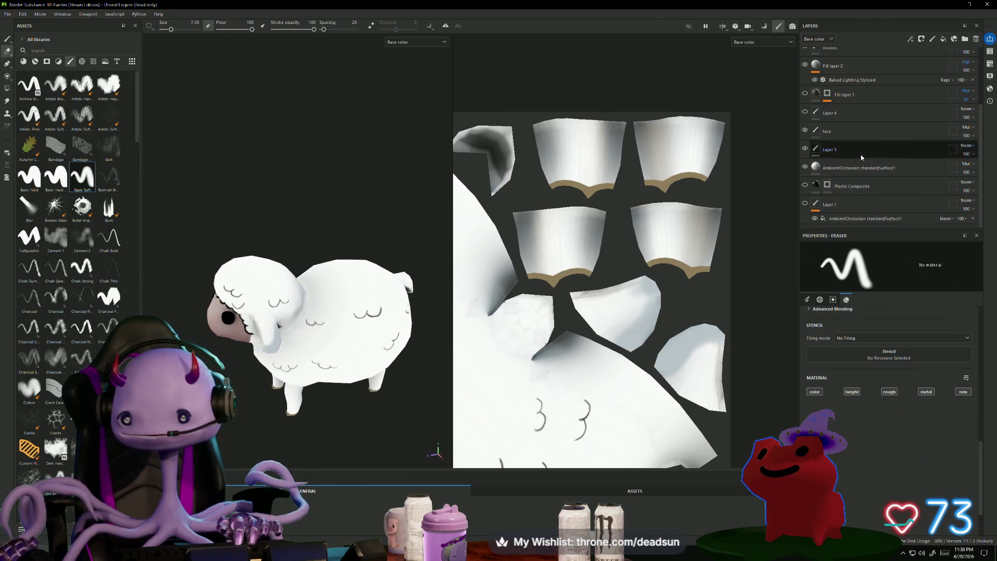
Select Layer 1's AmbientOcclusion fill, keeping its original name.
{"action": "left_click", "coordinate": [855, 221]}
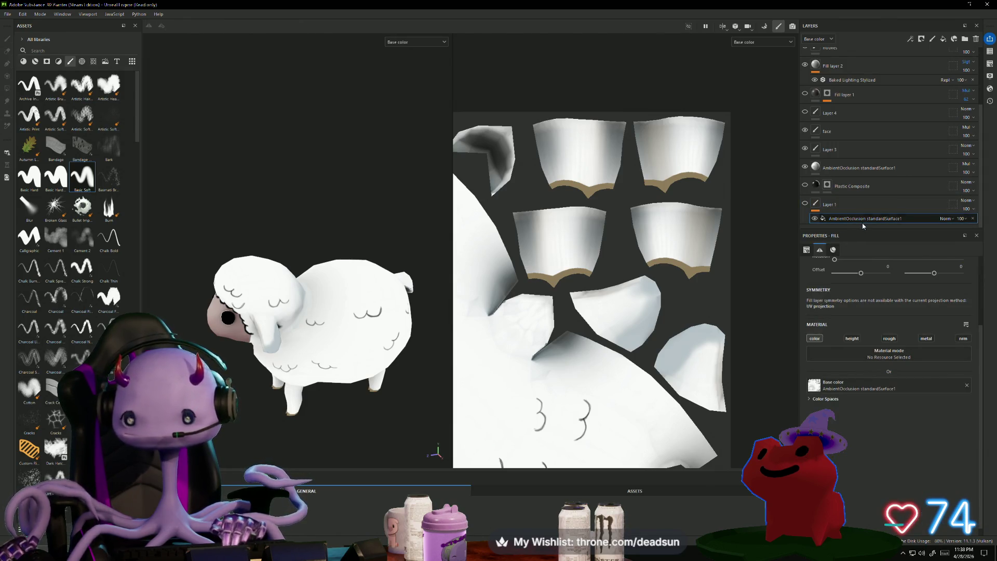
{"action": "double_click", "coordinate": [898, 220]}
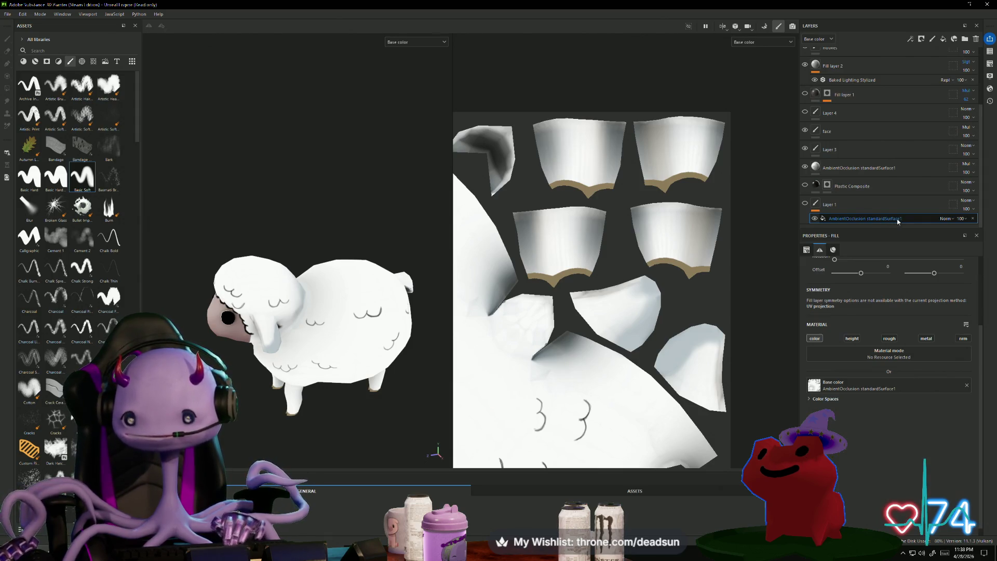
{"action": "left_click", "coordinate": [826, 236]}
{"action": "scroll", "coordinate": [810, 251], "scroll_direction": "up", "scroll_amount": 4}
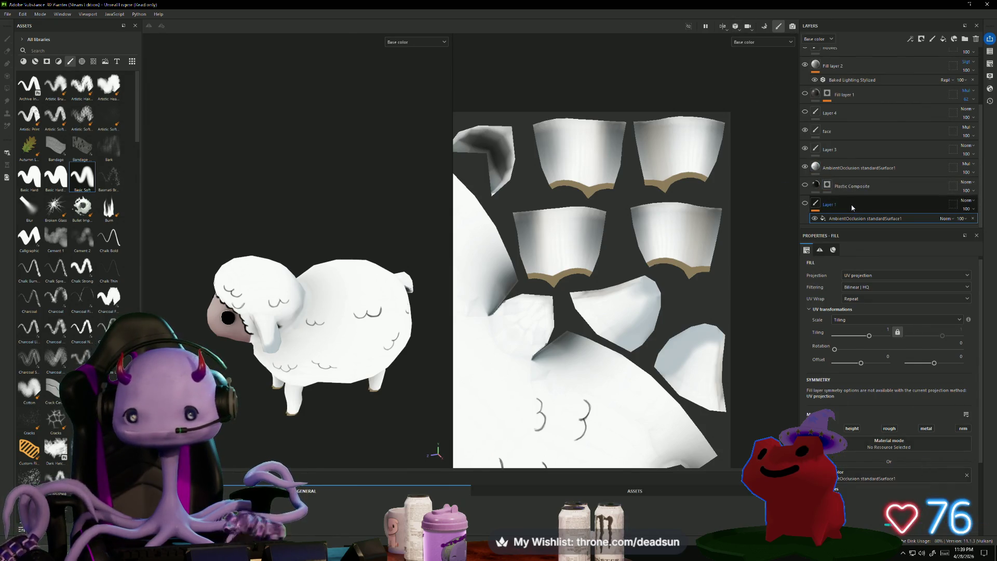
Turn Layer 1's ambient-occlusion shading back on and switch to the Maya farm scene.
{"action": "left_click", "coordinate": [805, 205]}
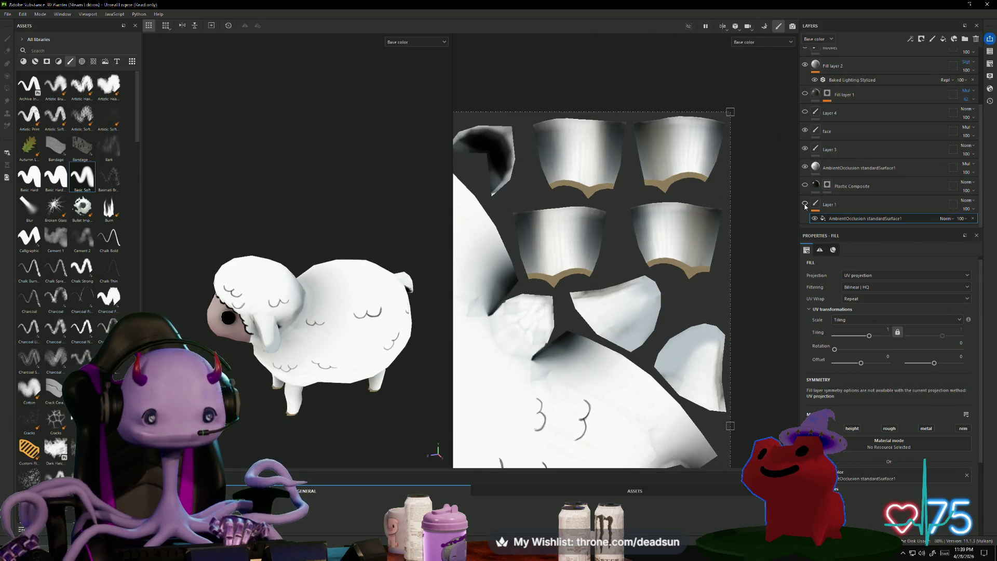
{"action": "left_click", "coordinate": [805, 205]}
{"action": "left_click", "coordinate": [805, 205]}
{"action": "scroll", "coordinate": [391, 163], "scroll_direction": "down", "scroll_amount": 5}
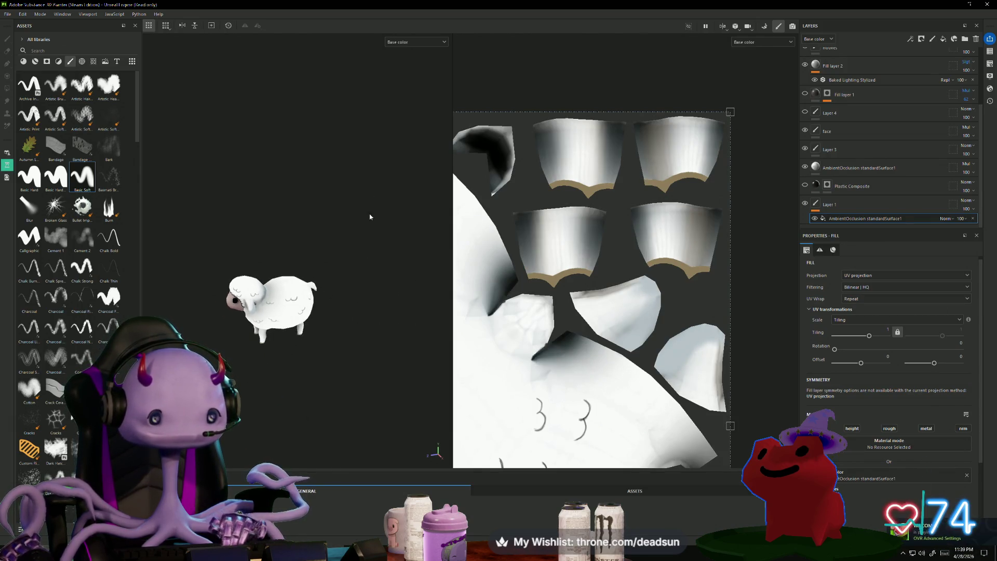
{"action": "mouse_move", "coordinate": [369, 216]}
{"action": "left_mouse_down", "text": "alt"}
{"action": "mouse_move", "coordinate": [220, 186]}
{"action": "mouse_move", "coordinate": [362, 197]}
{"action": "mouse_move", "coordinate": [252, 252]}
{"action": "mouse_move", "coordinate": [301, 251]}
{"action": "mouse_move", "coordinate": [285, 264]}
{"action": "mouse_move", "coordinate": [328, 225]}
{"action": "mouse_move", "coordinate": [399, 187]}
{"action": "left_mouse_up", "text": "alt"}
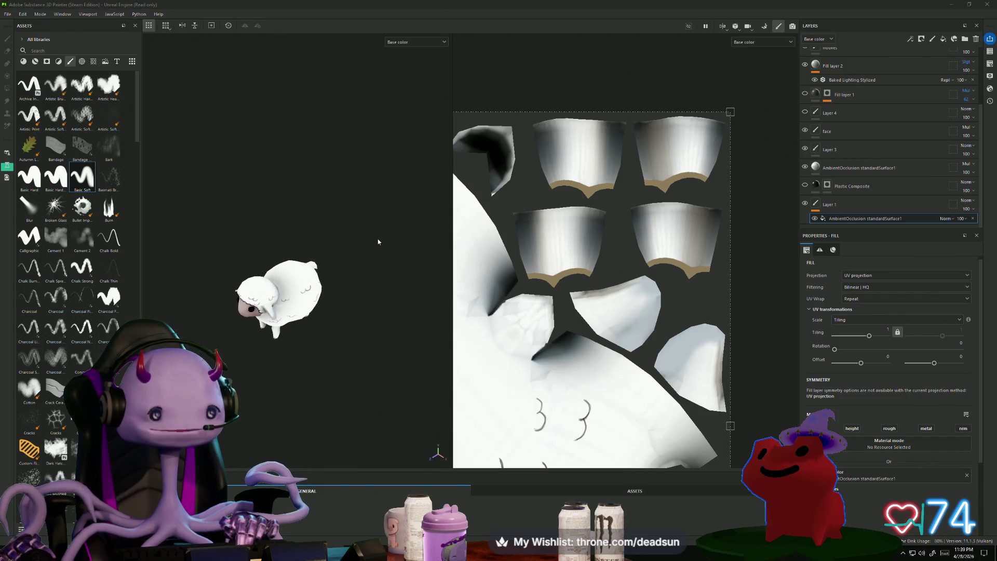
{"action": "key", "text": "alt+Tab"}
{"action": "scroll", "coordinate": [420, 285], "scroll_direction": "up", "scroll_amount": 10}
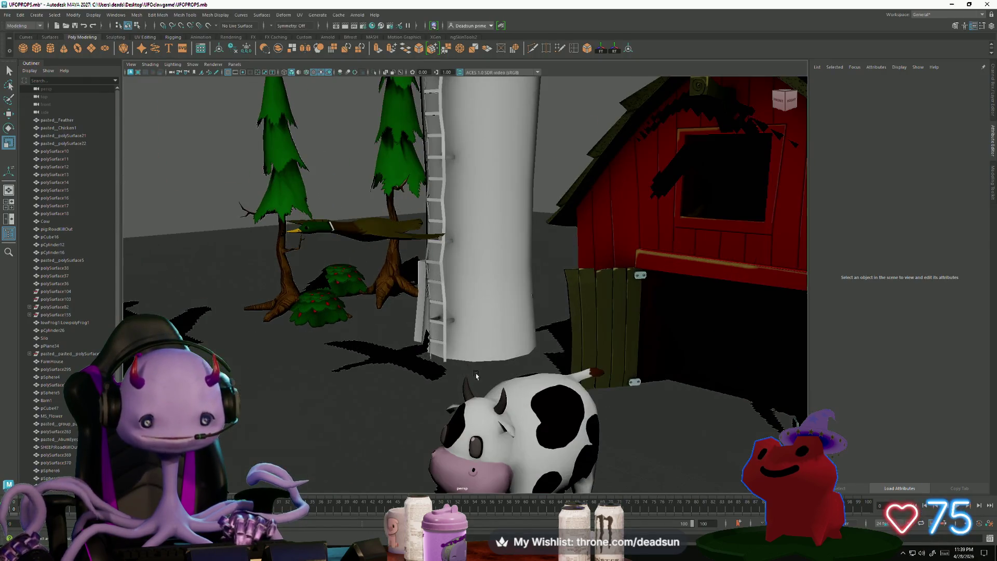
Select and orbit around the pig and cow in the farm, then Alt+Tab back to Painter.
{"action": "mouse_move", "coordinate": [534, 249]}
{"action": "left_mouse_down", "text": "alt"}
{"action": "mouse_move", "coordinate": [541, 290]}
{"action": "mouse_move", "coordinate": [494, 315]}
{"action": "mouse_move", "coordinate": [426, 270]}
{"action": "mouse_move", "coordinate": [386, 278]}
{"action": "left_mouse_up", "text": "alt"}
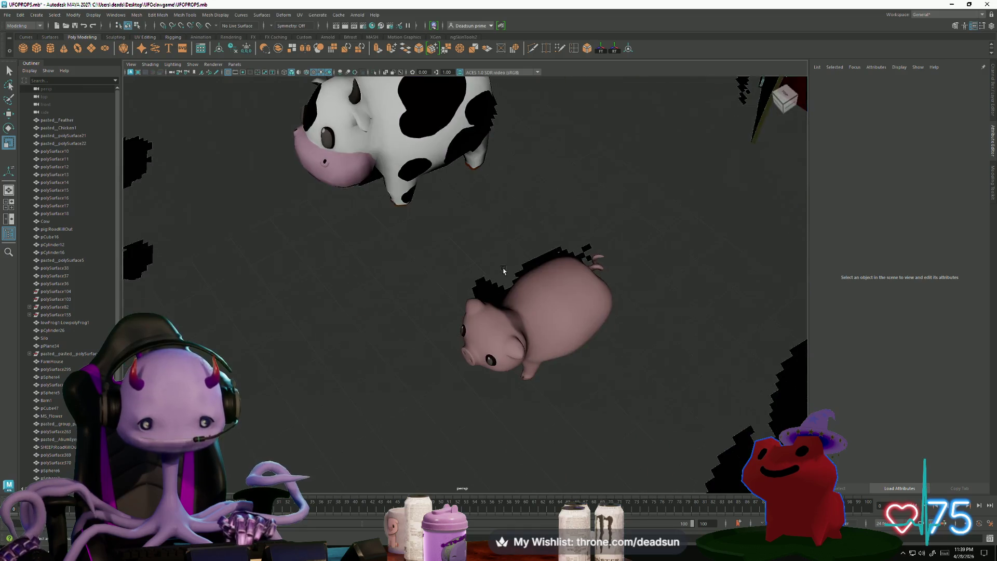
{"action": "left_click", "coordinate": [482, 286]}
{"action": "left_click", "coordinate": [361, 208]}
{"action": "mouse_move", "coordinate": [362, 209]}
{"action": "left_mouse_down", "text": "alt"}
{"action": "mouse_move", "coordinate": [363, 280]}
{"action": "mouse_move", "coordinate": [501, 217]}
{"action": "mouse_move", "coordinate": [484, 231]}
{"action": "left_mouse_up", "text": "alt"}
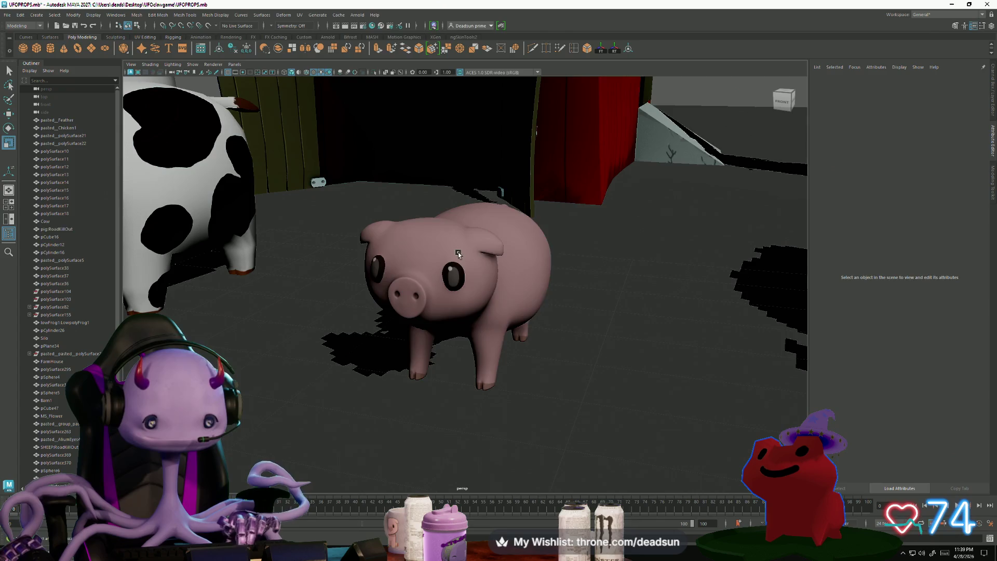
{"action": "left_click", "coordinate": [472, 266]}
{"action": "left_click", "coordinate": [195, 193]}
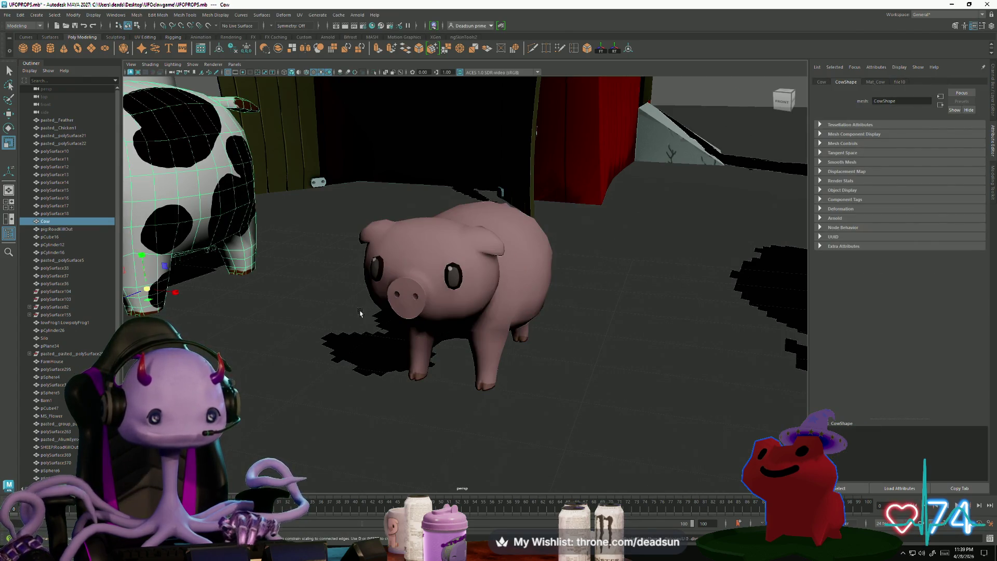
{"action": "mouse_move", "coordinate": [360, 312]}
{"action": "left_mouse_down", "text": "alt"}
{"action": "mouse_move", "coordinate": [401, 253]}
{"action": "mouse_move", "coordinate": [403, 269]}
{"action": "mouse_move", "coordinate": [457, 261]}
{"action": "mouse_move", "coordinate": [447, 283]}
{"action": "mouse_move", "coordinate": [428, 291]}
{"action": "mouse_move", "coordinate": [423, 244]}
{"action": "mouse_move", "coordinate": [412, 311]}
{"action": "mouse_move", "coordinate": [297, 295]}
{"action": "left_mouse_up", "text": "alt"}
{"action": "left_click", "coordinate": [384, 276]}
{"action": "key", "text": "alt+Tab"}
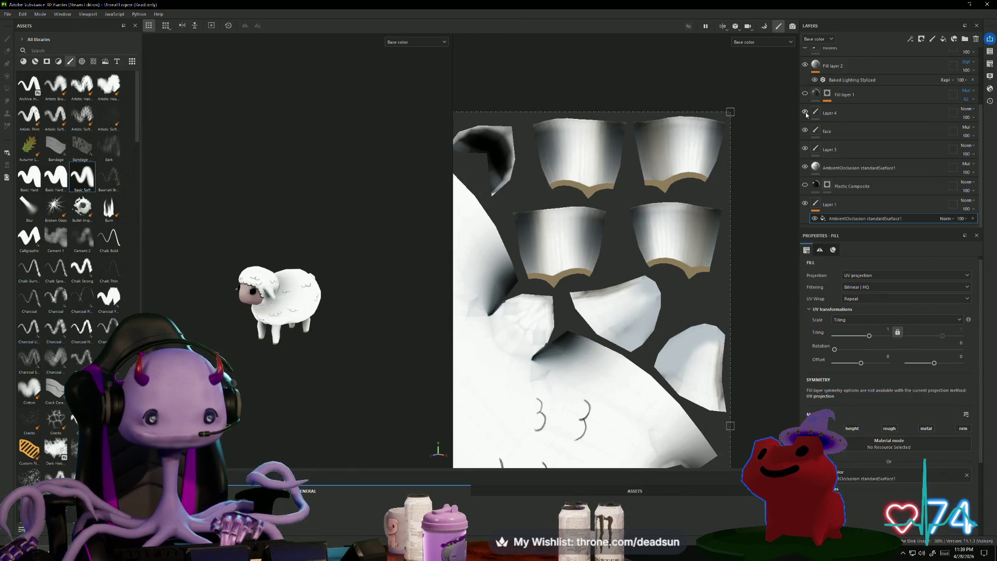
Frame the sheep with F and orbit to view its left side and front.
{"action": "scroll", "coordinate": [807, 88], "scroll_direction": "up", "scroll_amount": 4}
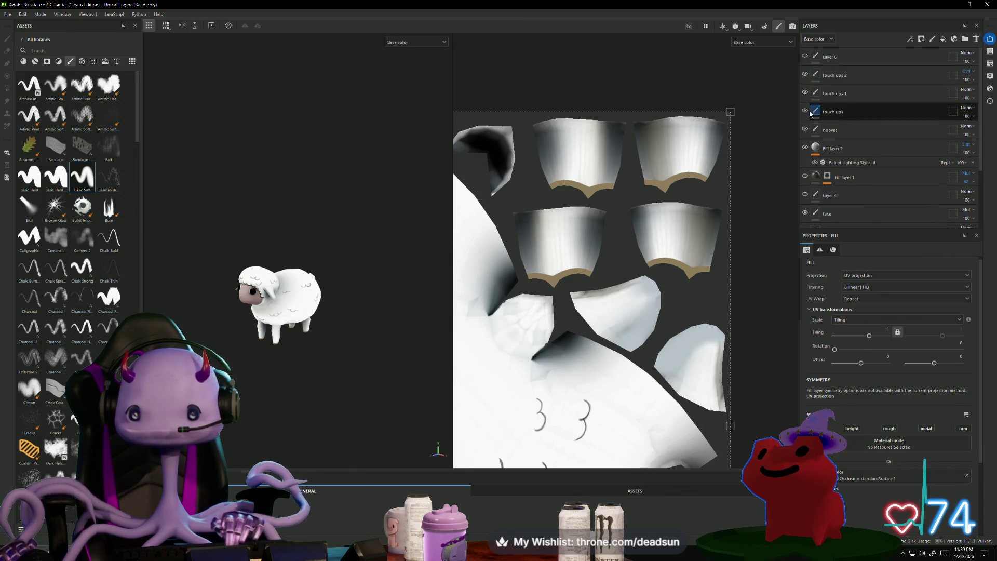
{"action": "left_click_drag", "start_coordinate": [361, 206], "coordinate": [432, 155], "text": "alt"}
{"action": "key", "text": "f"}
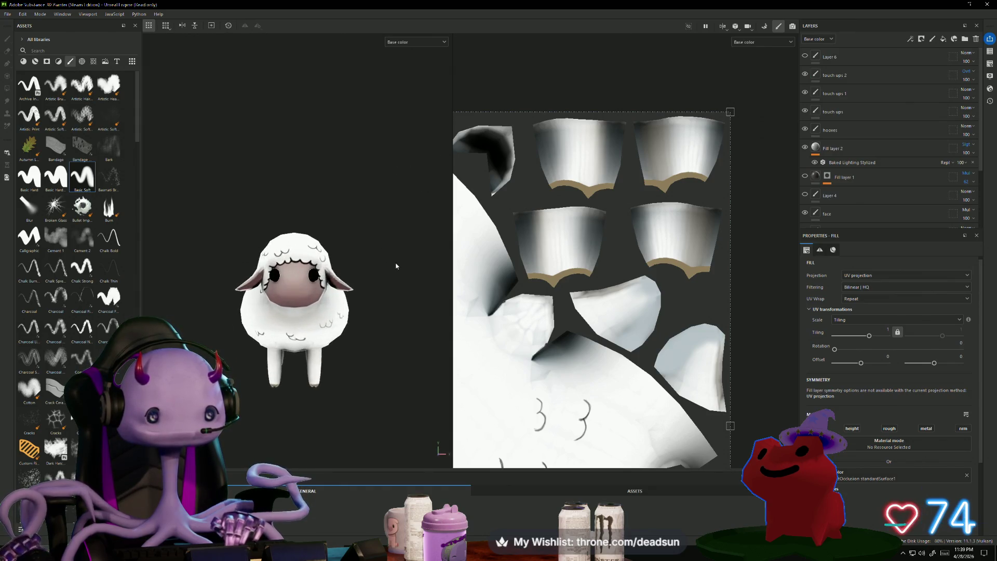
{"action": "mouse_move", "coordinate": [396, 257]}
{"action": "left_mouse_down", "text": "alt"}
{"action": "mouse_move", "coordinate": [359, 247]}
{"action": "mouse_move", "coordinate": [341, 255]}
{"action": "mouse_move", "coordinate": [356, 207]}
{"action": "mouse_move", "coordinate": [345, 180]}
{"action": "mouse_move", "coordinate": [349, 316]}
{"action": "mouse_move", "coordinate": [368, 159]}
{"action": "mouse_move", "coordinate": [350, 140]}
{"action": "mouse_move", "coordinate": [338, 149]}
{"action": "mouse_move", "coordinate": [356, 200]}
{"action": "mouse_move", "coordinate": [323, 205]}
{"action": "mouse_move", "coordinate": [307, 161]}
{"action": "mouse_move", "coordinate": [367, 142]}
{"action": "mouse_move", "coordinate": [216, 167]}
{"action": "mouse_move", "coordinate": [208, 179]}
{"action": "mouse_move", "coordinate": [387, 202]}
{"action": "mouse_move", "coordinate": [412, 237]}
{"action": "mouse_move", "coordinate": [395, 276]}
{"action": "mouse_move", "coordinate": [393, 267]}
{"action": "left_mouse_up", "text": "alt"}
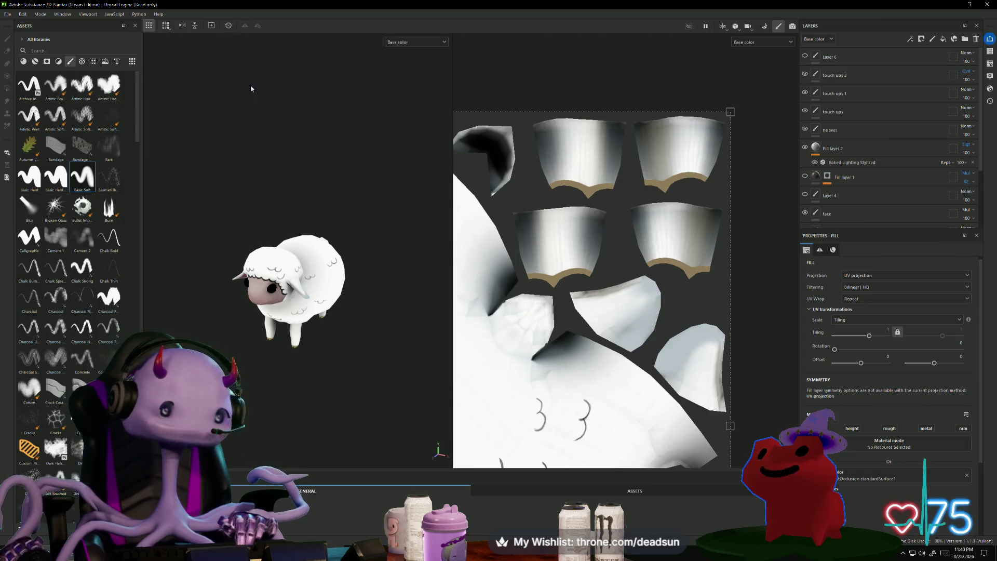
{"action": "mouse_move", "coordinate": [242, 132]}
{"action": "left_mouse_down", "text": "alt"}
{"action": "mouse_move", "coordinate": [319, 173]}
{"action": "mouse_move", "coordinate": [314, 182]}
{"action": "mouse_move", "coordinate": [310, 125]}
{"action": "mouse_move", "coordinate": [304, 170]}
{"action": "left_mouse_up", "text": "alt"}
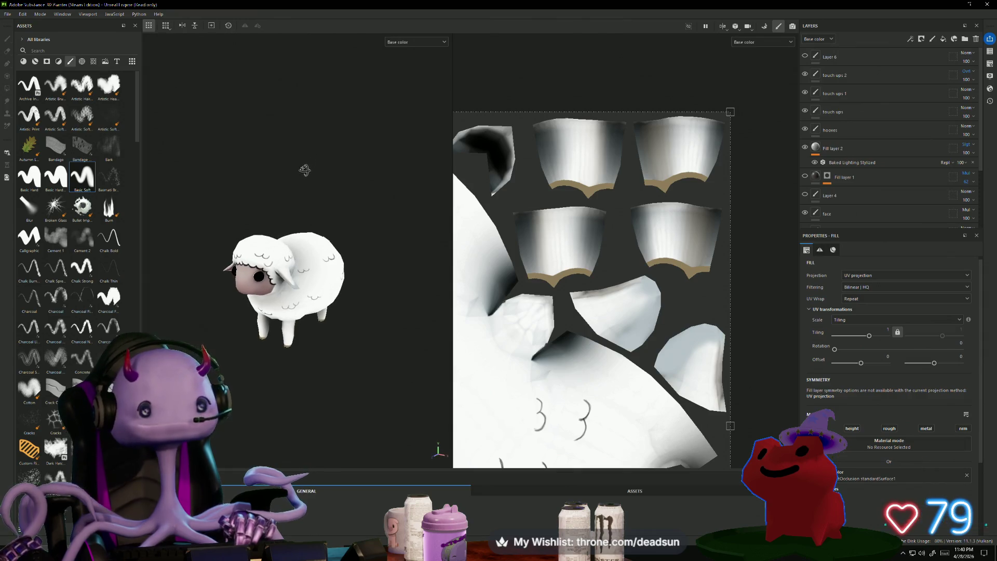
{"action": "left_click", "coordinate": [8, 15]}
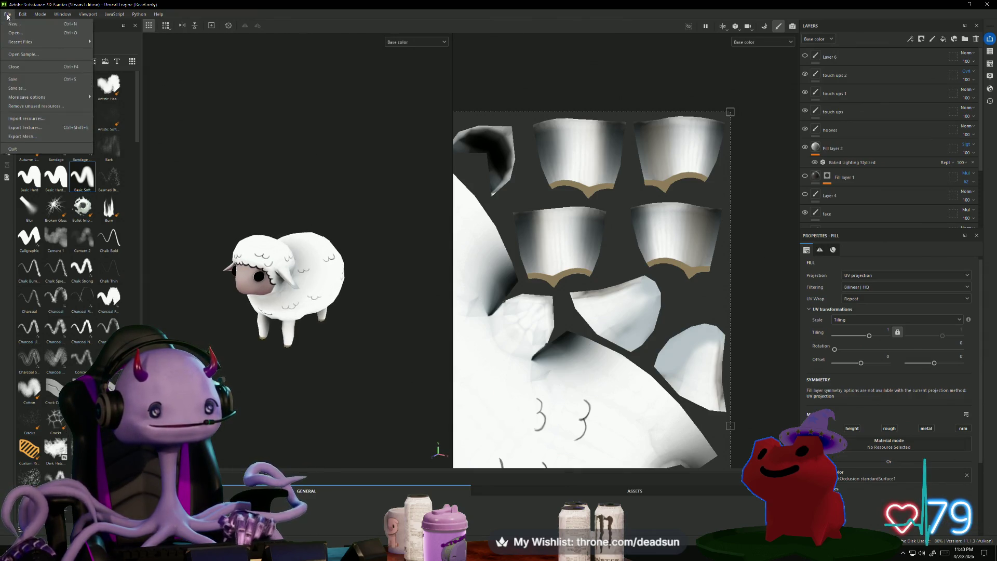
Save the project as 'sheep' in the game folder.
{"action": "left_click", "coordinate": [28, 87]}
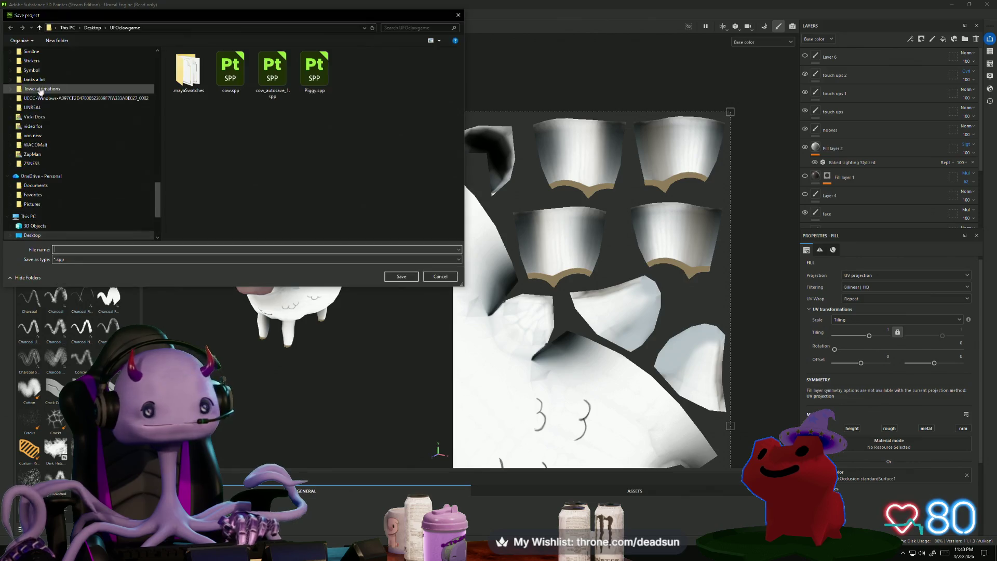
{"action": "type", "text": "sh"}
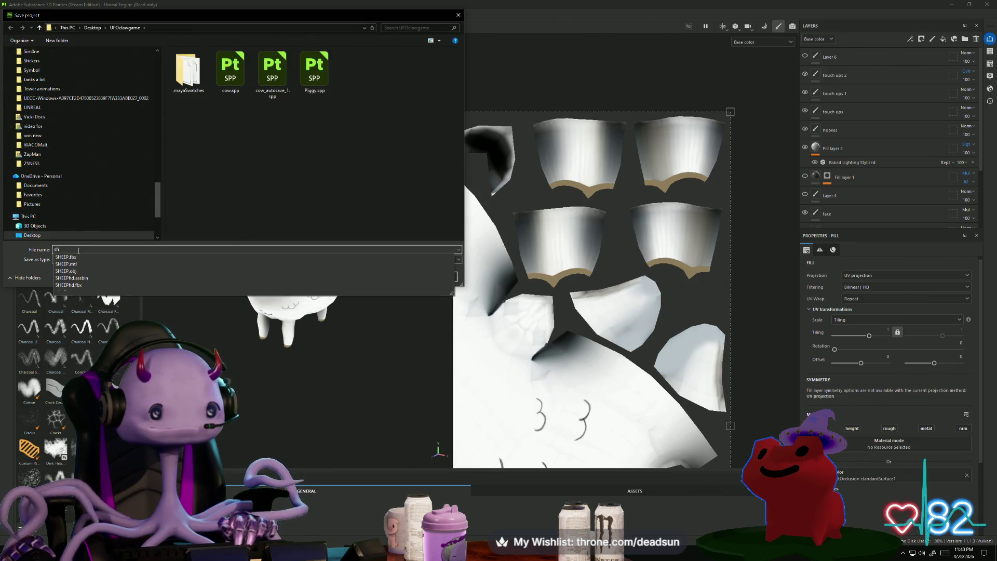
{"action": "type", "text": "eep"}
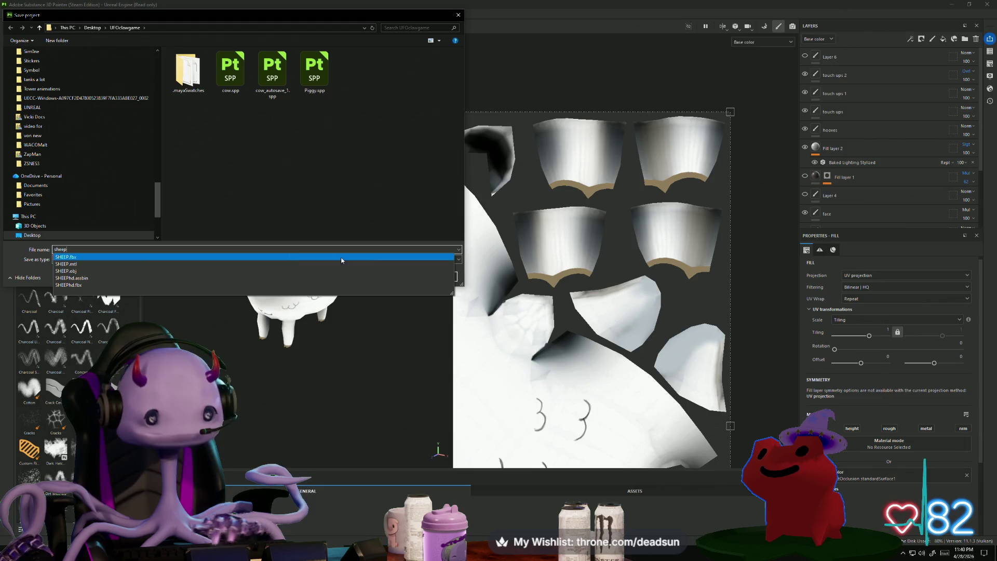
{"action": "left_click", "coordinate": [396, 210]}
{"action": "left_click", "coordinate": [401, 276]}
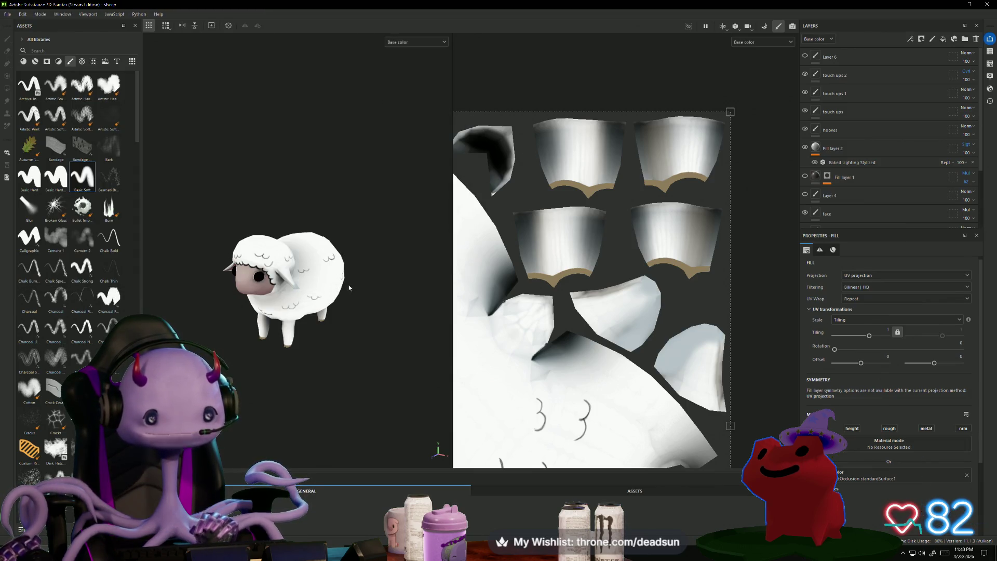
Orbit and tilt the view to check the sheep's texture.
{"action": "mouse_move", "coordinate": [348, 285]}
{"action": "left_mouse_down", "text": "alt"}
{"action": "mouse_move", "coordinate": [194, 285]}
{"action": "mouse_move", "coordinate": [173, 118]}
{"action": "mouse_move", "coordinate": [193, 189]}
{"action": "mouse_move", "coordinate": [188, 306]}
{"action": "mouse_move", "coordinate": [206, 364]}
{"action": "mouse_move", "coordinate": [385, 338]}
{"action": "mouse_move", "coordinate": [203, 364]}
{"action": "mouse_move", "coordinate": [191, 339]}
{"action": "left_mouse_up", "text": "alt"}
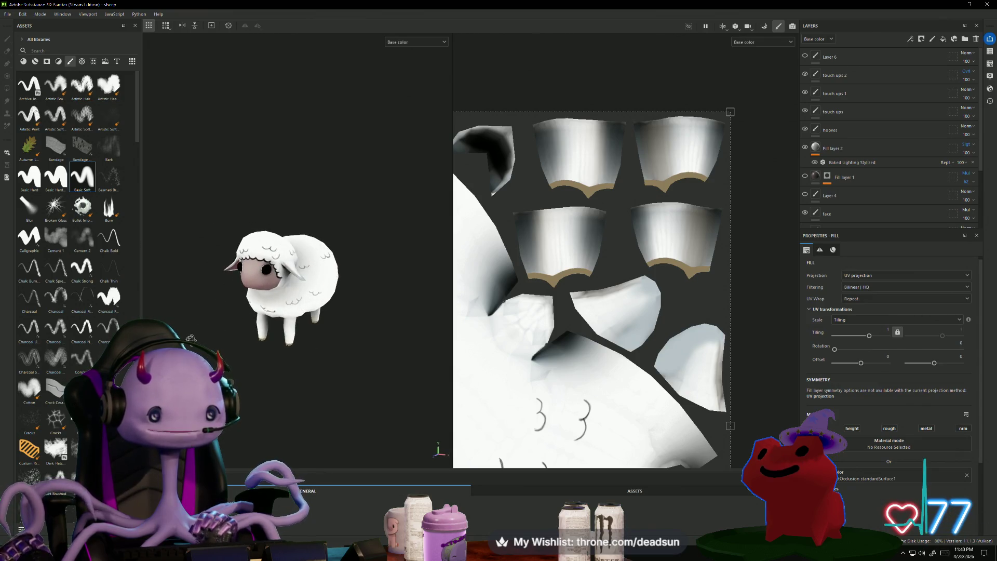
{"action": "scroll", "coordinate": [243, 341], "scroll_direction": "down", "scroll_amount": 2}
{"action": "mouse_move", "coordinate": [255, 339]}
{"action": "left_mouse_down", "text": "alt"}
{"action": "mouse_move", "coordinate": [208, 366]}
{"action": "mouse_move", "coordinate": [246, 417]}
{"action": "mouse_move", "coordinate": [299, 398]}
{"action": "mouse_move", "coordinate": [183, 334]}
{"action": "mouse_move", "coordinate": [213, 379]}
{"action": "mouse_move", "coordinate": [263, 387]}
{"action": "mouse_move", "coordinate": [334, 433]}
{"action": "mouse_move", "coordinate": [296, 400]}
{"action": "mouse_move", "coordinate": [276, 350]}
{"action": "mouse_move", "coordinate": [310, 359]}
{"action": "mouse_move", "coordinate": [399, 214]}
{"action": "mouse_move", "coordinate": [289, 361]}
{"action": "mouse_move", "coordinate": [320, 372]}
{"action": "mouse_move", "coordinate": [362, 265]}
{"action": "mouse_move", "coordinate": [286, 260]}
{"action": "mouse_move", "coordinate": [316, 348]}
{"action": "mouse_move", "coordinate": [435, 362]}
{"action": "mouse_move", "coordinate": [360, 396]}
{"action": "mouse_move", "coordinate": [319, 389]}
{"action": "left_mouse_up", "text": "alt"}
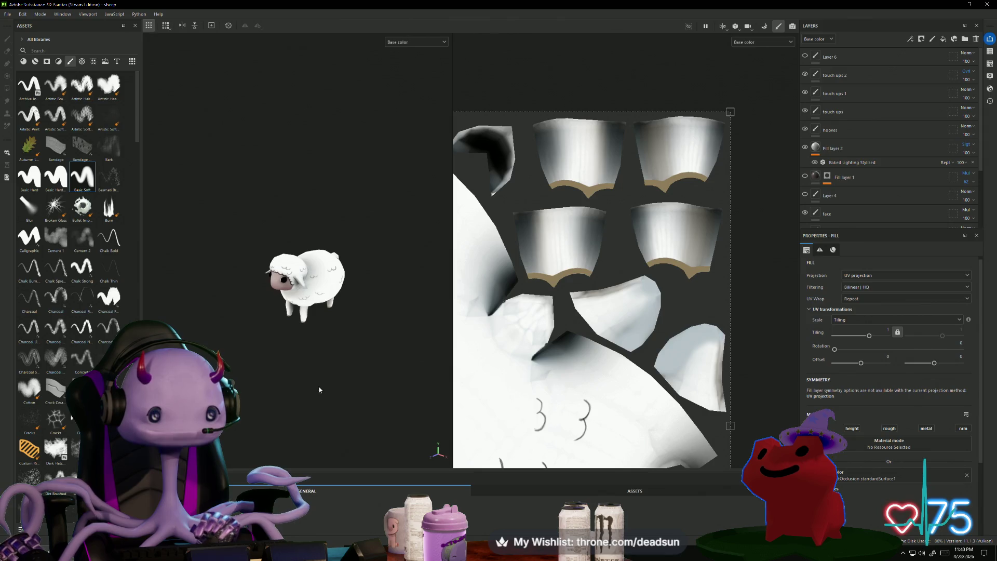
{"action": "left_click", "coordinate": [8, 14]}
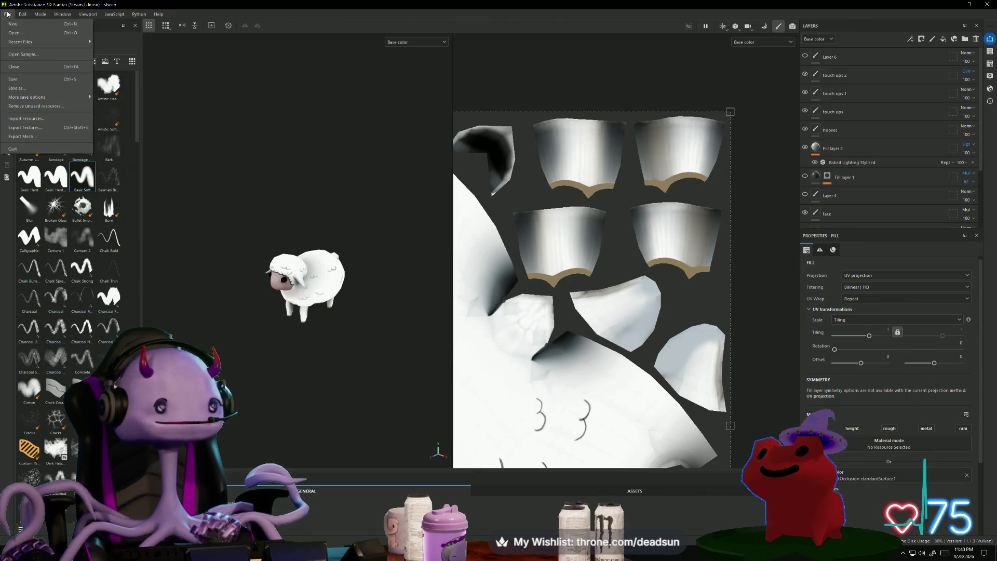
Keep the Unreal Engine (Packed) template in Export Textures and save the settings.
{"action": "left_click", "coordinate": [39, 127]}
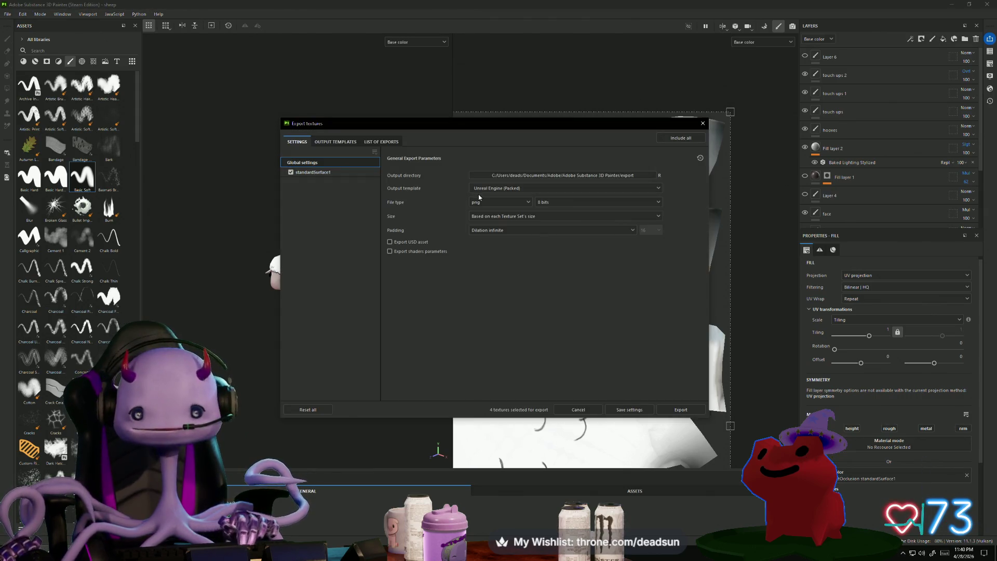
{"action": "left_click", "coordinate": [526, 190]}
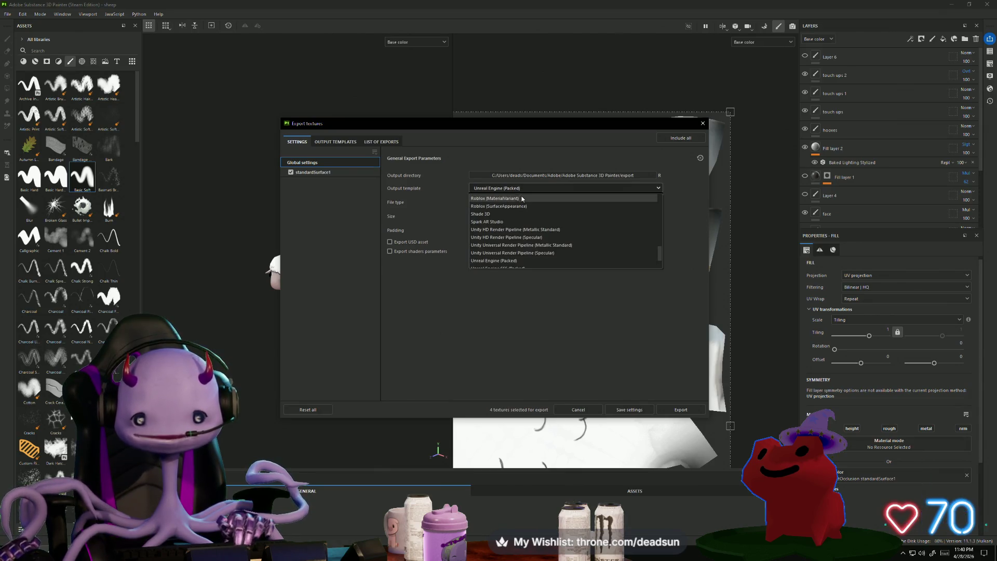
{"action": "left_click", "coordinate": [550, 151]}
{"action": "left_click", "coordinate": [338, 142]}
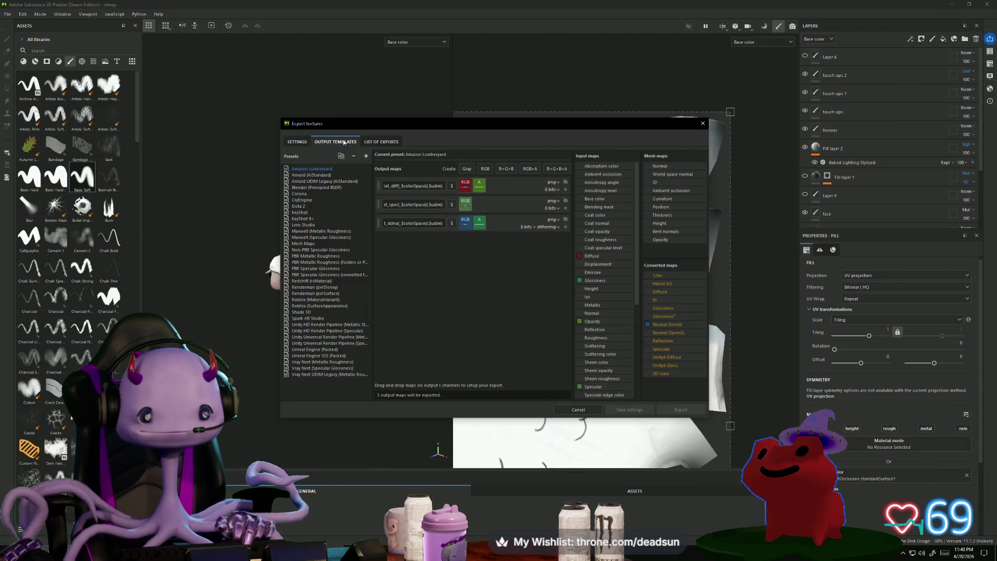
{"action": "left_click", "coordinate": [383, 142]}
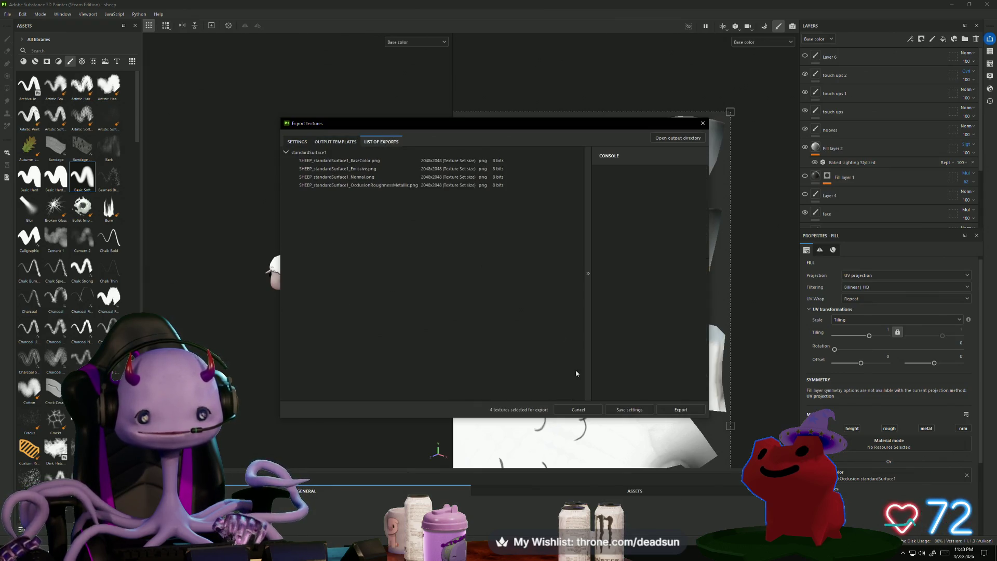
{"action": "left_click", "coordinate": [638, 411]}
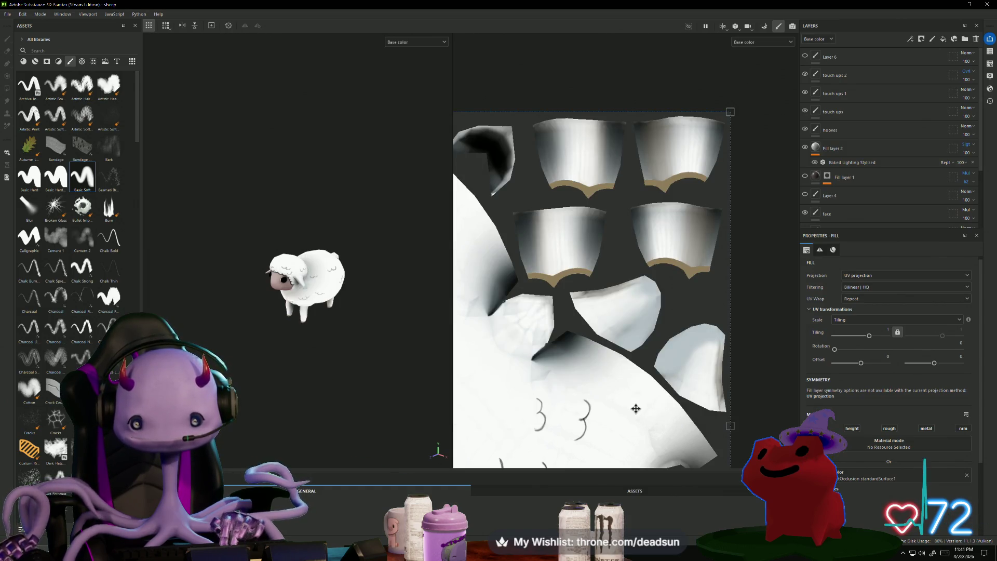
Export the sheep's texture maps and open the output directory.
{"action": "left_click", "coordinate": [10, 15]}
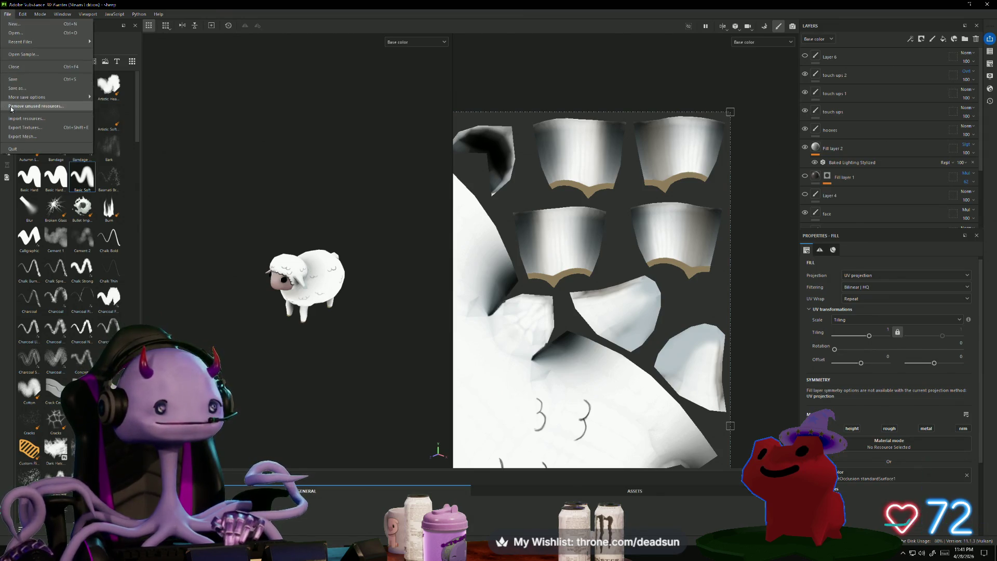
{"action": "left_click", "coordinate": [31, 136]}
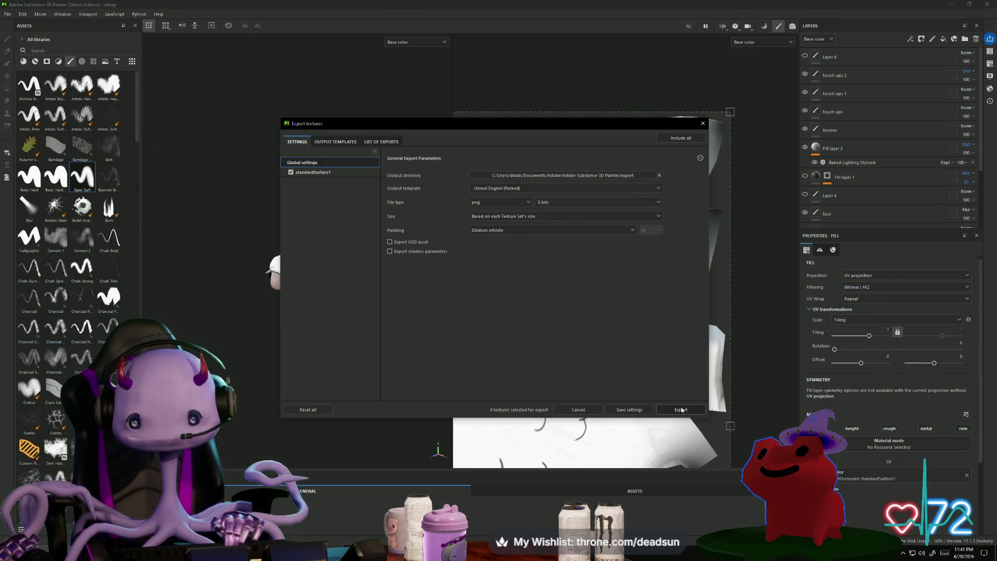
{"action": "left_click", "coordinate": [681, 409]}
{"action": "left_click", "coordinate": [678, 138]}
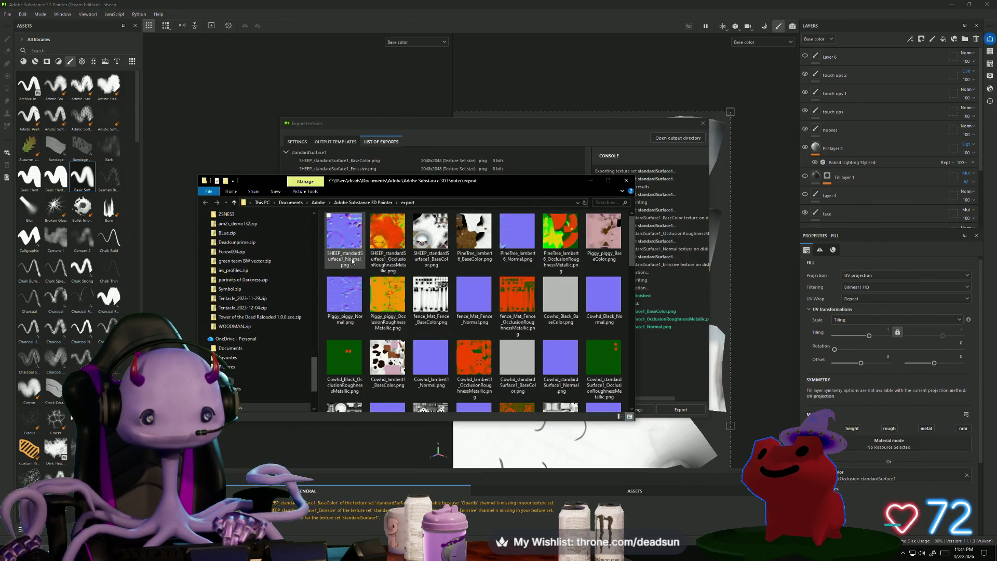
Cut the three SHEEP texture PNGs and close the export folder and dialog.
{"action": "left_click", "coordinate": [392, 253], "text": "ctrl"}
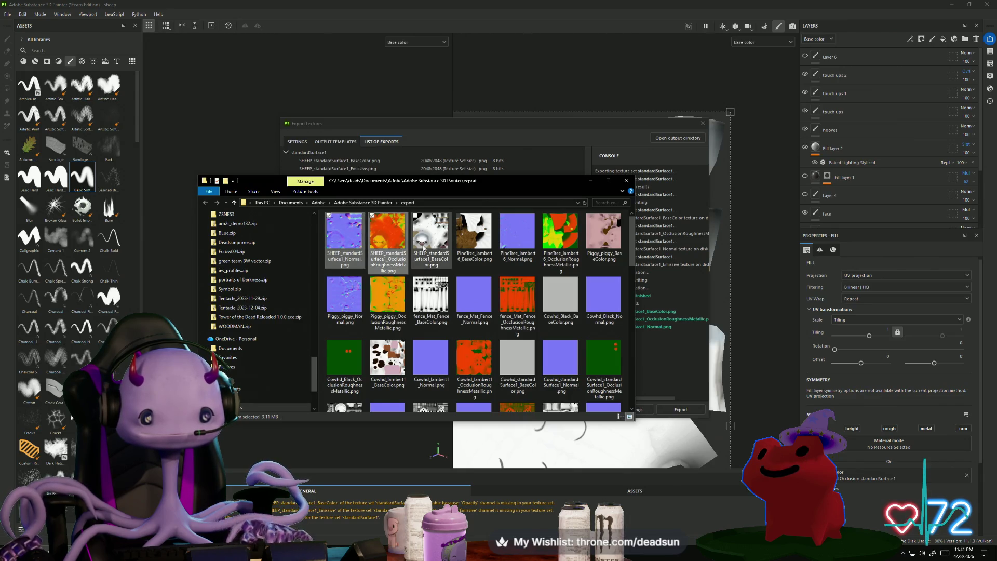
{"action": "left_click", "coordinate": [425, 248], "text": "ctrl"}
{"action": "right_click", "coordinate": [425, 248]}
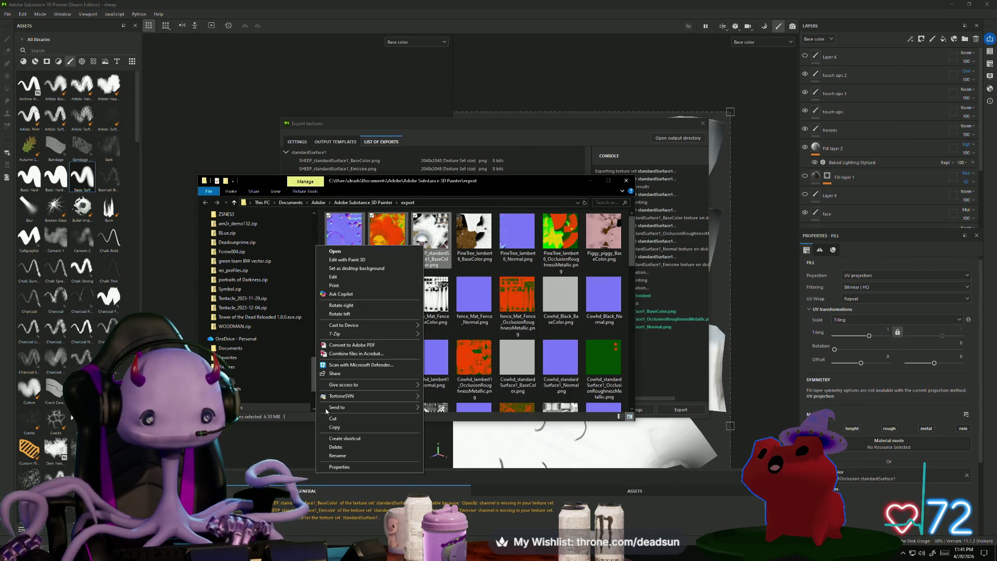
{"action": "left_click", "coordinate": [342, 447]}
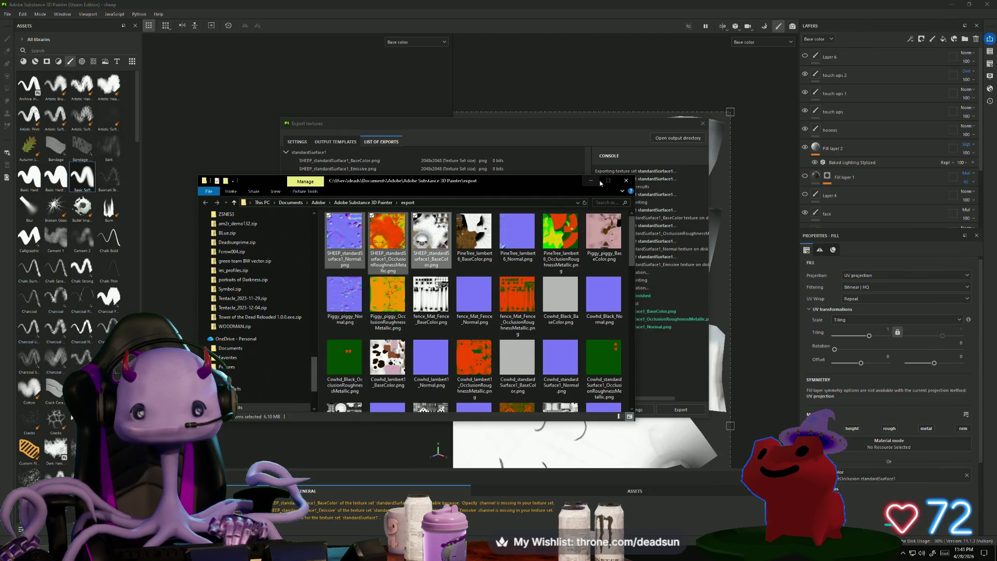
{"action": "left_click", "coordinate": [626, 180]}
{"action": "left_click_drag", "start_coordinate": [694, 120], "coordinate": [598, 154]}
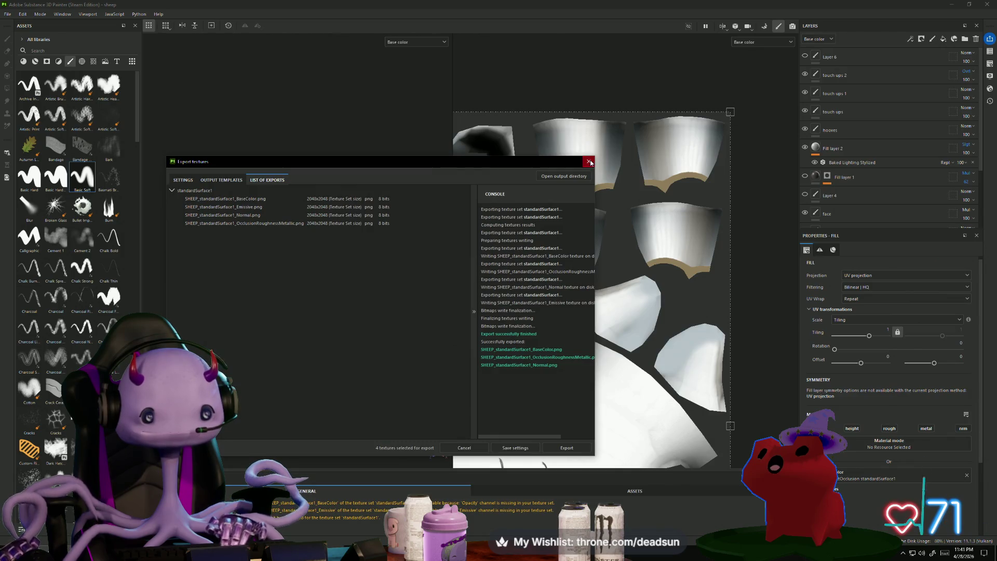
{"action": "left_click", "coordinate": [590, 163]}
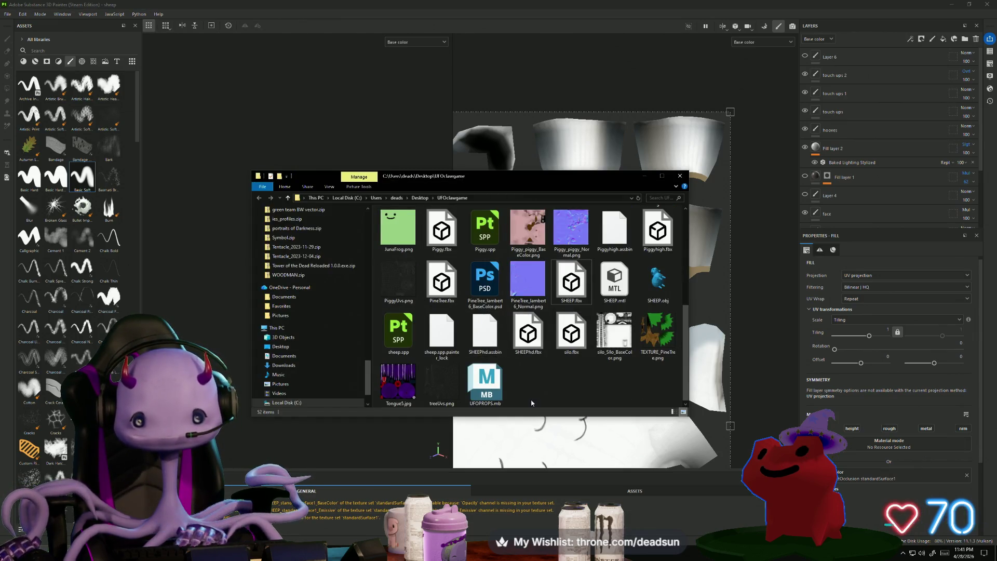
Paste the textures into the game project folder and minimize Painter to reach Maya.
{"action": "right_click", "coordinate": [532, 403]}
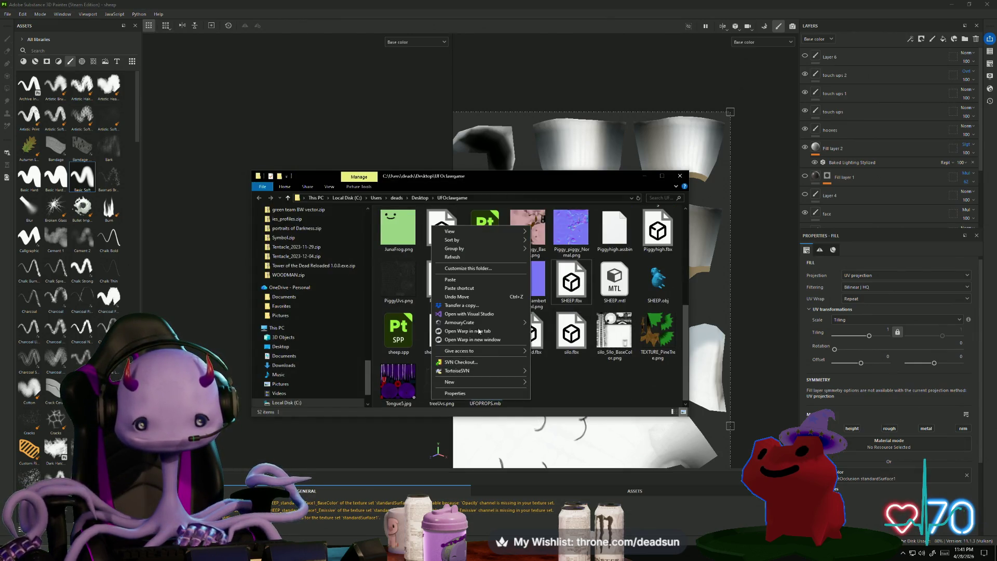
{"action": "left_click", "coordinate": [475, 279]}
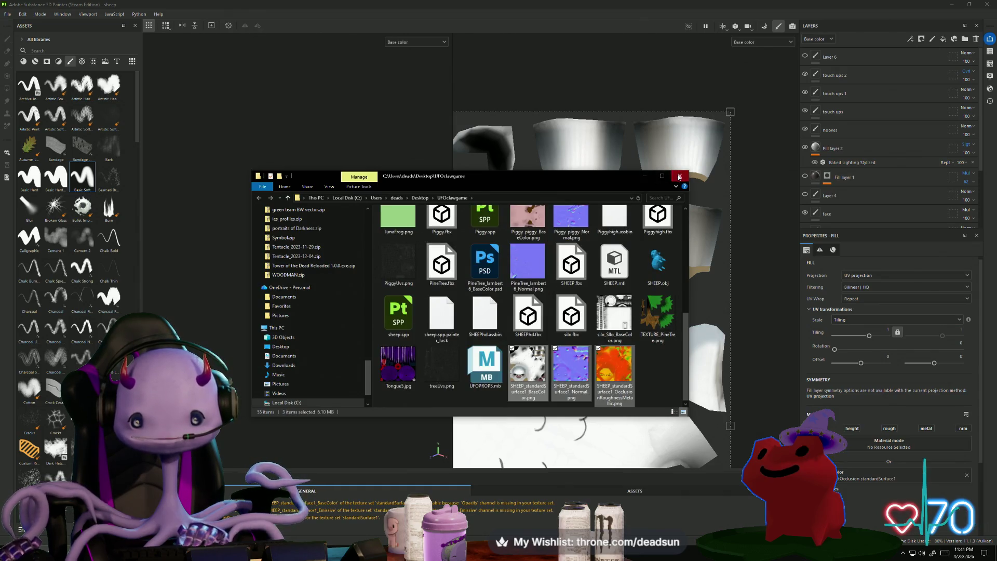
{"action": "left_click", "coordinate": [679, 177]}
{"action": "left_click", "coordinate": [949, 6]}
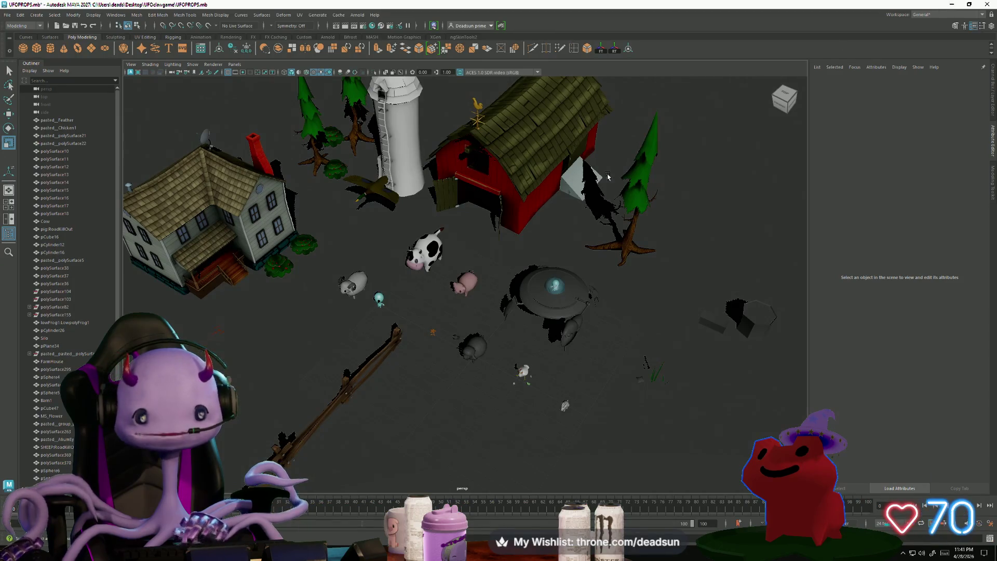
Select and frame the sheep in the farm scene and open its material attributes.
{"action": "left_click_drag", "start_coordinate": [403, 346], "coordinate": [439, 332], "text": "alt"}
{"action": "scroll", "coordinate": [439, 332], "scroll_direction": "up", "scroll_amount": 3}
{"action": "left_click", "coordinate": [504, 359]}
{"action": "scroll", "coordinate": [566, 393], "scroll_direction": "up", "scroll_amount": 4}
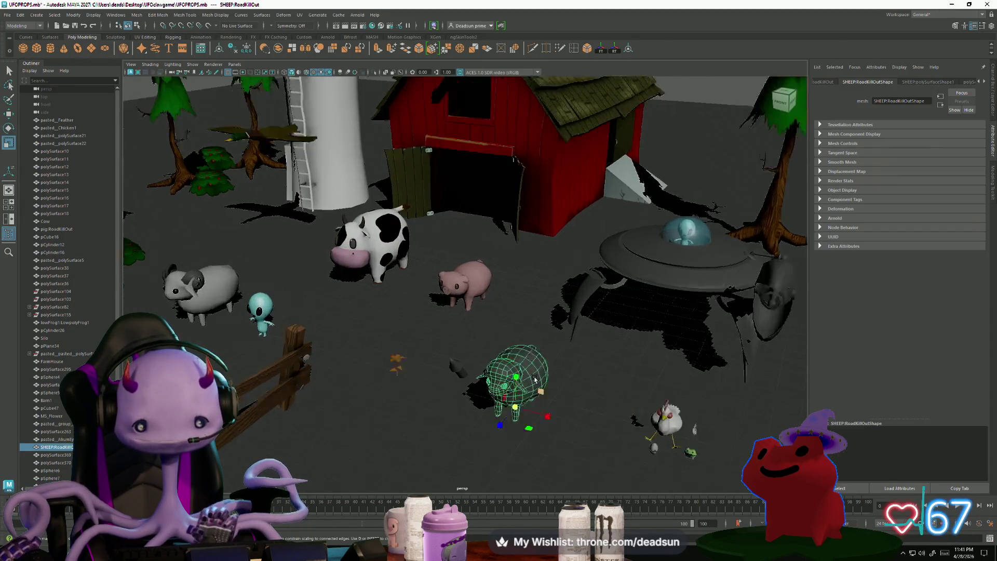
{"action": "key", "text": "f"}
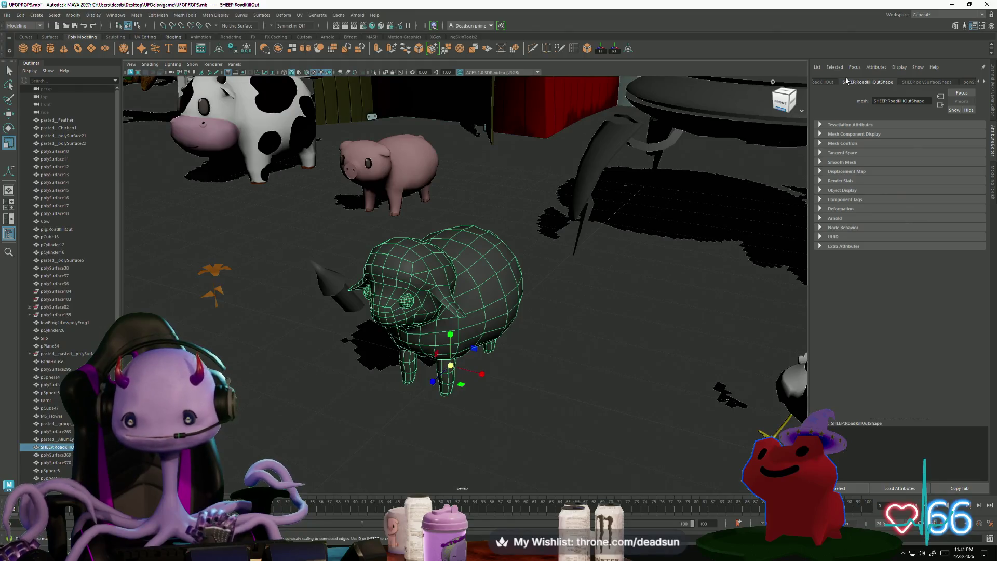
{"action": "left_click", "coordinate": [827, 82]}
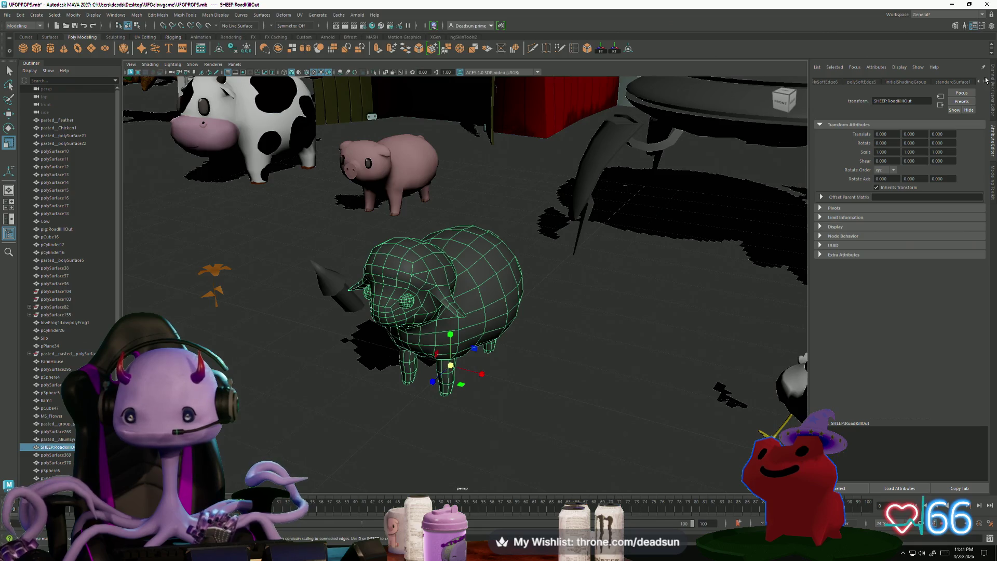
{"action": "mouse_move", "coordinate": [431, 290]}
{"action": "right_mouse_down"}
{"action": "mouse_move", "coordinate": [431, 493]}
{"action": "mouse_move", "coordinate": [462, 505]}
{"action": "mouse_move", "coordinate": [489, 482]}
{"action": "right_mouse_up"}
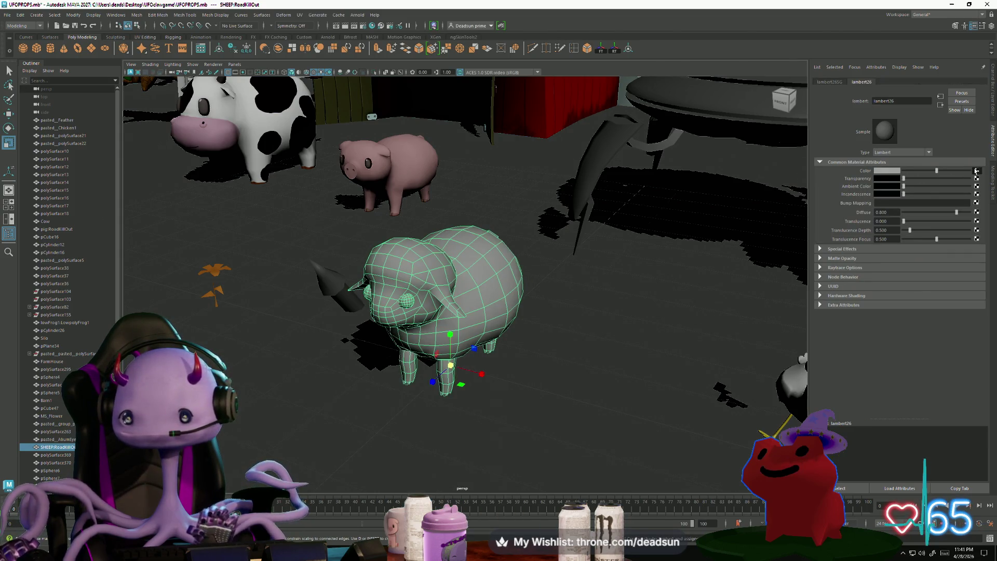
Connect a File node to Color loading SHEEP_standardSurface1_BaseColor.png from Desktop\UFOclawgame.
{"action": "left_click", "coordinate": [976, 170]}
{"action": "left_click", "coordinate": [410, 251]}
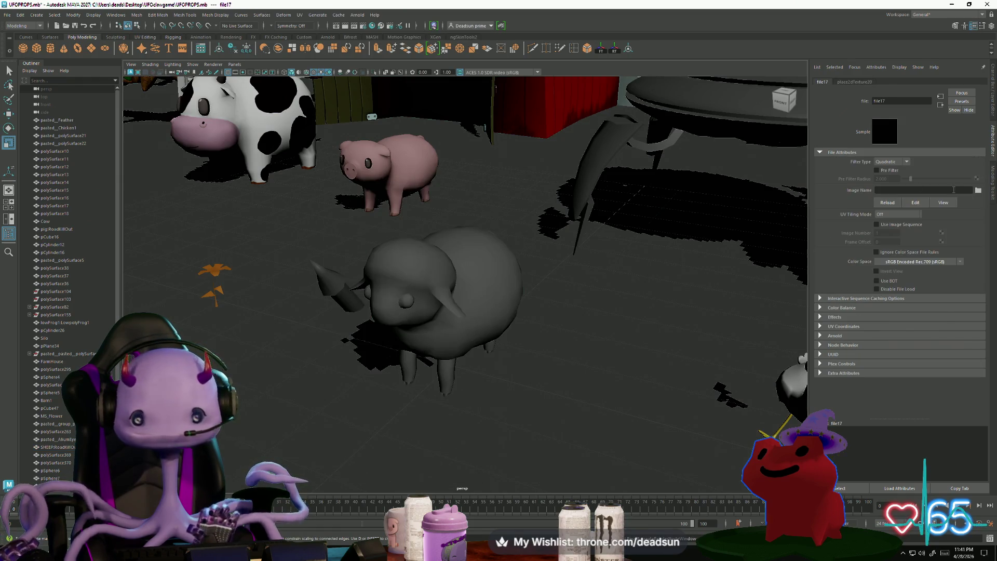
{"action": "left_click", "coordinate": [977, 190]}
{"action": "left_click", "coordinate": [98, 126]}
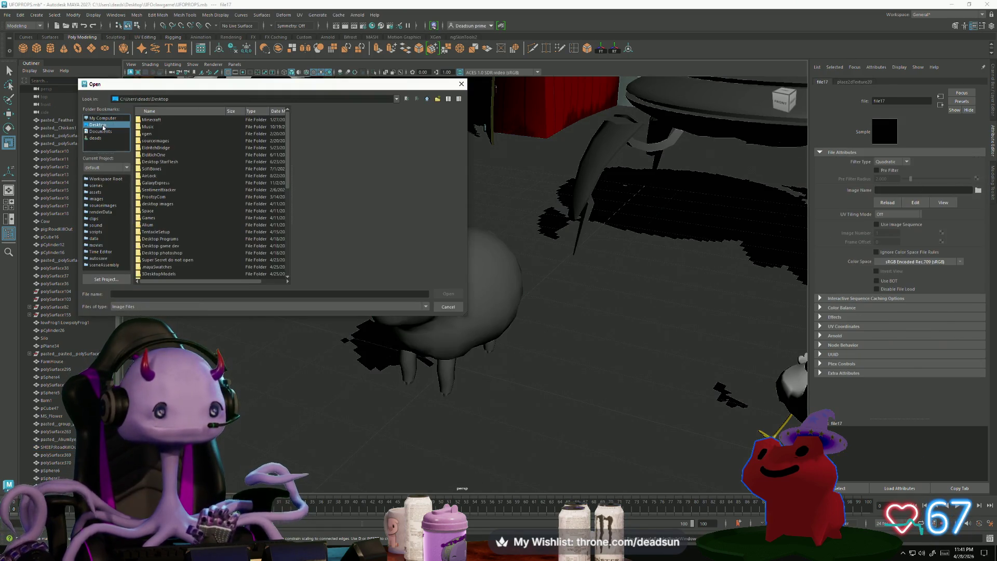
{"action": "scroll", "coordinate": [149, 172], "scroll_direction": "down", "scroll_amount": 4}
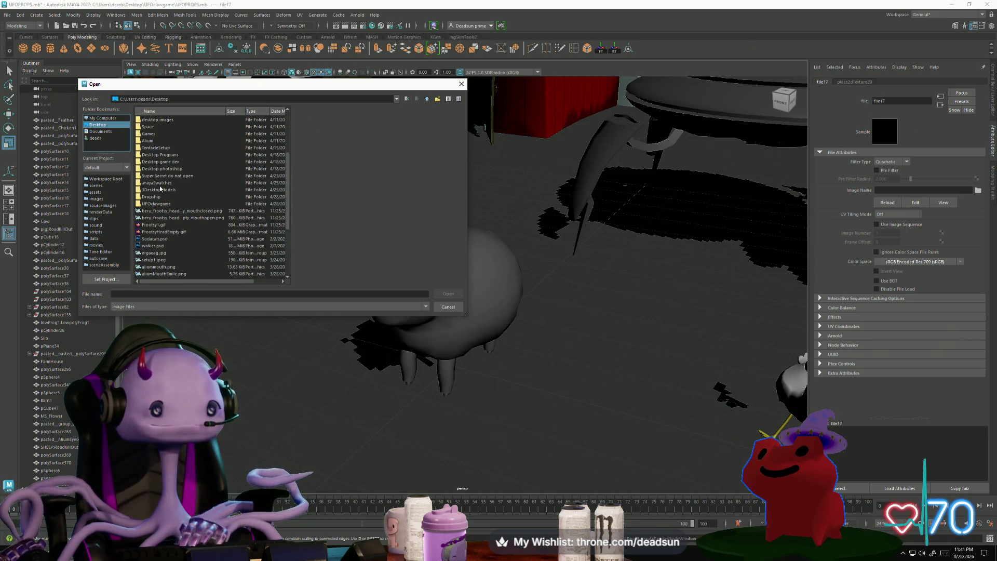
{"action": "double_click", "coordinate": [148, 206]}
{"action": "scroll", "coordinate": [175, 256], "scroll_direction": "down", "scroll_amount": 3}
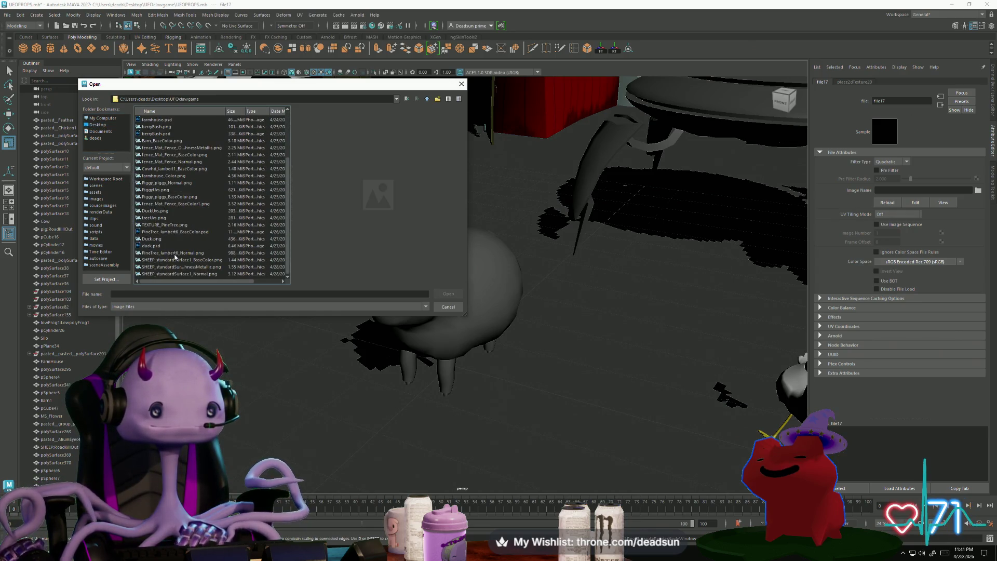
{"action": "left_click", "coordinate": [182, 260]}
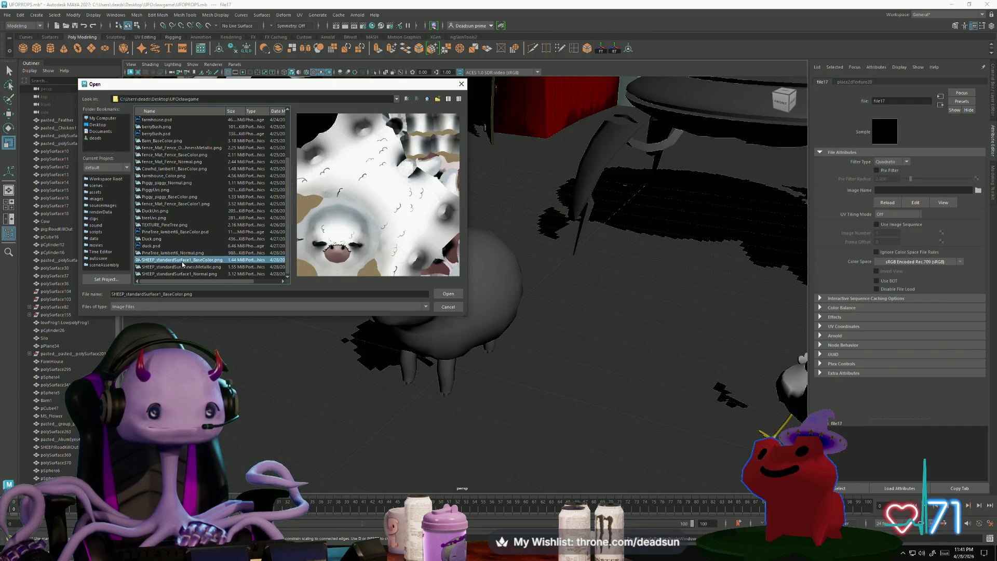
{"action": "left_click", "coordinate": [441, 293]}
{"action": "scroll", "coordinate": [449, 301], "scroll_direction": "down", "scroll_amount": 5}
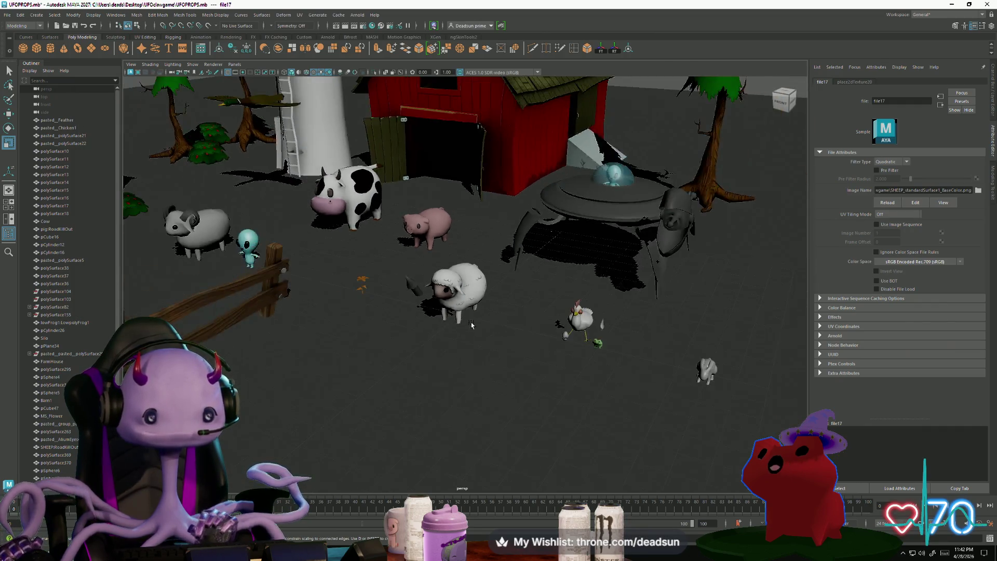
{"action": "mouse_move", "coordinate": [448, 301]}
{"action": "left_mouse_down", "text": "alt"}
{"action": "mouse_move", "coordinate": [407, 375]}
{"action": "mouse_move", "coordinate": [399, 320]}
{"action": "left_mouse_up", "text": "alt"}
{"action": "left_click", "coordinate": [399, 320]}
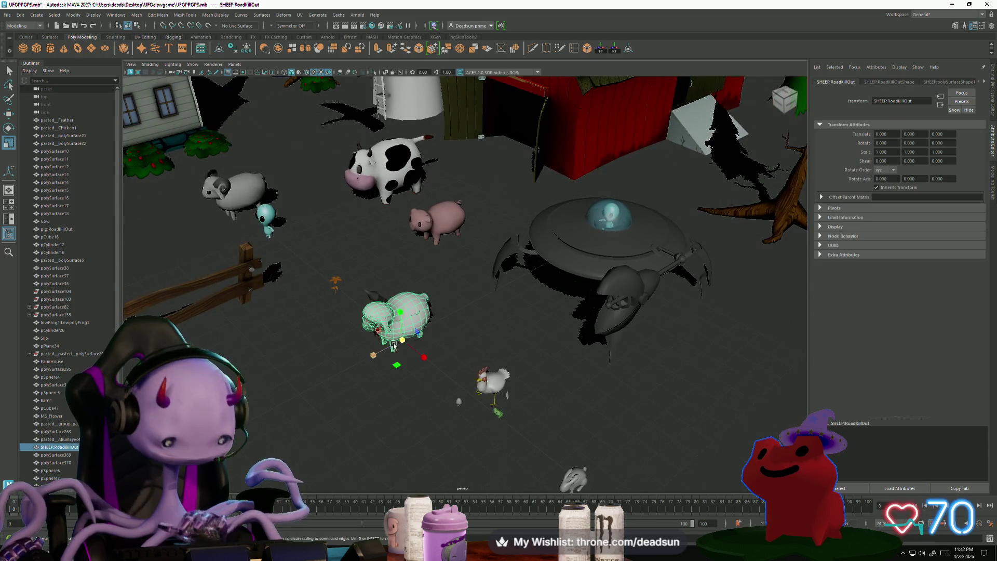
{"action": "key", "text": "f"}
{"action": "scroll", "coordinate": [483, 395], "scroll_direction": "down", "scroll_amount": 5}
{"action": "mouse_move", "coordinate": [508, 385]}
{"action": "left_mouse_down", "text": "alt"}
{"action": "mouse_move", "coordinate": [412, 408]}
{"action": "mouse_move", "coordinate": [460, 356]}
{"action": "mouse_move", "coordinate": [539, 376]}
{"action": "mouse_move", "coordinate": [512, 403]}
{"action": "mouse_move", "coordinate": [471, 393]}
{"action": "mouse_move", "coordinate": [491, 411]}
{"action": "left_mouse_up", "text": "alt"}
{"action": "left_click", "coordinate": [434, 384]}
{"action": "scroll", "coordinate": [451, 364], "scroll_direction": "up", "scroll_amount": 3}
{"action": "right_click_drag", "start_coordinate": [490, 410], "coordinate": [389, 415], "text": "alt"}
{"action": "mouse_move", "coordinate": [397, 416]}
{"action": "left_mouse_down", "text": "alt"}
{"action": "mouse_move", "coordinate": [498, 415]}
{"action": "mouse_move", "coordinate": [366, 418]}
{"action": "mouse_move", "coordinate": [416, 426]}
{"action": "left_mouse_up", "text": "alt"}
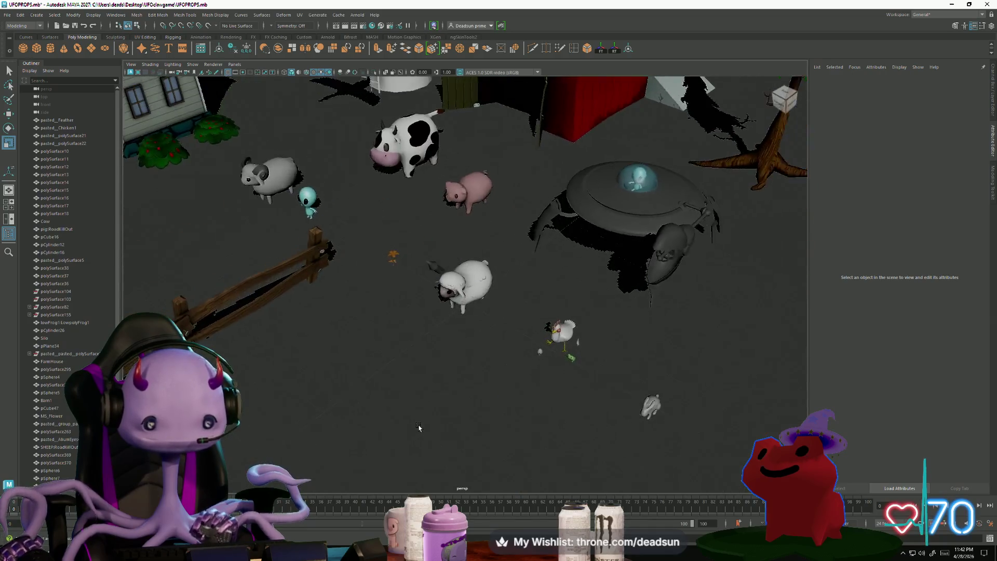
{"action": "mouse_move", "coordinate": [416, 425]}
{"action": "right_mouse_down", "text": "alt"}
{"action": "mouse_move", "coordinate": [407, 439]}
{"action": "mouse_move", "coordinate": [509, 442]}
{"action": "right_mouse_up", "text": "alt"}
{"action": "mouse_move", "coordinate": [509, 441]}
{"action": "left_mouse_down", "text": "alt"}
{"action": "mouse_move", "coordinate": [434, 411]}
{"action": "mouse_move", "coordinate": [474, 407]}
{"action": "left_mouse_up", "text": "alt"}
{"action": "mouse_move", "coordinate": [474, 407]}
{"action": "right_mouse_down", "text": "alt"}
{"action": "mouse_move", "coordinate": [485, 401]}
{"action": "mouse_move", "coordinate": [494, 410]}
{"action": "right_mouse_up", "text": "alt"}
{"action": "left_click_drag", "start_coordinate": [494, 410], "coordinate": [506, 417], "text": "alt"}
{"action": "right_click_drag", "start_coordinate": [506, 417], "coordinate": [530, 416], "text": "alt"}
{"action": "left_click_drag", "start_coordinate": [530, 416], "coordinate": [526, 406], "text": "alt"}
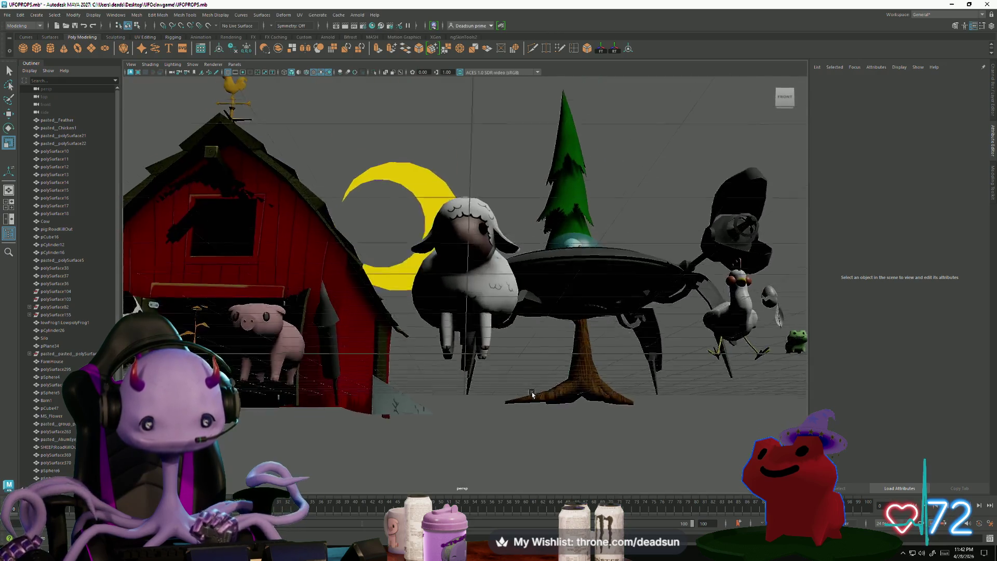
{"action": "right_click_drag", "start_coordinate": [526, 406], "coordinate": [525, 403], "text": "alt"}
{"action": "left_click_drag", "start_coordinate": [525, 403], "coordinate": [517, 406], "text": "alt"}
{"action": "right_click_drag", "start_coordinate": [516, 406], "coordinate": [492, 411], "text": "alt"}
{"action": "mouse_move", "coordinate": [492, 411]}
{"action": "left_mouse_down", "text": "alt"}
{"action": "mouse_move", "coordinate": [459, 453]}
{"action": "mouse_move", "coordinate": [417, 435]}
{"action": "left_mouse_up", "text": "alt"}
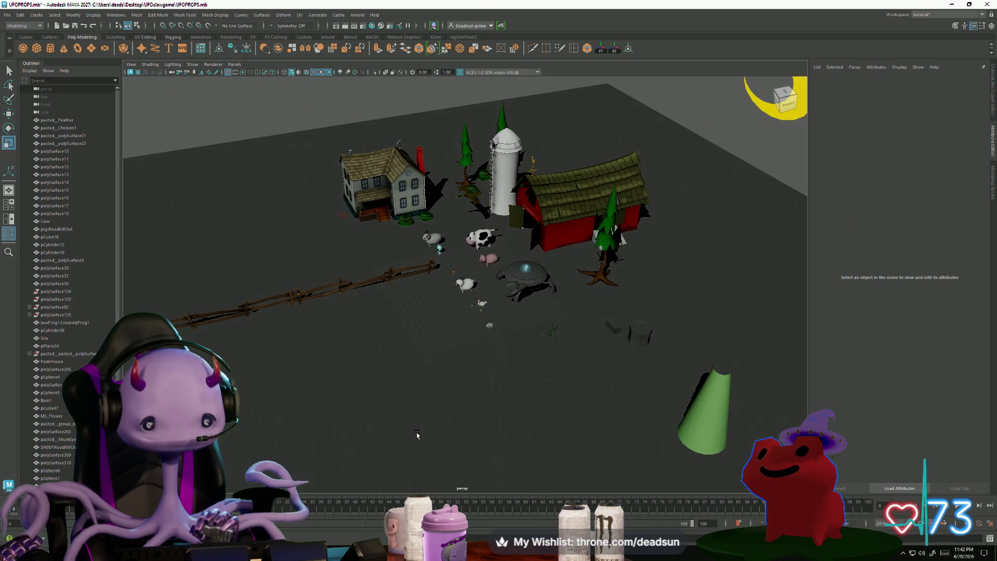
{"action": "right_click_drag", "start_coordinate": [417, 435], "coordinate": [442, 425], "text": "alt"}
{"action": "left_click_drag", "start_coordinate": [426, 406], "coordinate": [447, 409], "text": "alt"}
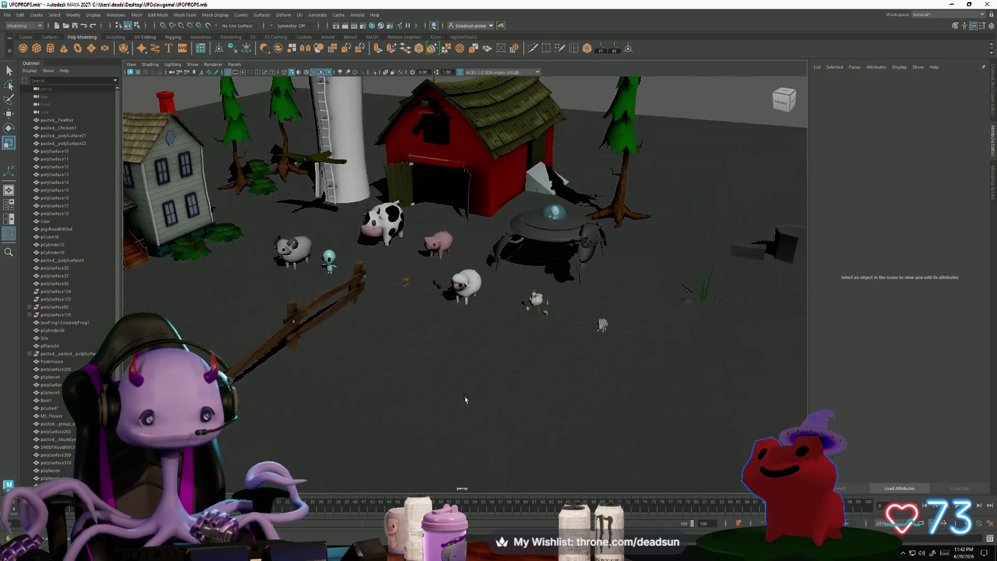
{"action": "right_click_drag", "start_coordinate": [447, 409], "coordinate": [433, 414], "text": "alt"}
{"action": "middle_click_drag", "start_coordinate": [427, 406], "coordinate": [605, 401], "text": "alt"}
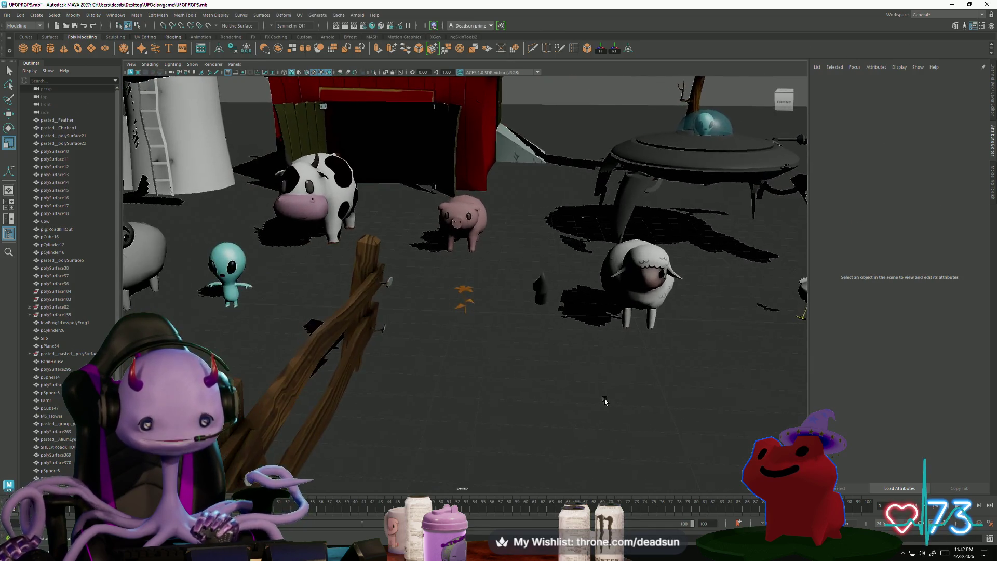
{"action": "left_click", "coordinate": [148, 269]}
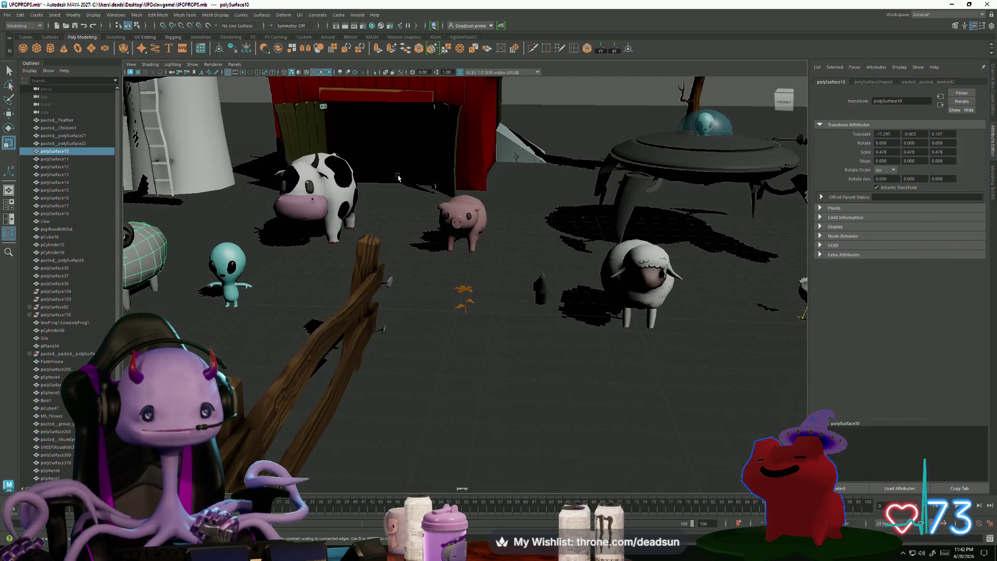
Delete the old grey sheep's body and leg pieces, then frame the textured RoadKillOut sheep.
{"action": "middle_click_drag", "start_coordinate": [398, 178], "coordinate": [460, 176], "text": "alt"}
{"action": "left_click", "coordinate": [234, 290]}
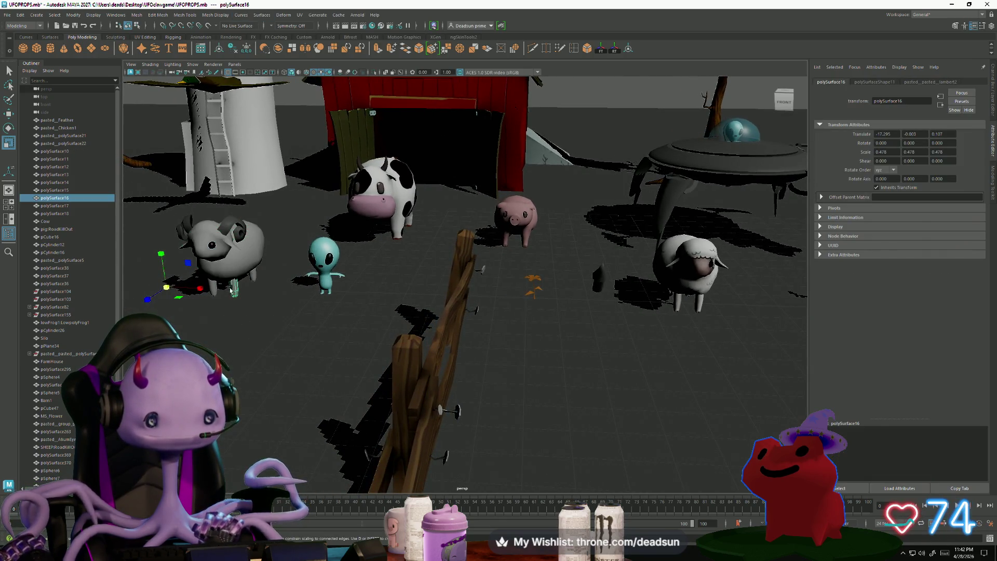
{"action": "mouse_move", "coordinate": [209, 262]}
{"action": "left_mouse_down", "text": "alt"}
{"action": "mouse_move", "coordinate": [305, 244]}
{"action": "mouse_move", "coordinate": [323, 281]}
{"action": "left_mouse_up", "text": "alt"}
{"action": "left_click", "coordinate": [315, 318], "text": "ctrl"}
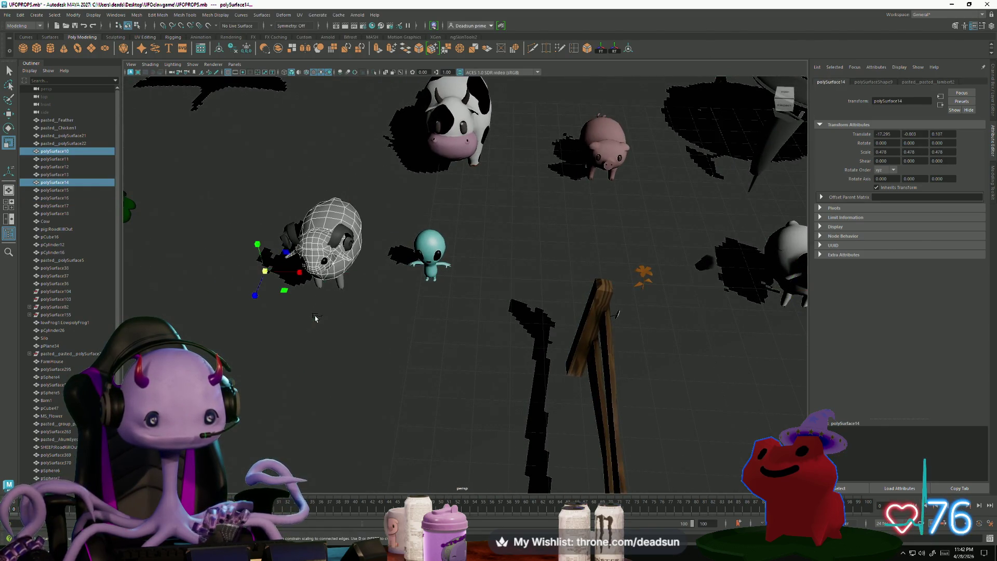
{"action": "key", "text": "Delete"}
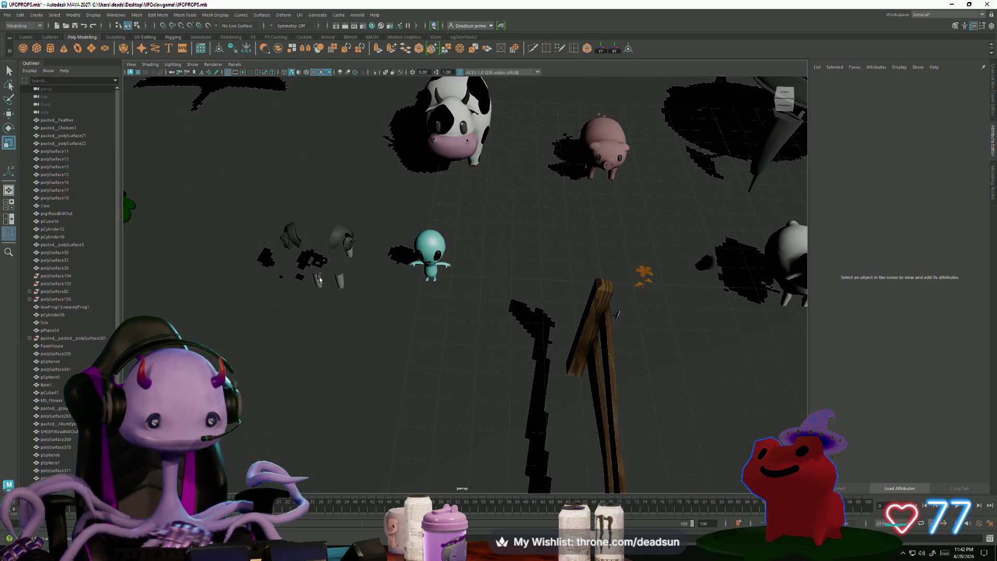
{"action": "key", "text": "Delete"}
{"action": "mouse_move", "coordinate": [320, 279]}
{"action": "left_mouse_down"}
{"action": "mouse_move", "coordinate": [344, 285]}
{"action": "mouse_move", "coordinate": [274, 280]}
{"action": "left_mouse_up"}
{"action": "key", "text": "Delete"}
{"action": "key", "text": "Delete"}
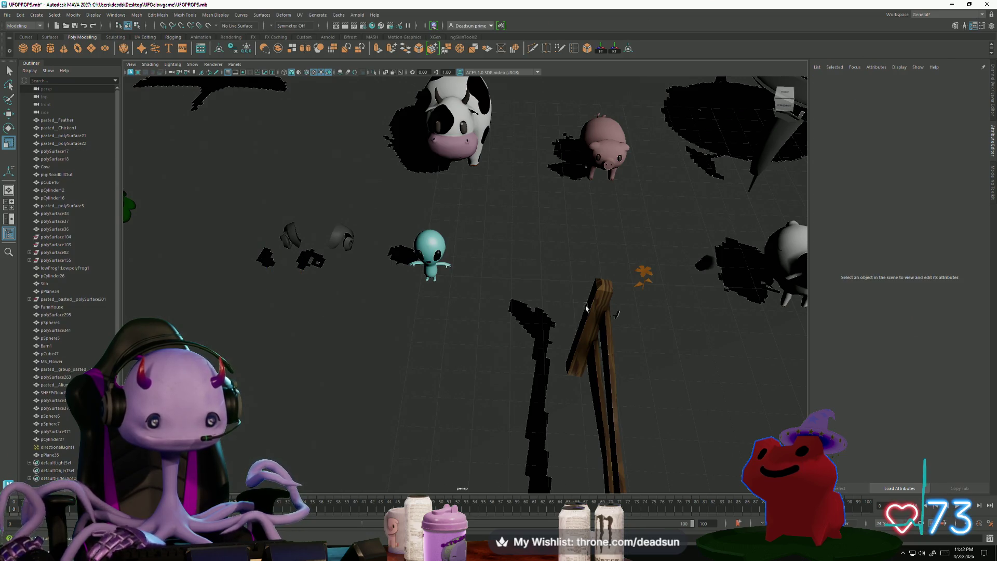
{"action": "mouse_move", "coordinate": [795, 246]}
{"action": "left_mouse_down"}
{"action": "mouse_move", "coordinate": [731, 289]}
{"action": "mouse_move", "coordinate": [307, 302]}
{"action": "mouse_move", "coordinate": [455, 346]}
{"action": "left_mouse_up"}
{"action": "key", "text": "f"}
{"action": "key", "text": "f"}
Select both ram horns on the sheep and frame them in a side view.
{"action": "left_click_drag", "start_coordinate": [502, 370], "coordinate": [511, 369]}
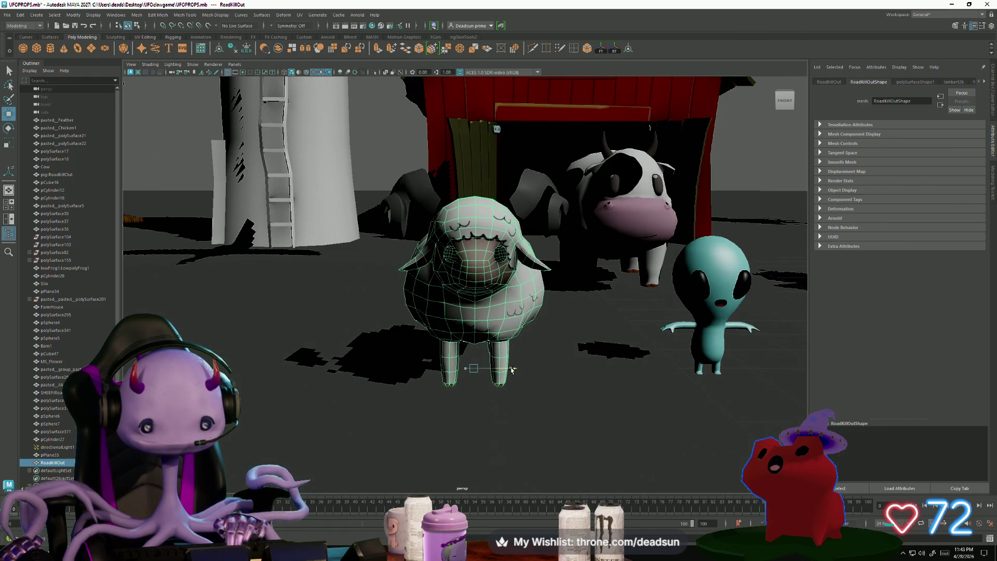
{"action": "left_click", "coordinate": [527, 202]}
{"action": "left_click", "coordinate": [408, 205], "text": "shift"}
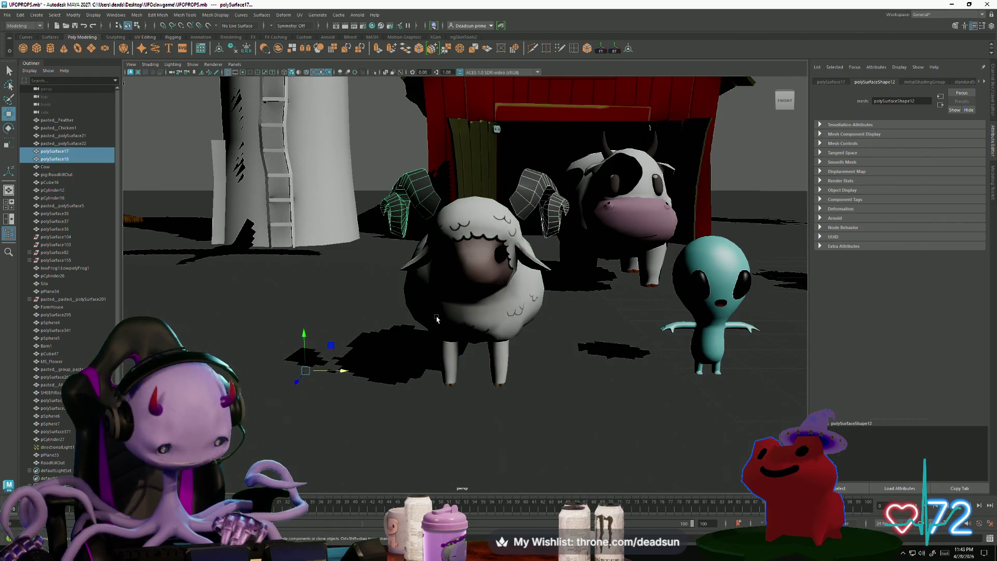
{"action": "key", "text": "f"}
{"action": "left_click_drag", "start_coordinate": [437, 320], "coordinate": [255, 206], "text": "alt"}
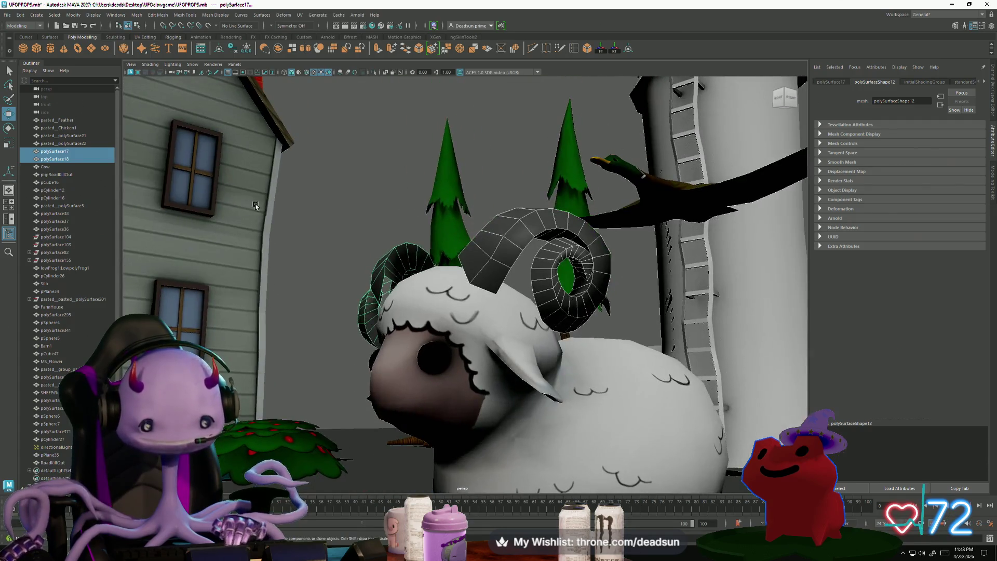
Combine the two horns into one mesh, then scale, tilt and lower it onto the sheep's head.
{"action": "left_click", "coordinate": [137, 15]}
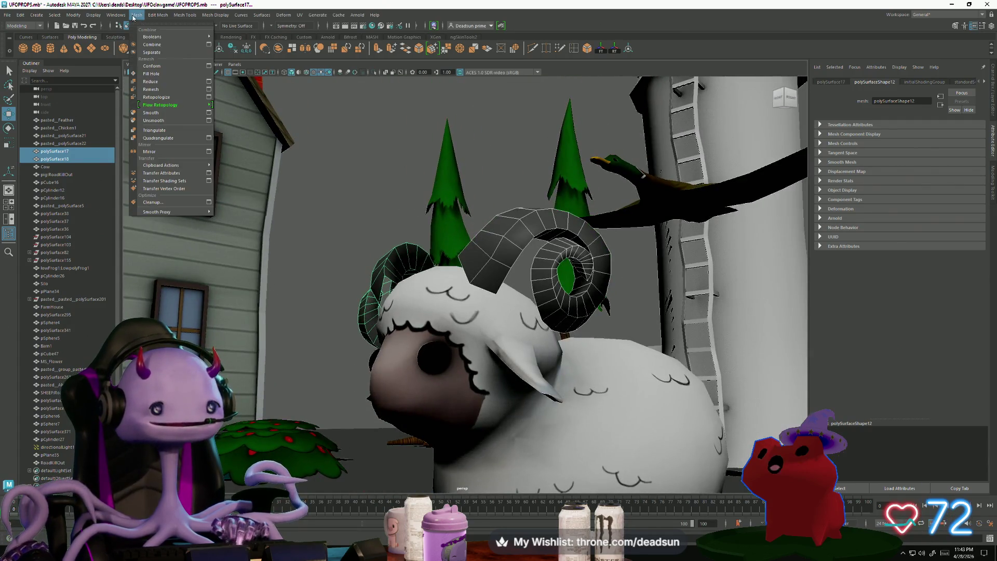
{"action": "left_click", "coordinate": [156, 51]}
{"action": "left_click_drag", "start_coordinate": [328, 210], "coordinate": [411, 254], "text": "alt"}
{"action": "key", "text": "r"}
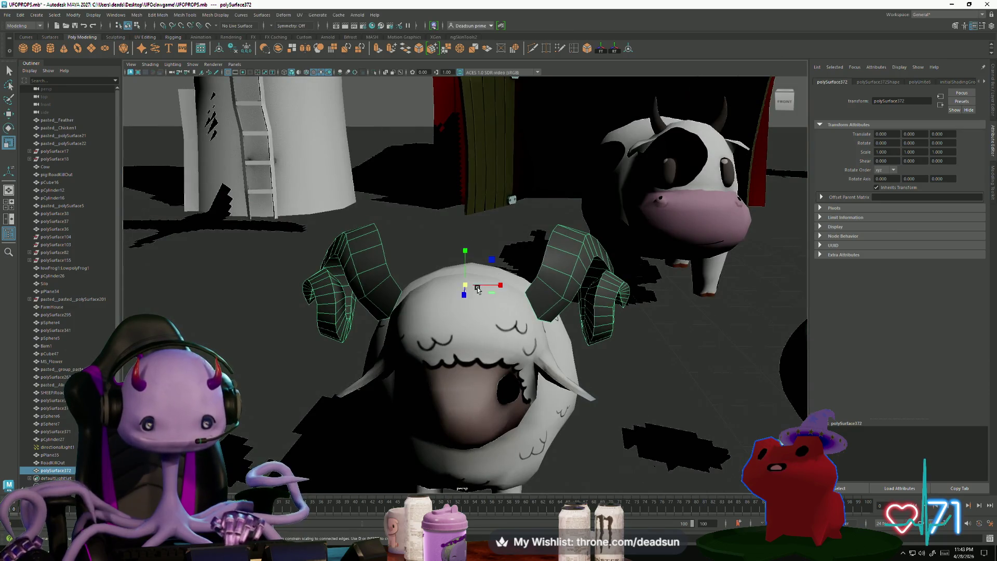
{"action": "mouse_move", "coordinate": [464, 286]}
{"action": "left_mouse_down"}
{"action": "mouse_move", "coordinate": [415, 294]}
{"action": "mouse_move", "coordinate": [464, 257]}
{"action": "mouse_move", "coordinate": [465, 266]}
{"action": "left_mouse_up"}
{"action": "key", "text": "["}
{"action": "key", "text": "["}
{"action": "key", "text": "["}
{"action": "key", "text": "["}
{"action": "key", "text": "e"}
{"action": "key", "text": "w"}
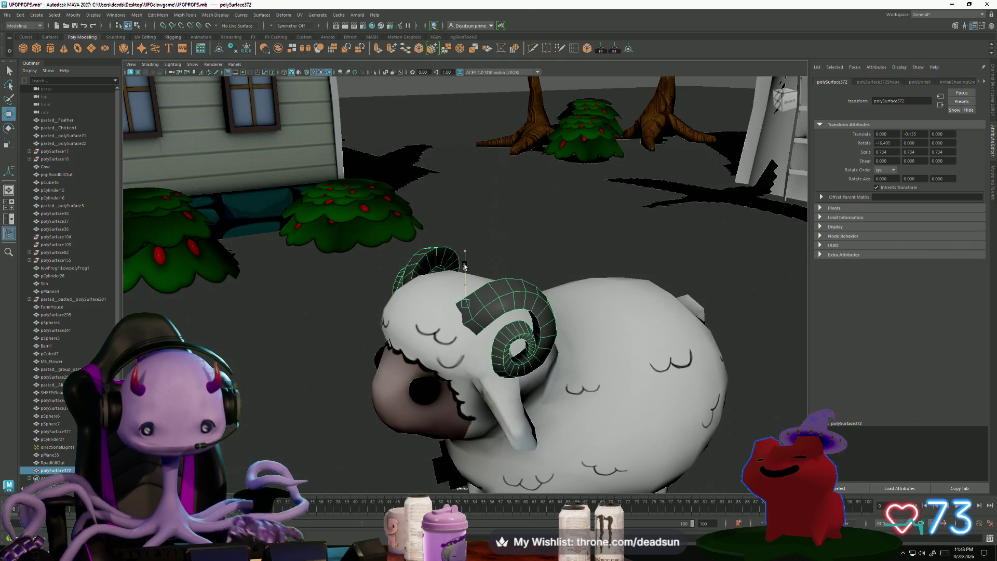
Step back through earlier camera views to a close view of the sheep.
{"action": "key", "text": "bracketleft"}
{"action": "key", "text": "bracketleft"}
{"action": "key", "text": "bracketleft"}
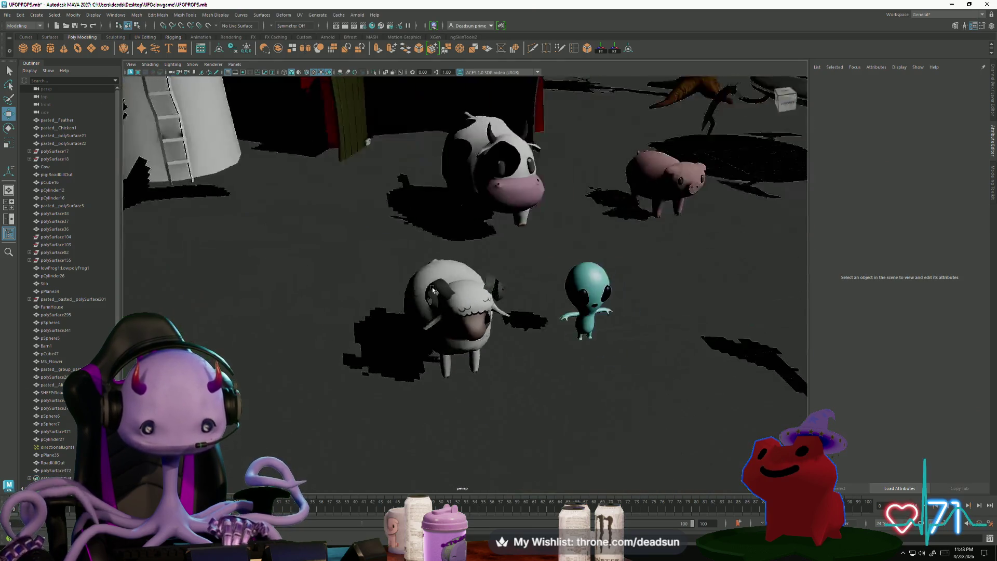
{"action": "key", "text": "bracketleft"}
{"action": "key", "text": "bracketleft"}
{"action": "key", "text": "bracketleft"}
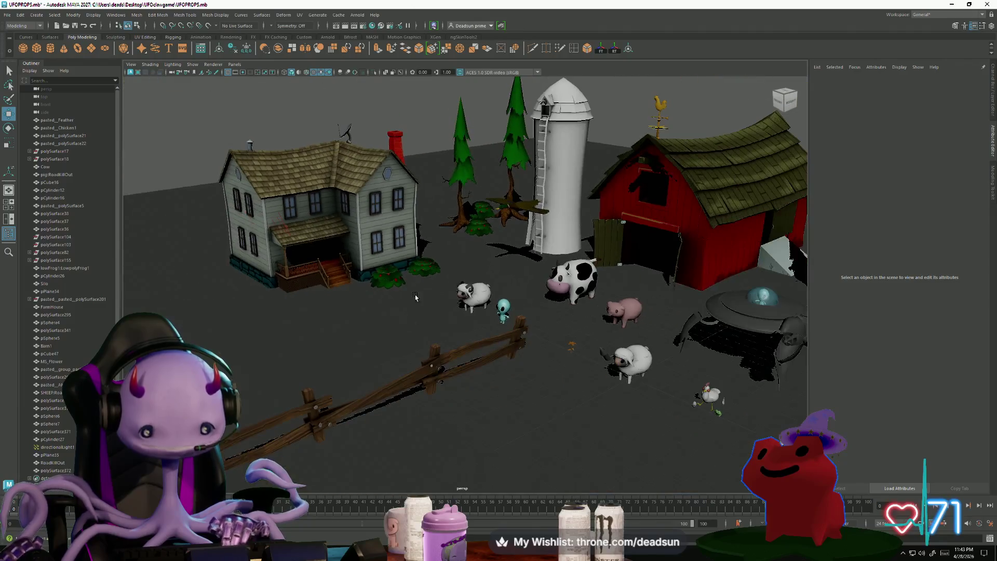
{"action": "key", "text": "bracketleft"}
{"action": "key", "text": "bracketleft"}
{"action": "key", "text": "bracketleft"}
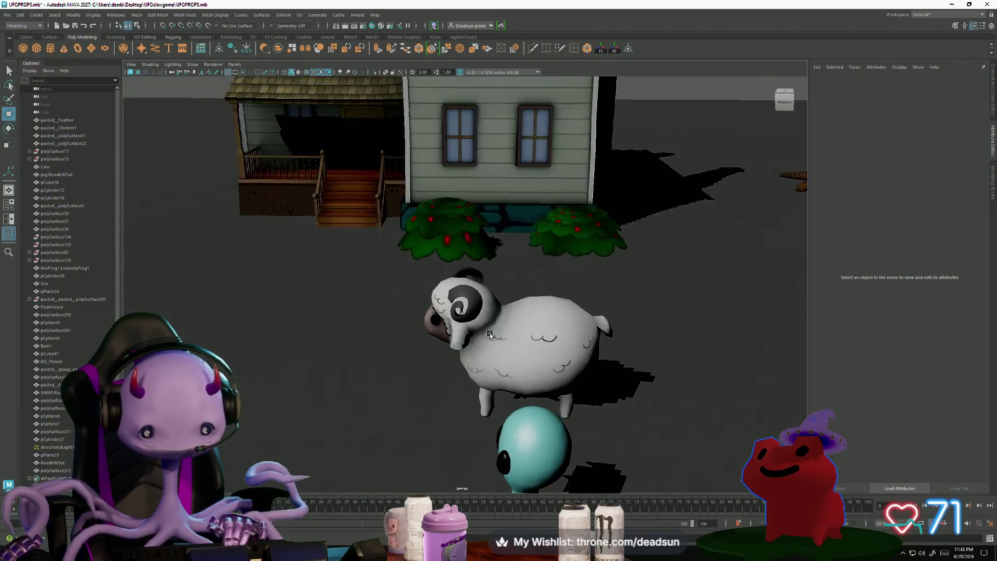
{"action": "key", "text": "bracketleft"}
{"action": "key", "text": "bracketleft"}
{"action": "key", "text": "bracketleft"}
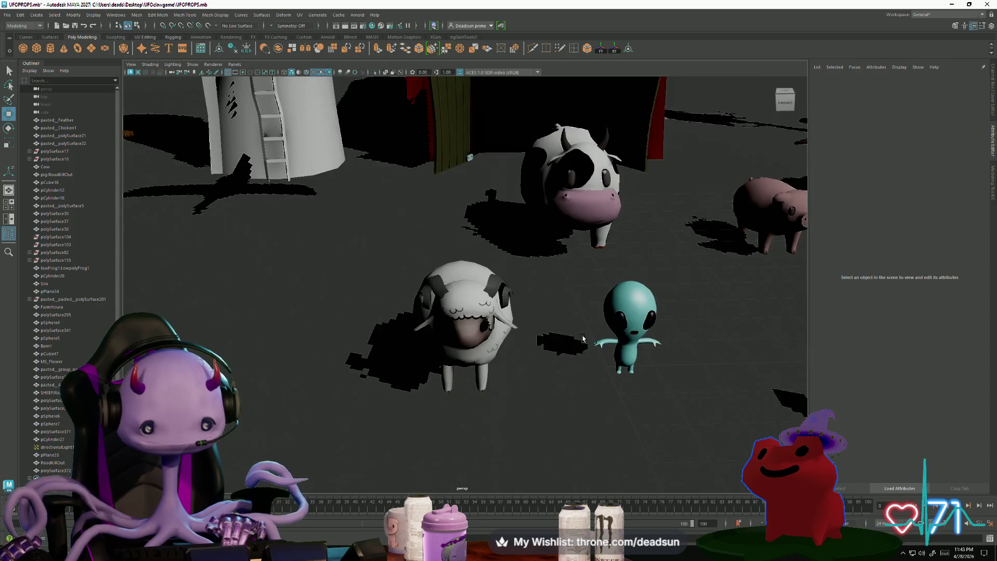
{"action": "key", "text": "bracketleft"}
{"action": "key", "text": "bracketleft"}
{"action": "key", "text": "bracketleft"}
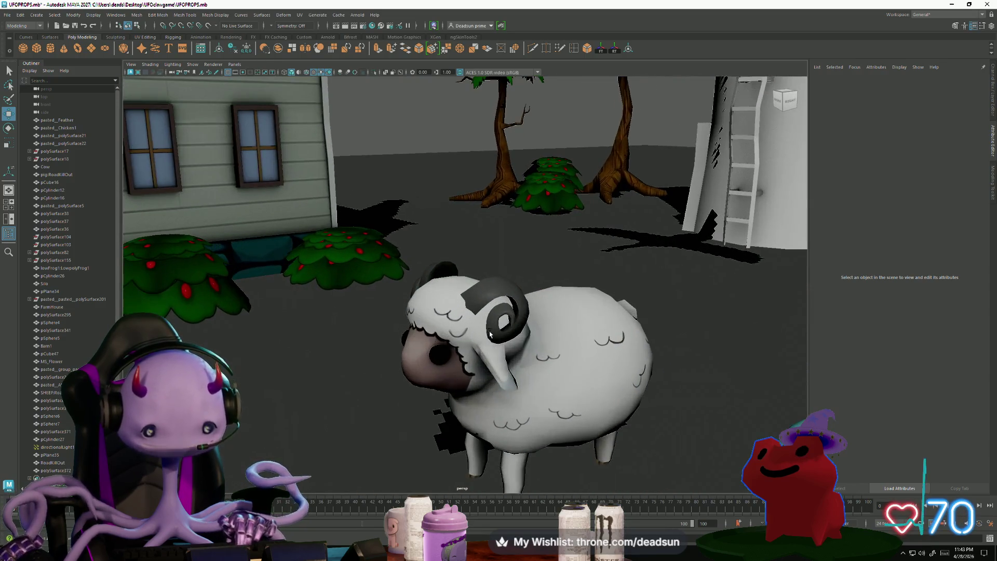
{"action": "key", "text": "bracketleft"}
{"action": "key", "text": "bracketleft"}
{"action": "key", "text": "bracketleft"}
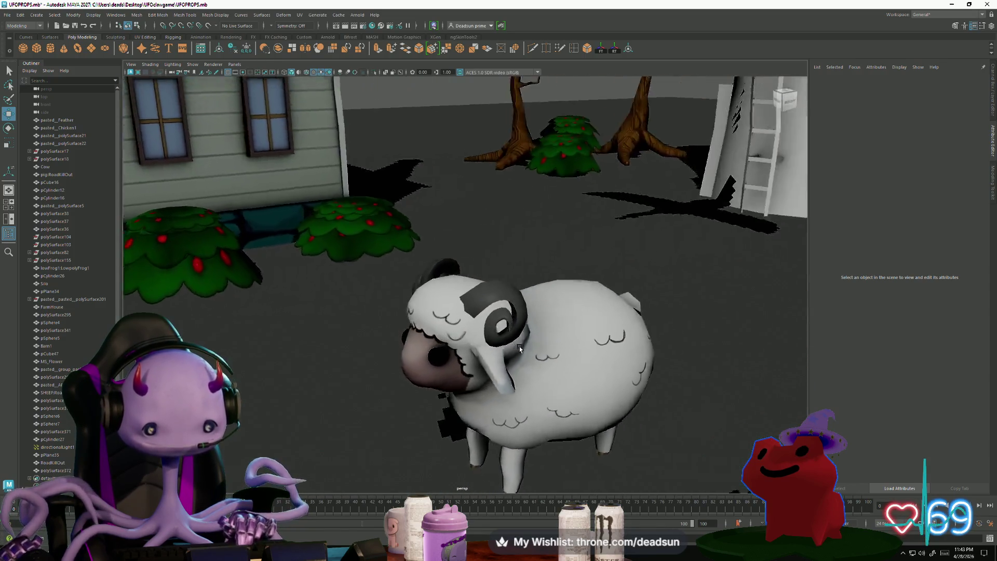
{"action": "key", "text": "bracketleft"}
{"action": "key", "text": "bracketleft"}
{"action": "key", "text": "bracketleft"}
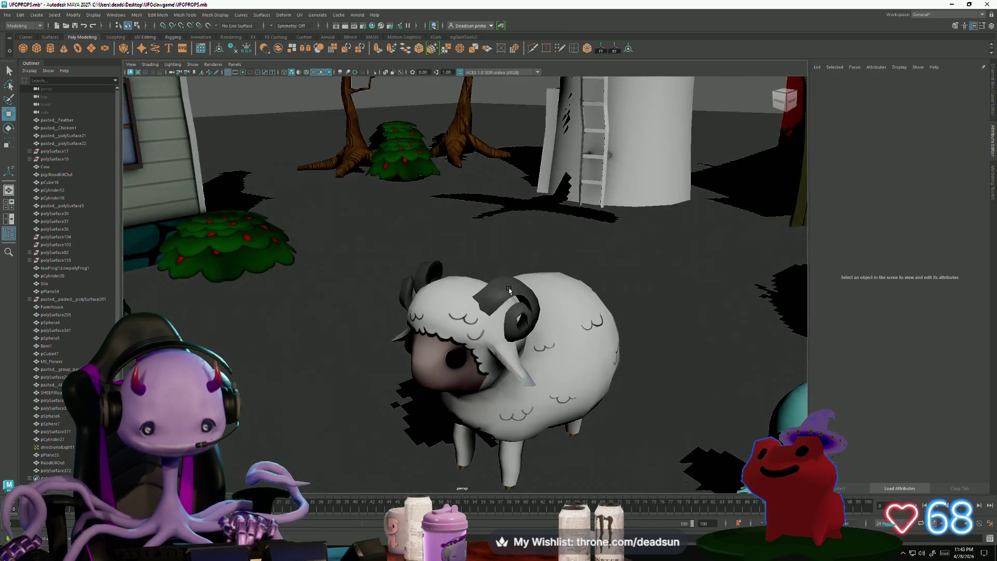
Reselect and frame the horns, then show their UV layout in the UV Editor.
{"action": "left_click", "coordinate": [509, 290]}
{"action": "key", "text": "f"}
{"action": "key", "text": "bracketleft"}
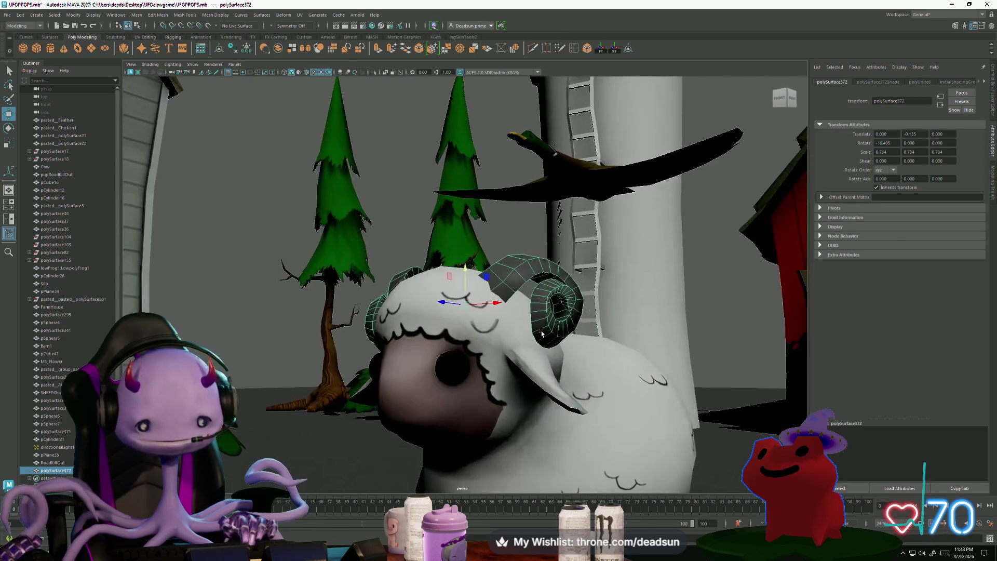
{"action": "key", "text": "bracketleft"}
{"action": "key", "text": "bracketleft"}
{"action": "key", "text": "bracketleft"}
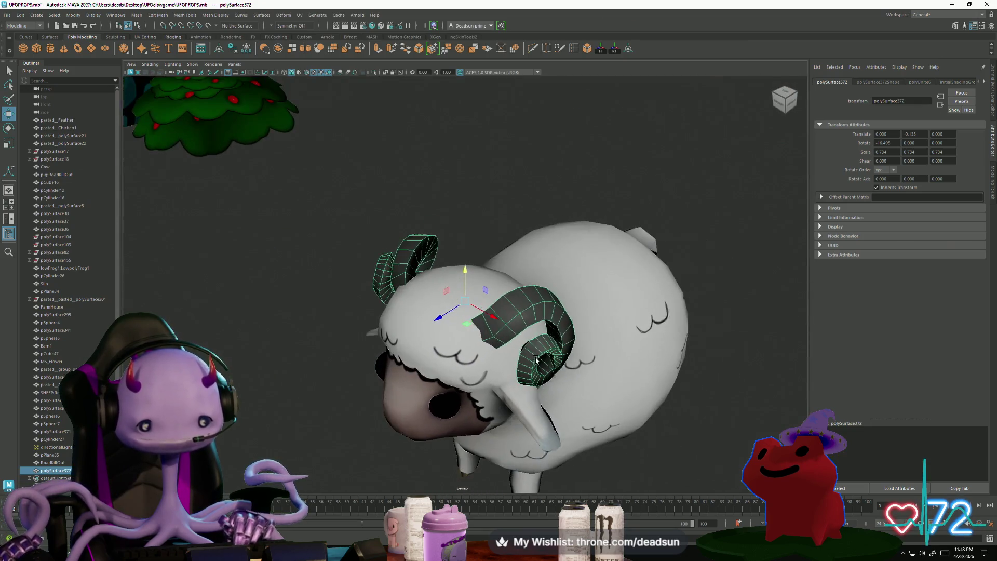
{"action": "left_click_drag", "start_coordinate": [537, 358], "coordinate": [423, 169], "text": "alt"}
{"action": "left_click", "coordinate": [299, 15]}
{"action": "left_click", "coordinate": [315, 31]}
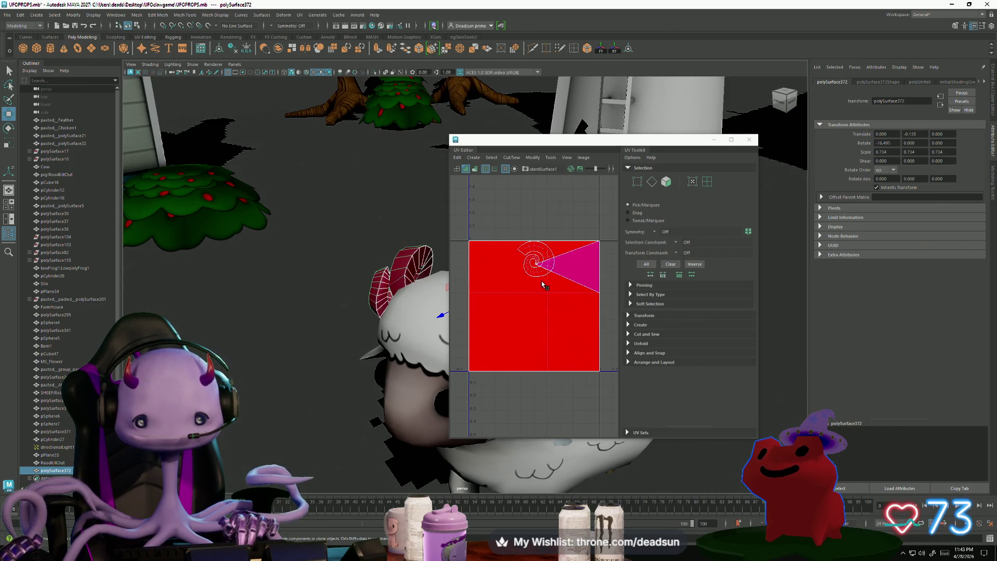
Switch to face selection and select all faces of the horn.
{"action": "key", "text": "F11"}
{"action": "left_click", "coordinate": [519, 320]}
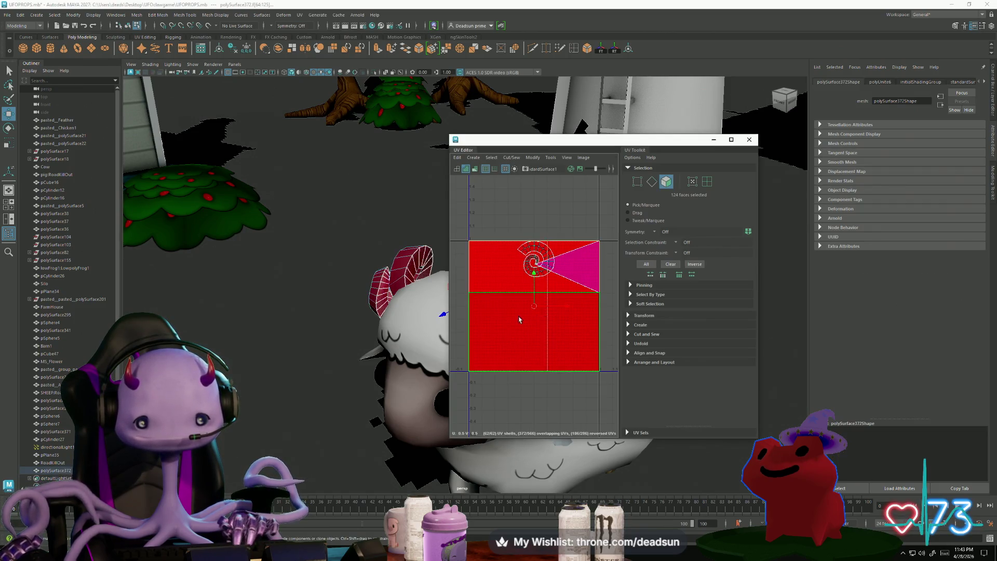
{"action": "mouse_move", "coordinate": [426, 291]}
{"action": "left_mouse_down", "text": "alt"}
{"action": "mouse_move", "coordinate": [394, 270]}
{"action": "mouse_move", "coordinate": [376, 283]}
{"action": "left_mouse_up", "text": "alt"}
{"action": "left_click", "coordinate": [375, 285]}
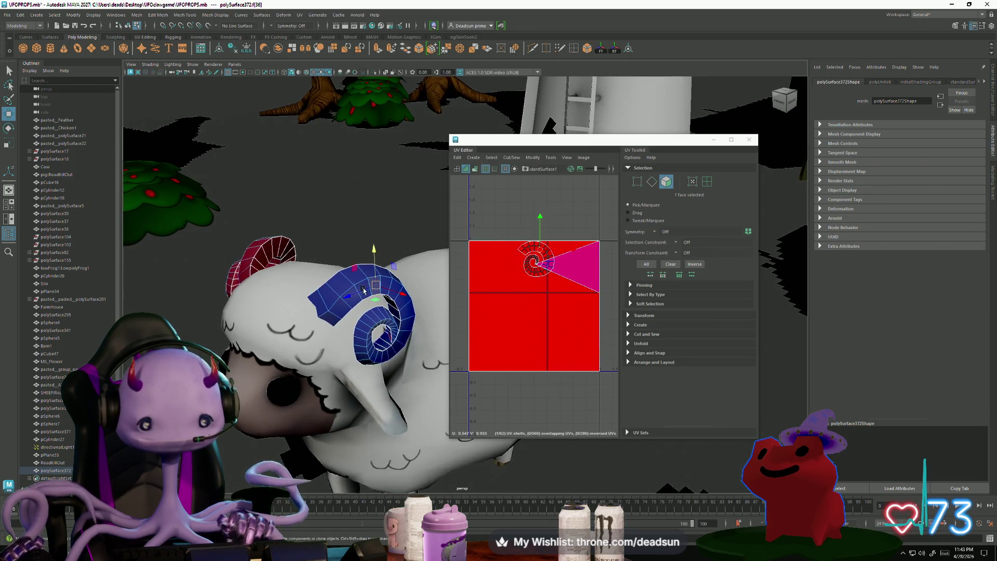
{"action": "right_click_drag", "start_coordinate": [362, 292], "coordinate": [328, 305]}
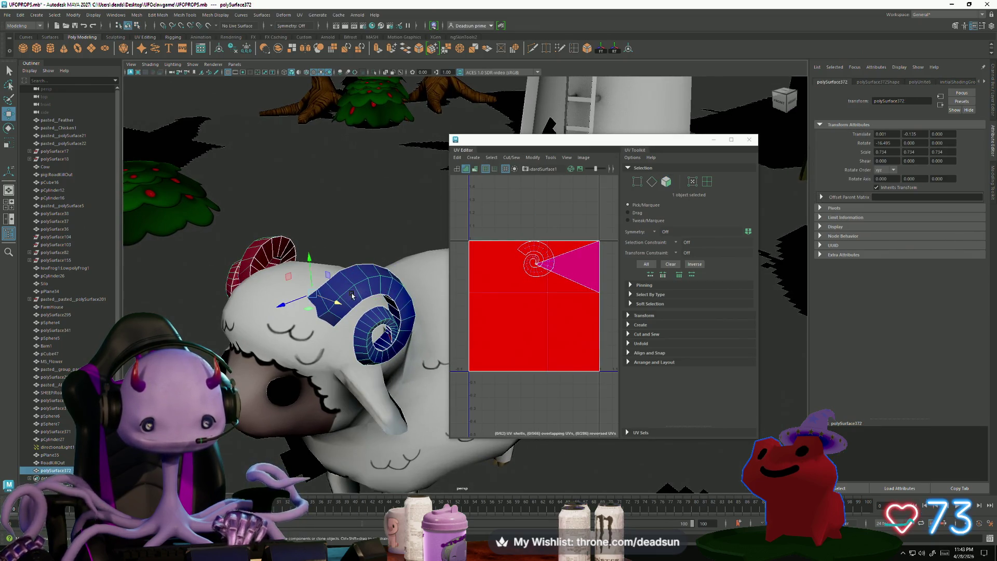
{"action": "mouse_move", "coordinate": [353, 290]}
{"action": "left_mouse_down", "text": "alt"}
{"action": "mouse_move", "coordinate": [378, 323]}
{"action": "mouse_move", "coordinate": [378, 282]}
{"action": "left_mouse_up", "text": "alt"}
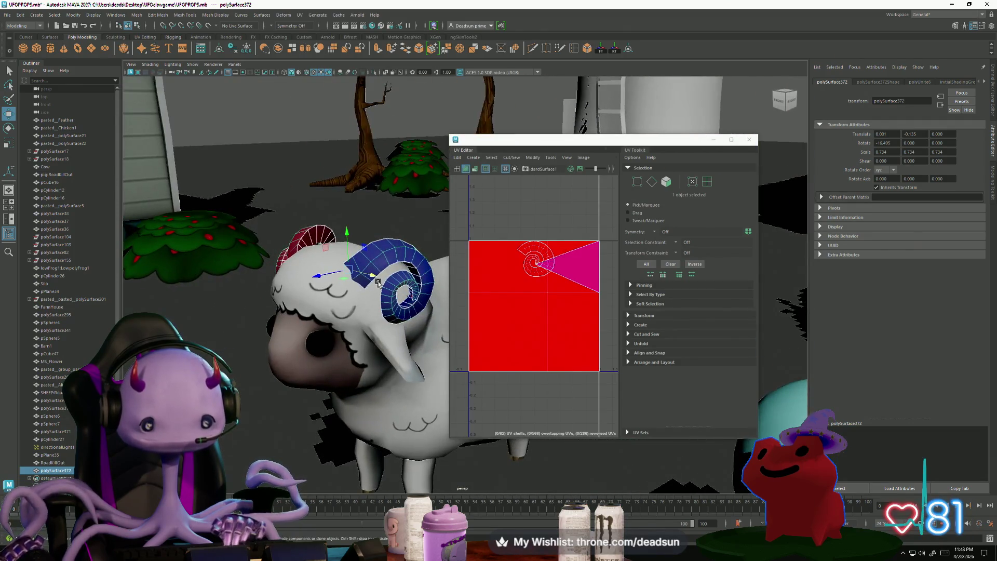
{"action": "right_click_drag", "start_coordinate": [377, 275], "coordinate": [382, 264]}
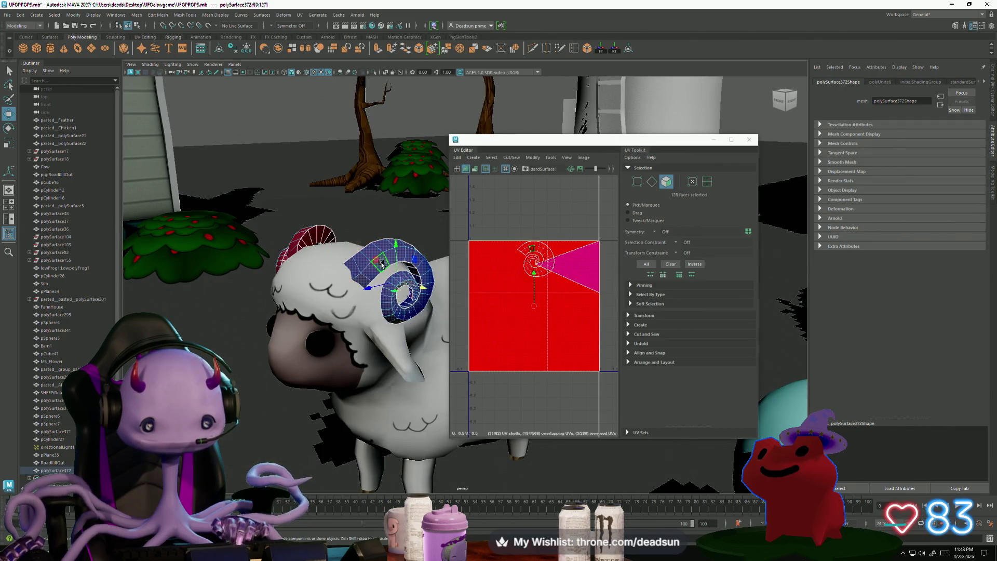
Move the red UV square's faces down one UV tile, then reselect the horn object.
{"action": "left_click", "coordinate": [536, 308]}
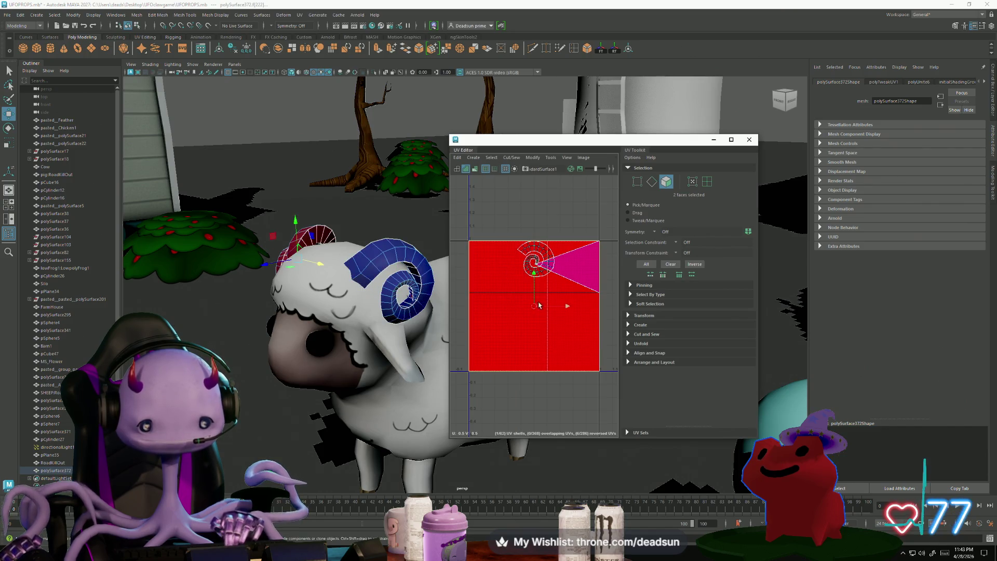
{"action": "left_click_drag", "start_coordinate": [539, 306], "coordinate": [539, 433]}
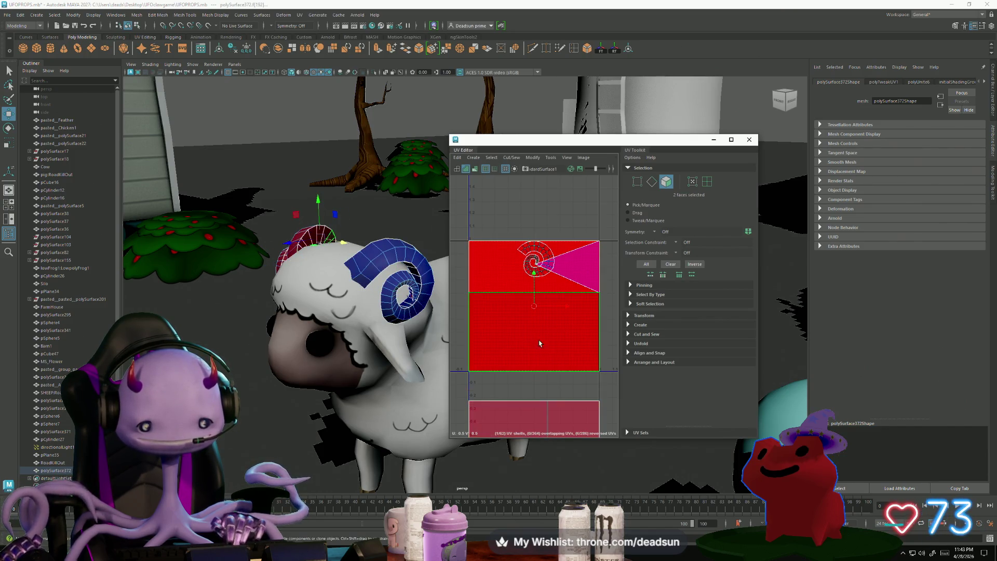
{"action": "scroll", "coordinate": [527, 336], "scroll_direction": "down", "scroll_amount": 6}
{"action": "scroll", "coordinate": [530, 341], "scroll_direction": "up", "scroll_amount": 2}
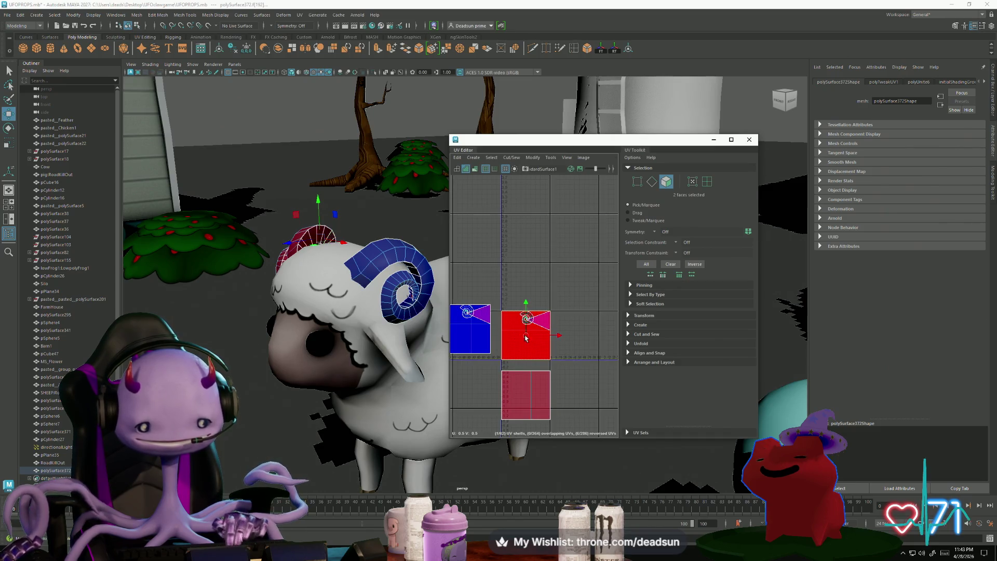
{"action": "left_click", "coordinate": [529, 344]}
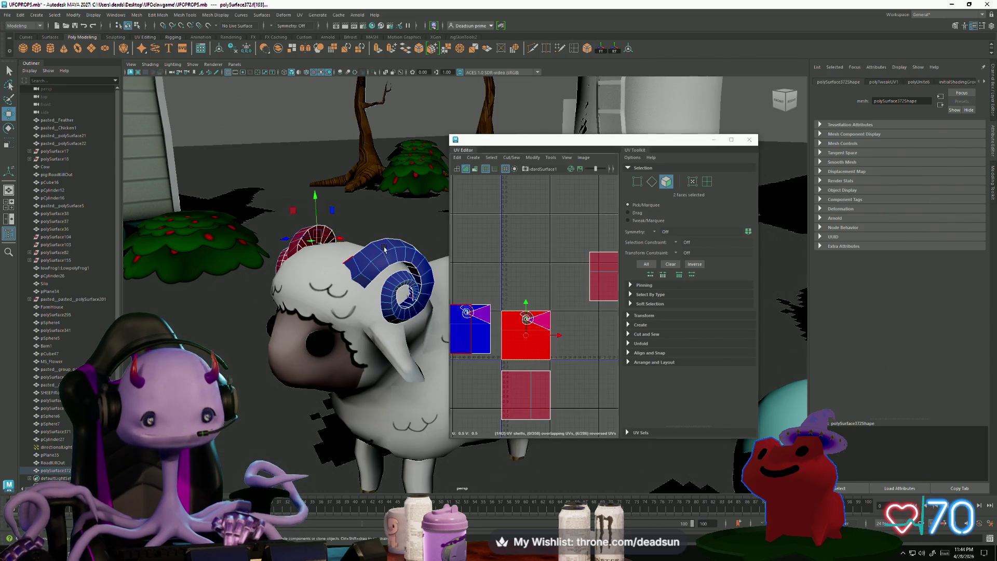
{"action": "right_click_drag", "start_coordinate": [374, 265], "coordinate": [374, 244]}
{"action": "left_click", "coordinate": [374, 265]}
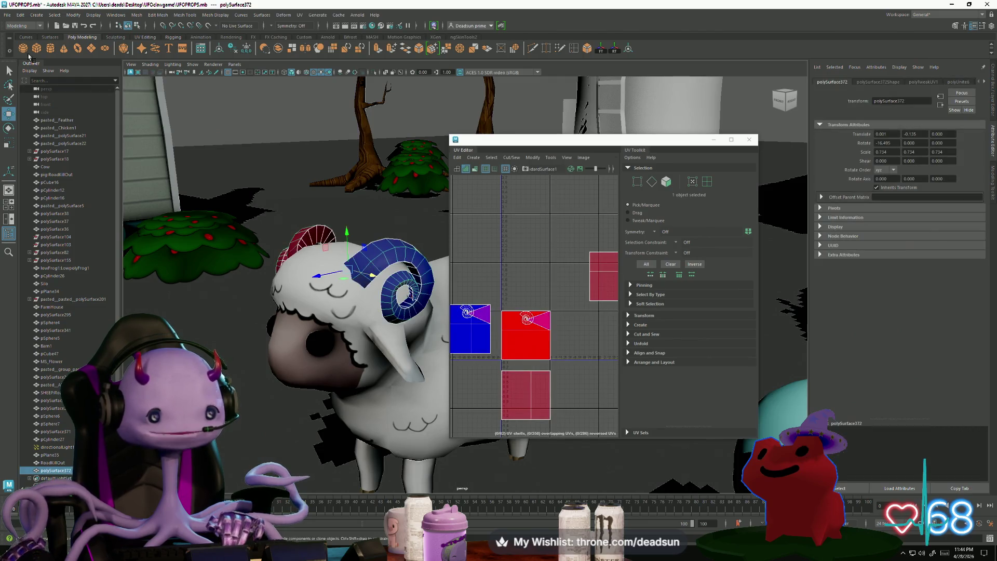
{"action": "left_click", "coordinate": [7, 14]}
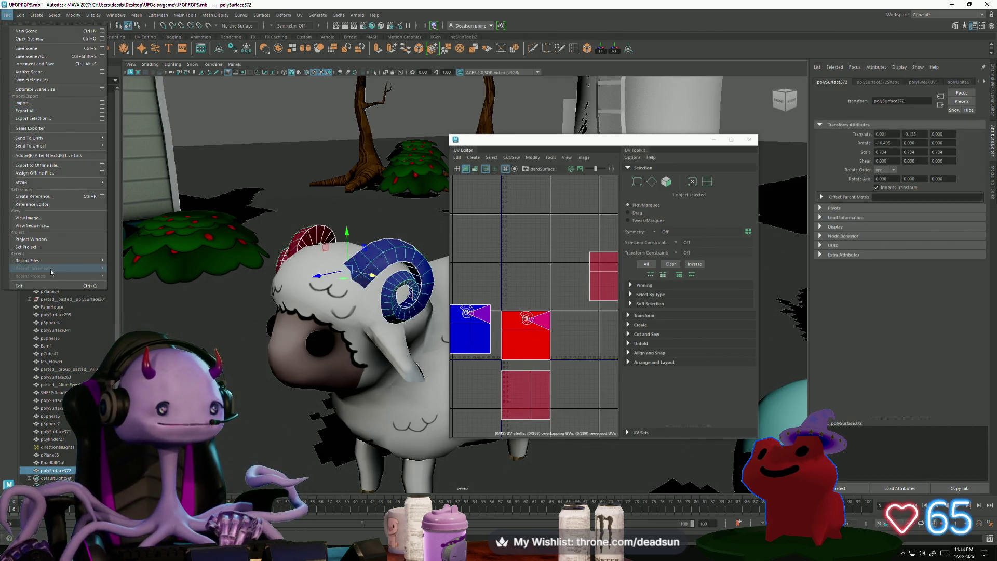
Export the selected horns as an FBX named 'ramhorns', then search for RoadKill.
{"action": "left_click", "coordinate": [51, 117]}
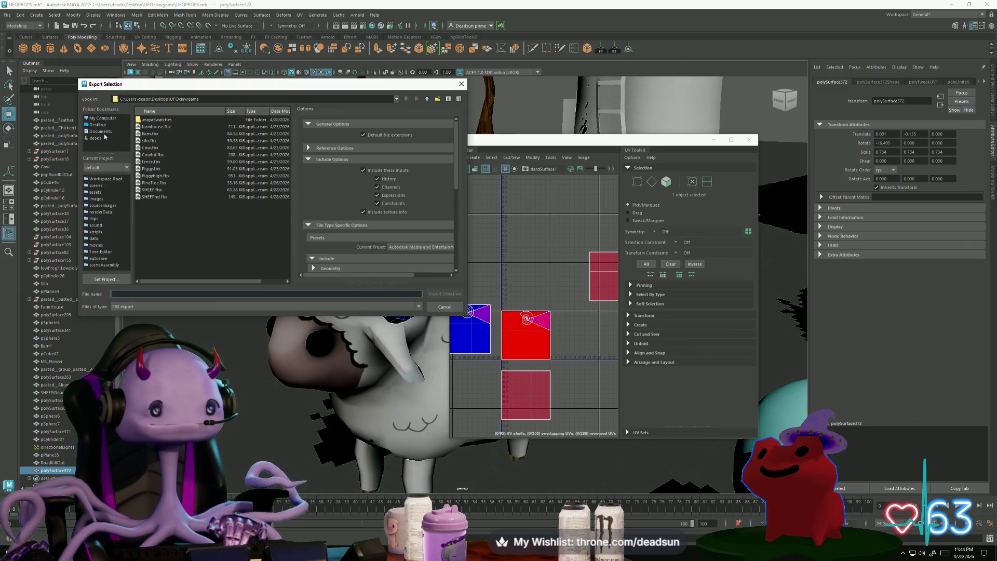
{"action": "type", "text": "ram"}
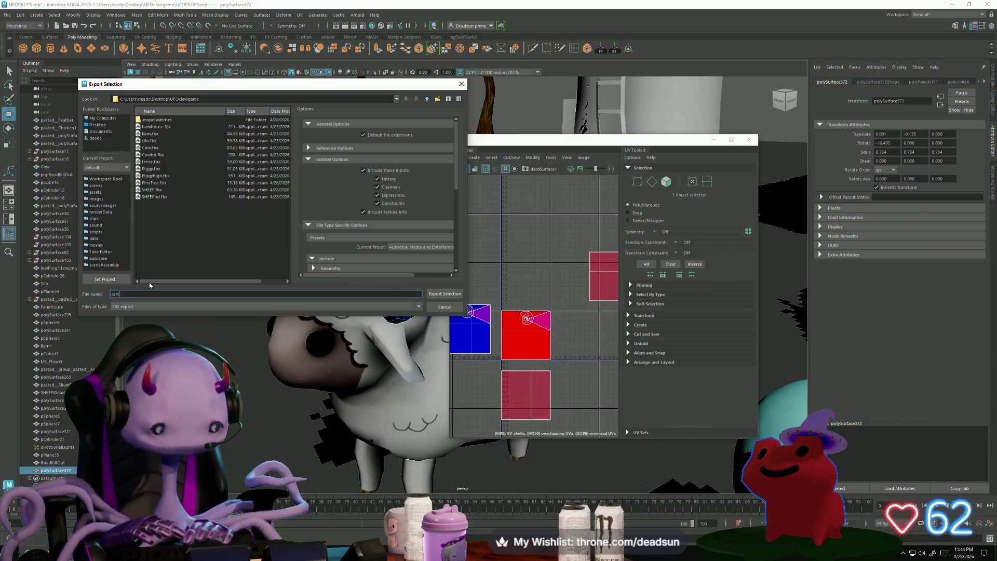
{"action": "type", "text": "horns"}
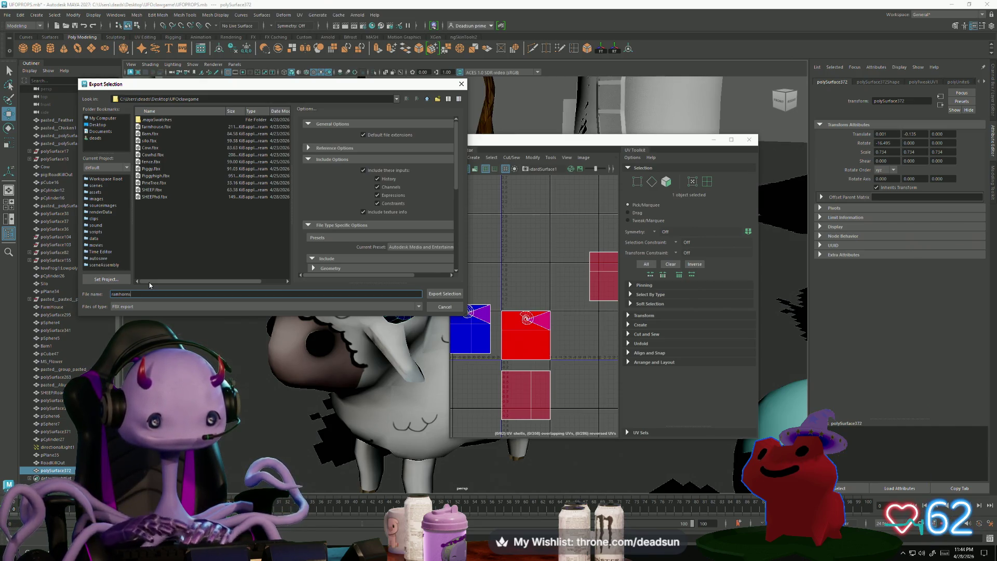
{"action": "left_click", "coordinate": [442, 294]}
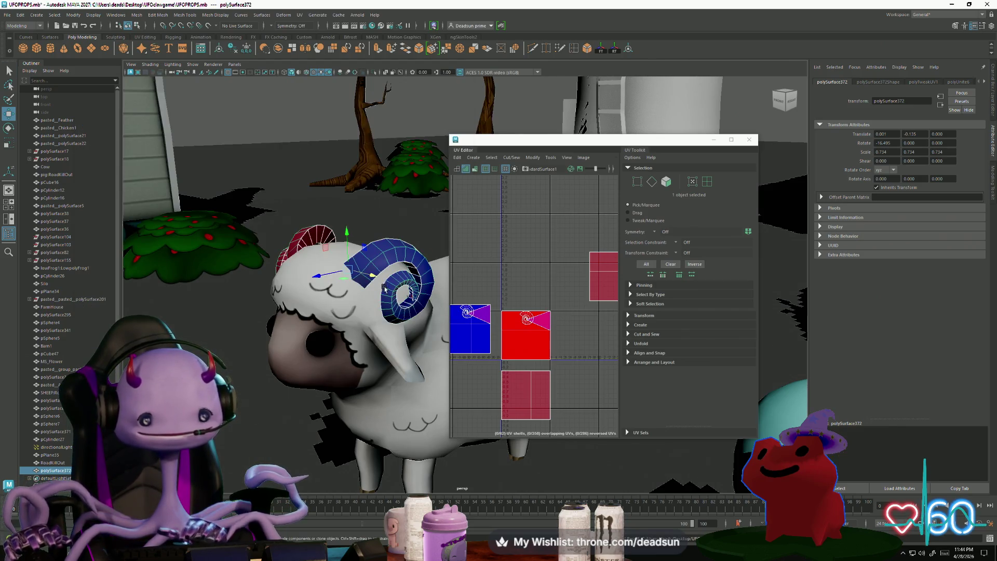
{"action": "key", "text": "super"}
{"action": "type", "text": "roadkill"}
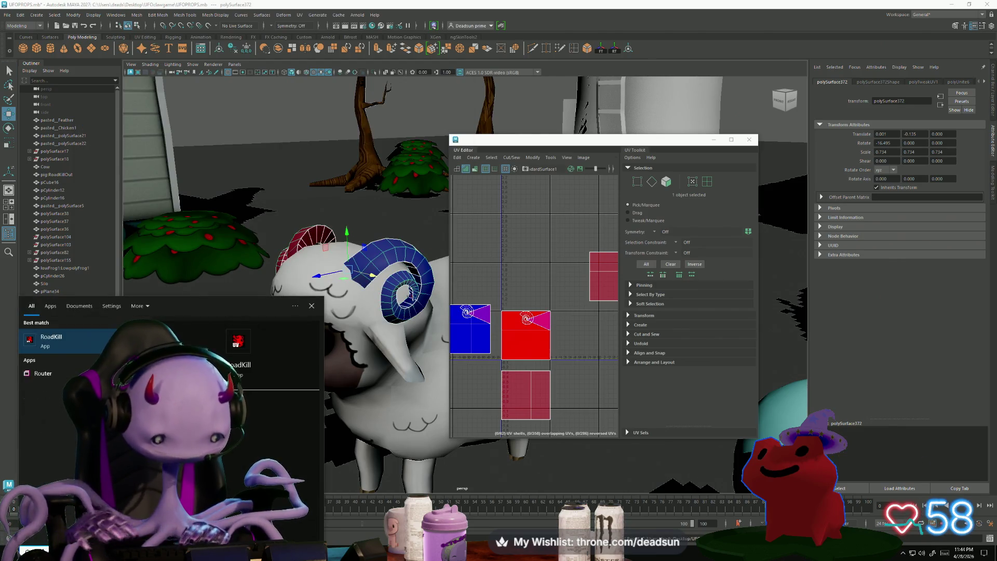
Launch RoadKill and browse its Load dialog into the UFOclawgame folder showing SHEEP.obj.
{"action": "left_click", "coordinate": [82, 333]}
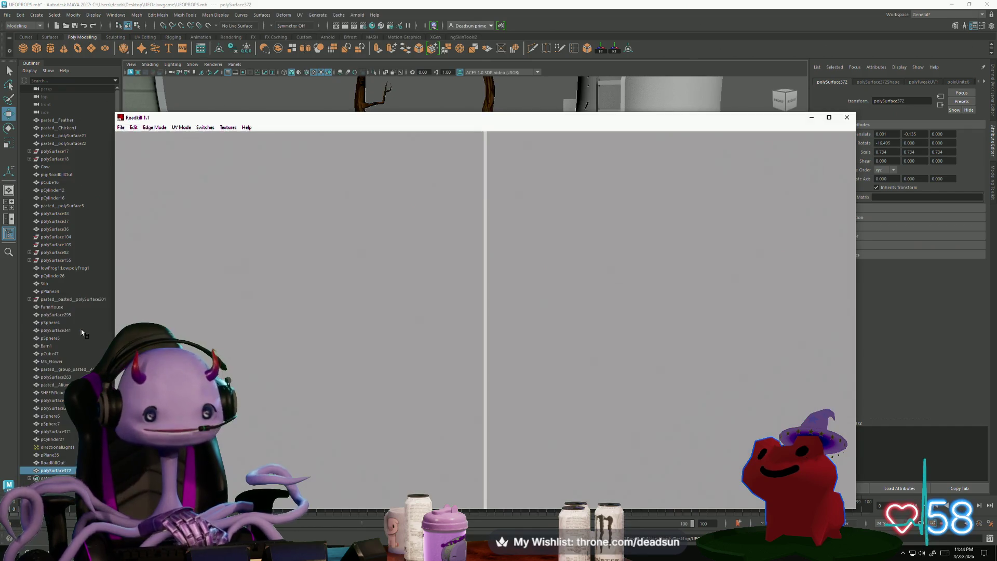
{"action": "left_click", "coordinate": [121, 128]}
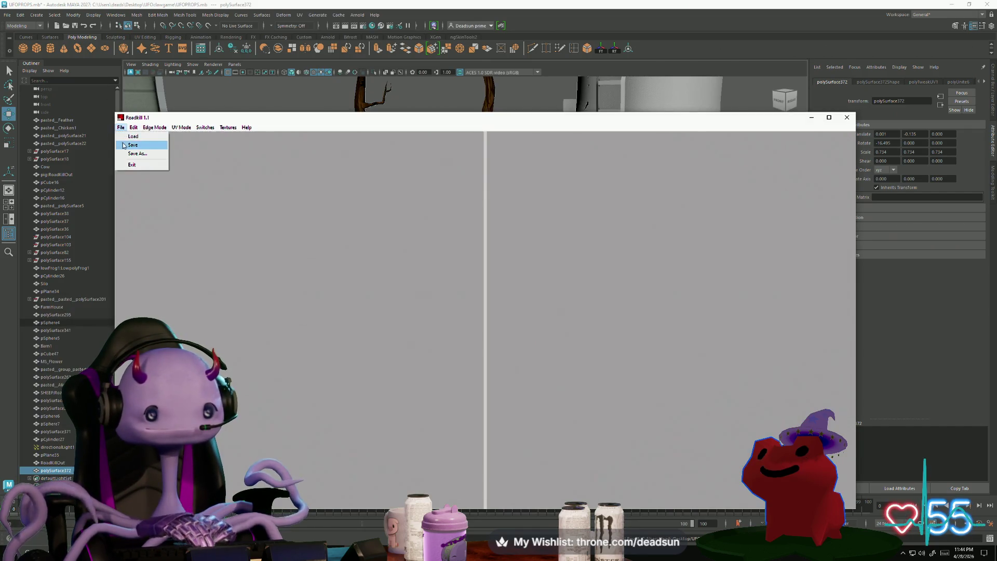
{"action": "scroll", "coordinate": [534, 304], "scroll_direction": "down", "scroll_amount": 3}
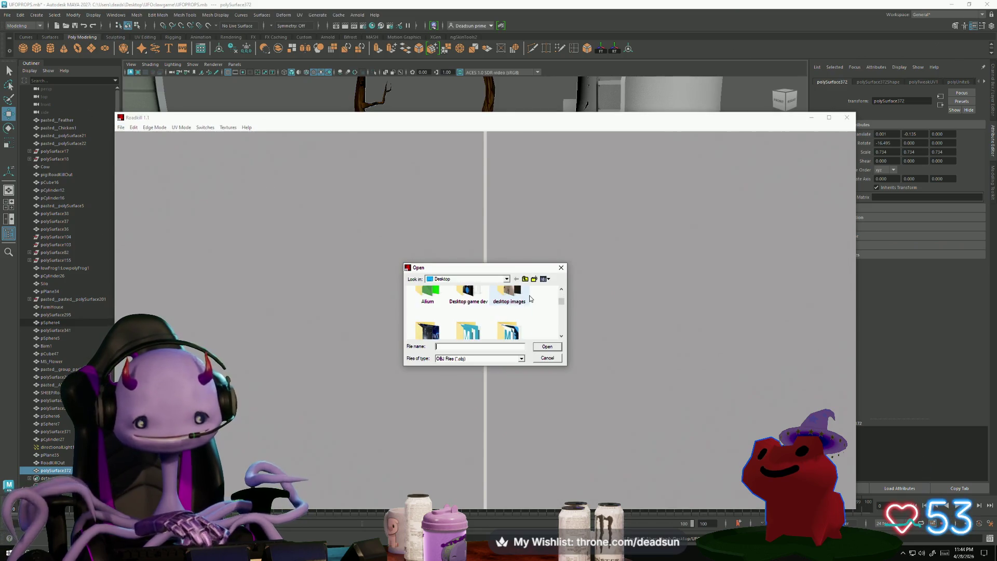
{"action": "scroll", "coordinate": [533, 304], "scroll_direction": "down", "scroll_amount": 5}
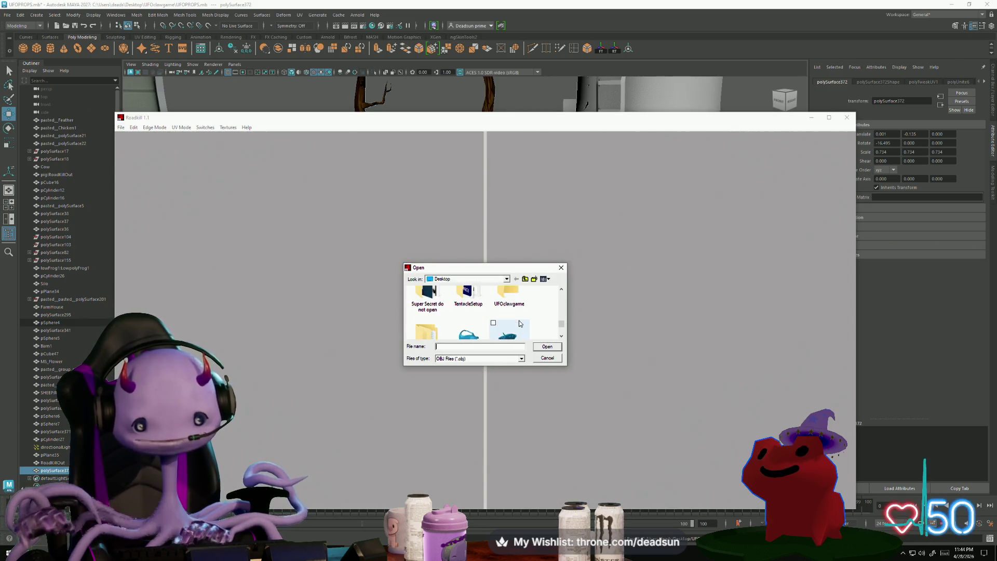
{"action": "scroll", "coordinate": [421, 318], "scroll_direction": "down", "scroll_amount": 1}
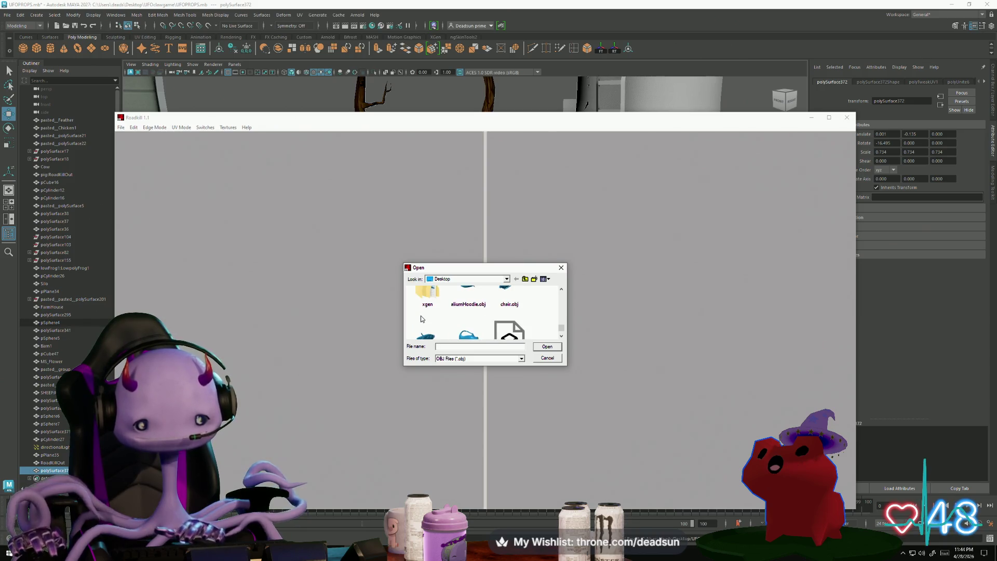
{"action": "scroll", "coordinate": [449, 311], "scroll_direction": "up", "scroll_amount": 1}
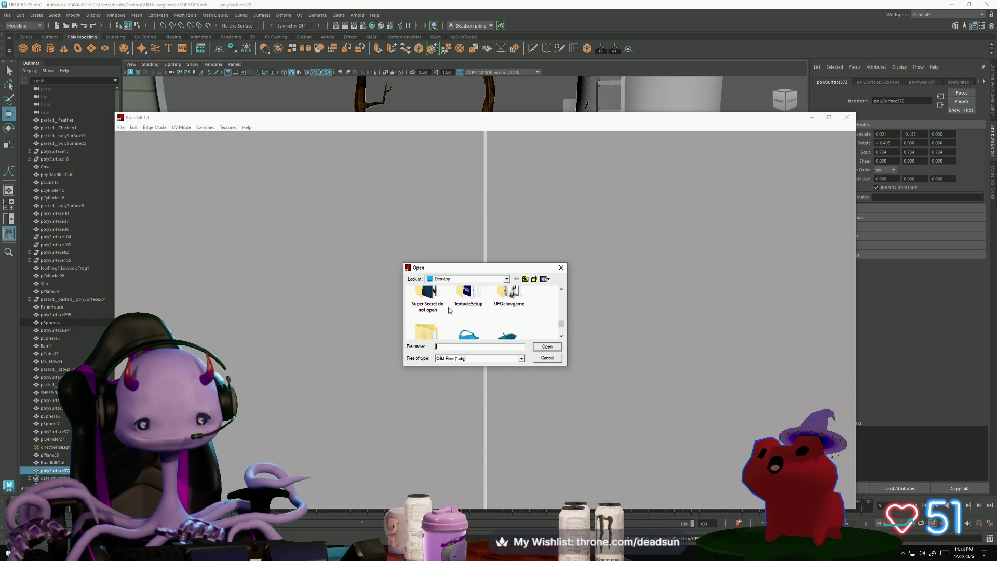
{"action": "double_click", "coordinate": [509, 299]}
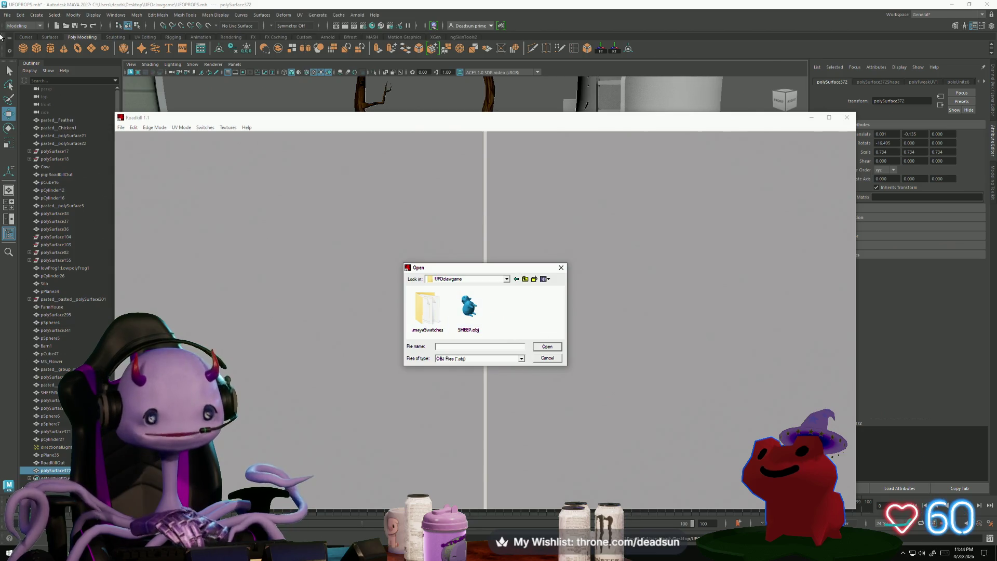
{"action": "left_click", "coordinate": [7, 15]}
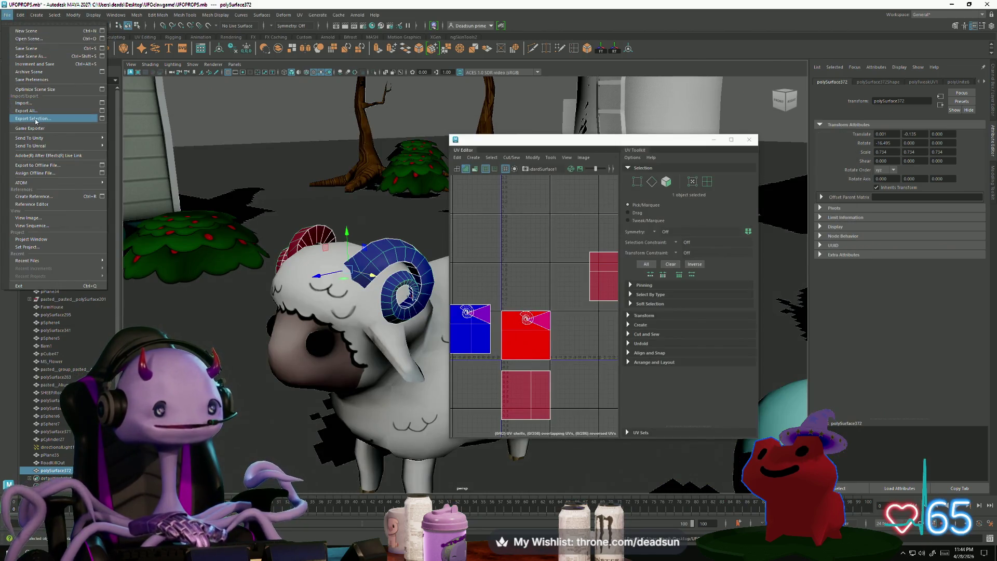
Export the selected horns with OBJ export type as 'ramhorns'.
{"action": "left_click", "coordinate": [34, 119]}
{"action": "left_click", "coordinate": [147, 306]}
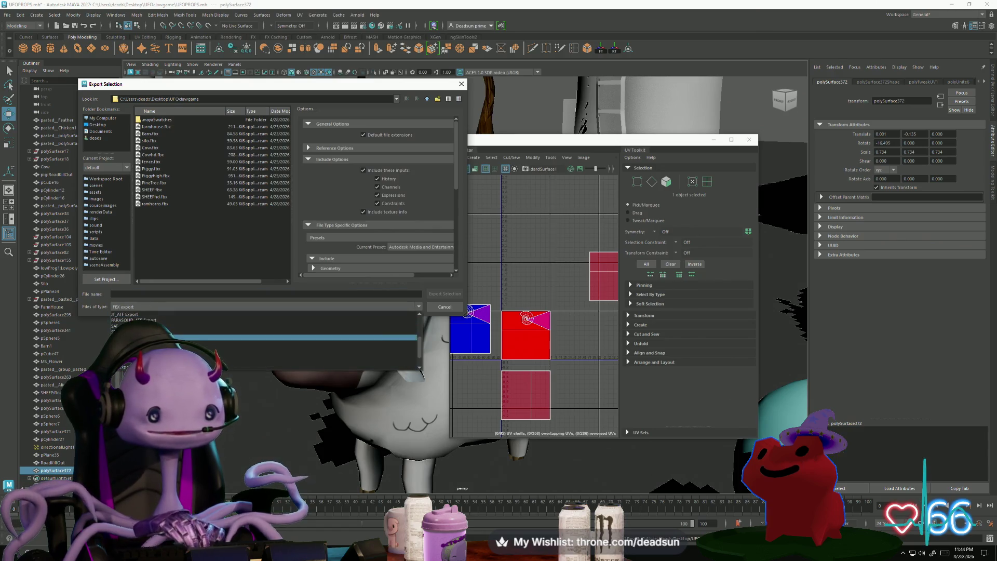
{"action": "left_click", "coordinate": [312, 368]}
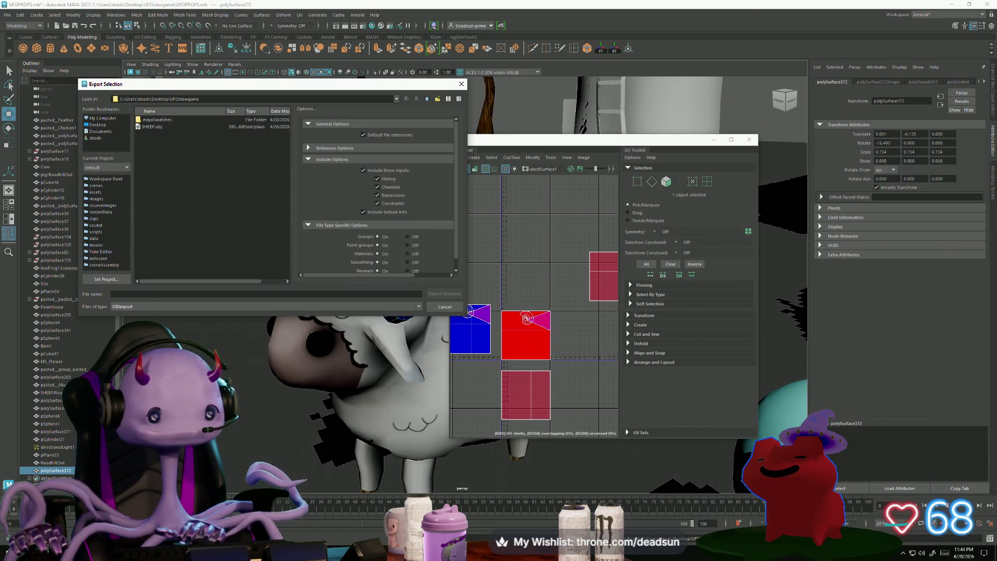
{"action": "left_click", "coordinate": [138, 294]}
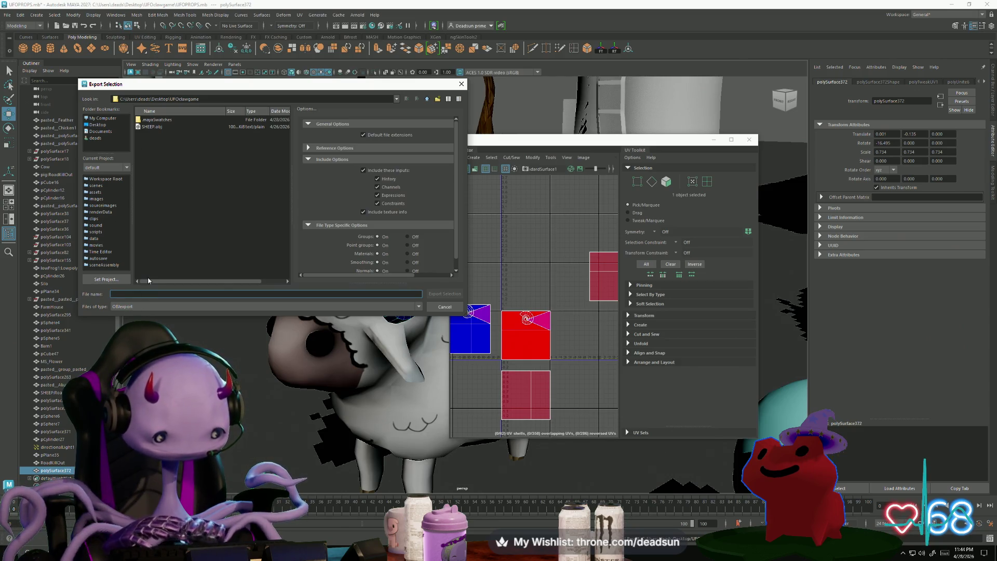
{"action": "type", "text": "ramhorns"}
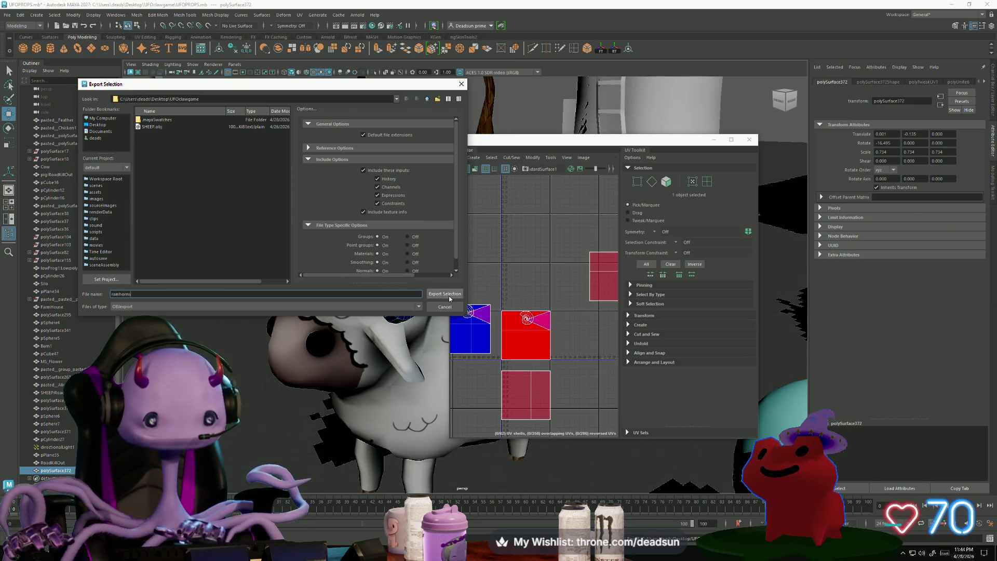
{"action": "left_click", "coordinate": [446, 294]}
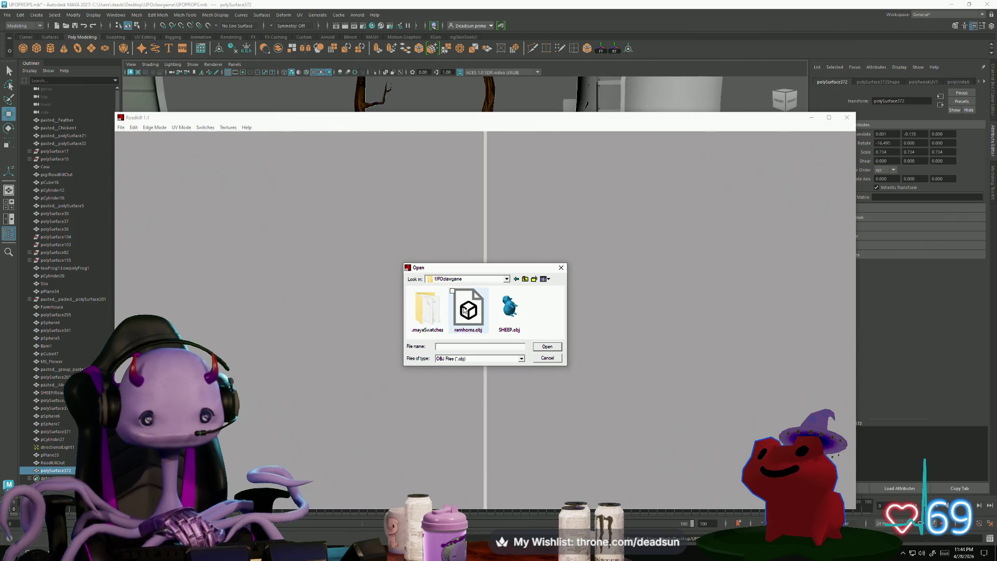
Load ramhorns.obj in RoadKill and select then deselect the long stray UV edges.
{"action": "left_click", "coordinate": [468, 310]}
{"action": "left_click", "coordinate": [547, 346]}
{"action": "mouse_move", "coordinate": [349, 372]}
{"action": "left_mouse_down", "text": "alt"}
{"action": "mouse_move", "coordinate": [364, 375]}
{"action": "mouse_move", "coordinate": [343, 381]}
{"action": "mouse_move", "coordinate": [356, 388]}
{"action": "mouse_move", "coordinate": [399, 382]}
{"action": "mouse_move", "coordinate": [419, 360]}
{"action": "left_mouse_up", "text": "alt"}
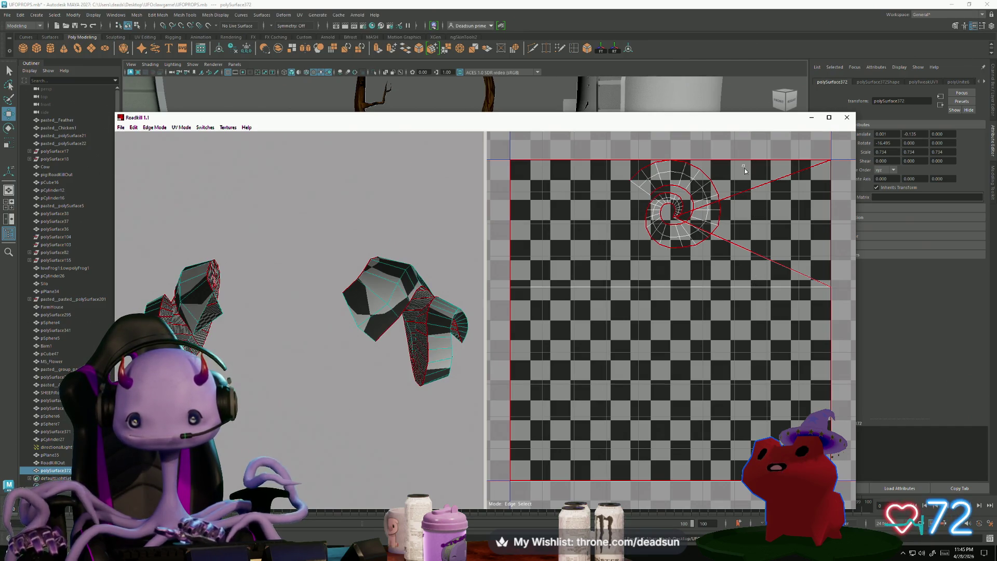
{"action": "mouse_move", "coordinate": [744, 168]}
{"action": "left_mouse_down"}
{"action": "mouse_move", "coordinate": [785, 364]}
{"action": "mouse_move", "coordinate": [803, 396]}
{"action": "left_mouse_up"}
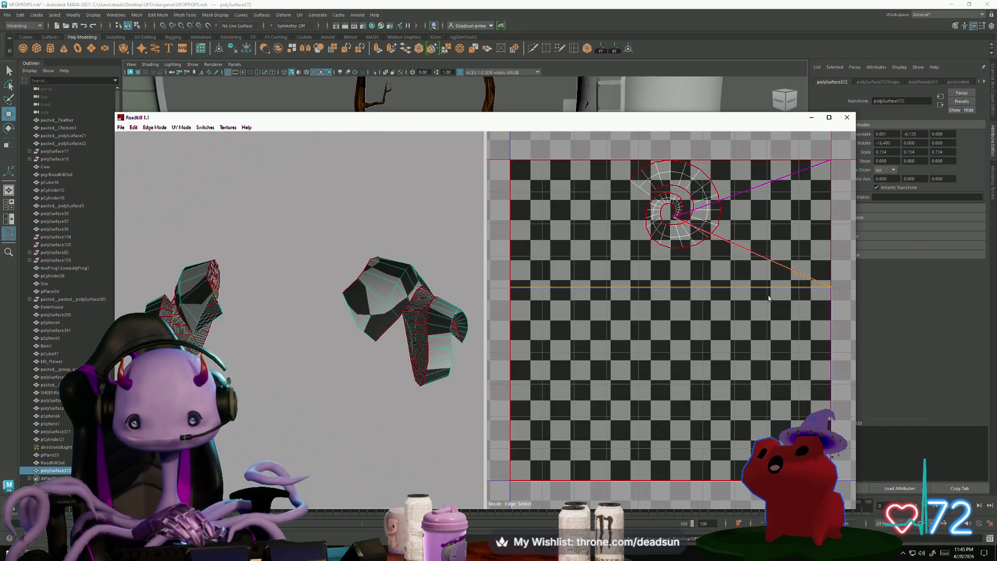
{"action": "left_click", "coordinate": [545, 260]}
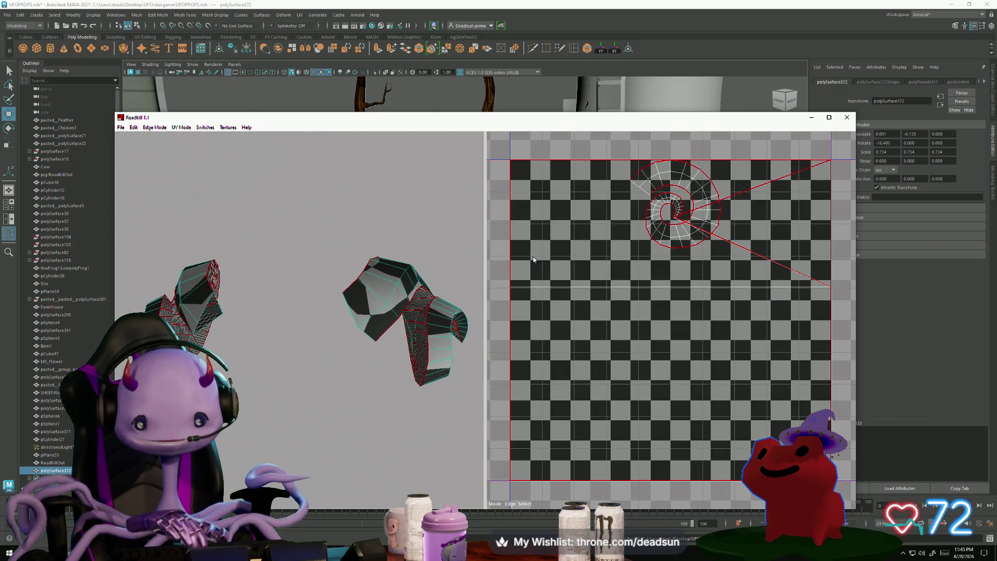
{"action": "key", "text": "alt+F4"}
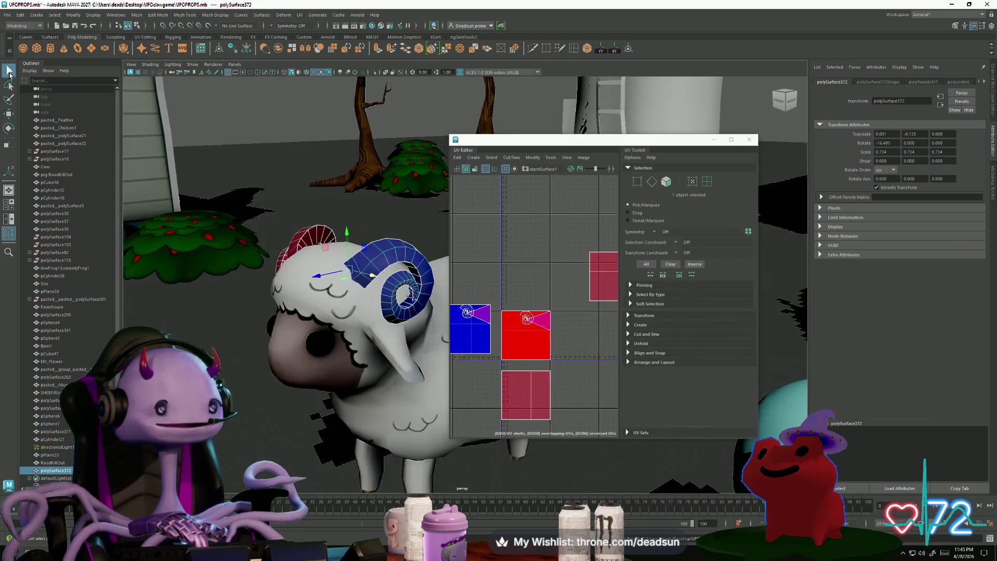
{"action": "key", "text": "alt+Tab"}
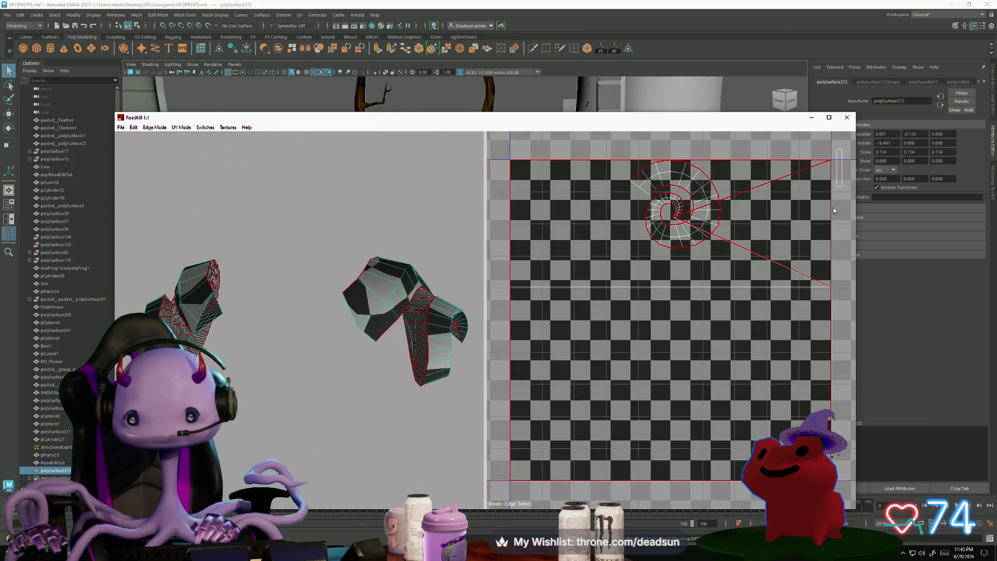
Select edges across the upper UV shells and deselect the lower-left island to unwrap the horns.
{"action": "left_click_drag", "start_coordinate": [842, 150], "coordinate": [762, 504]}
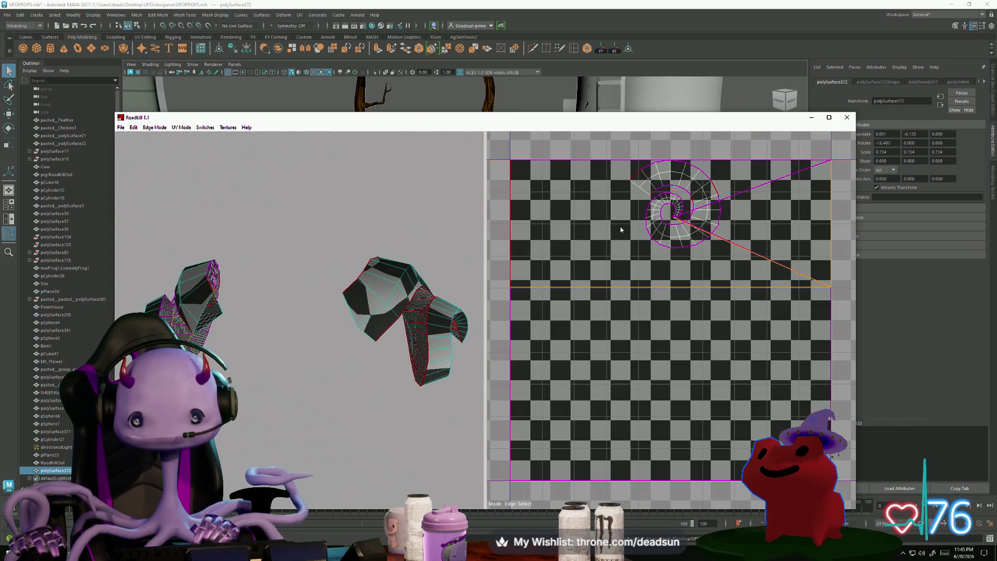
{"action": "mouse_move", "coordinate": [285, 356]}
{"action": "left_mouse_down"}
{"action": "mouse_move", "coordinate": [260, 319]}
{"action": "mouse_move", "coordinate": [249, 228]}
{"action": "mouse_move", "coordinate": [374, 331]}
{"action": "mouse_move", "coordinate": [345, 349]}
{"action": "mouse_move", "coordinate": [317, 330]}
{"action": "left_mouse_up"}
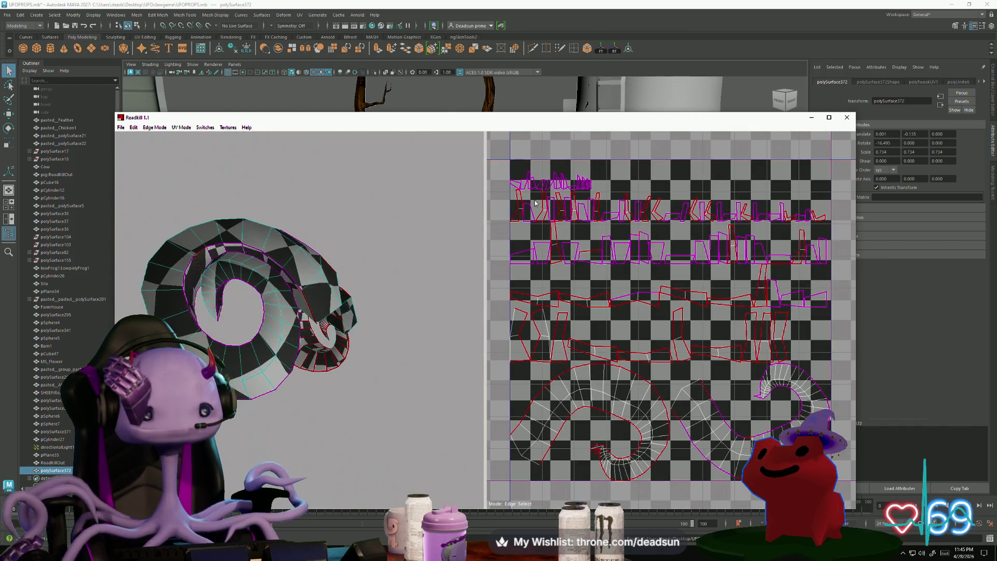
{"action": "left_click_drag", "start_coordinate": [503, 165], "coordinate": [841, 351]}
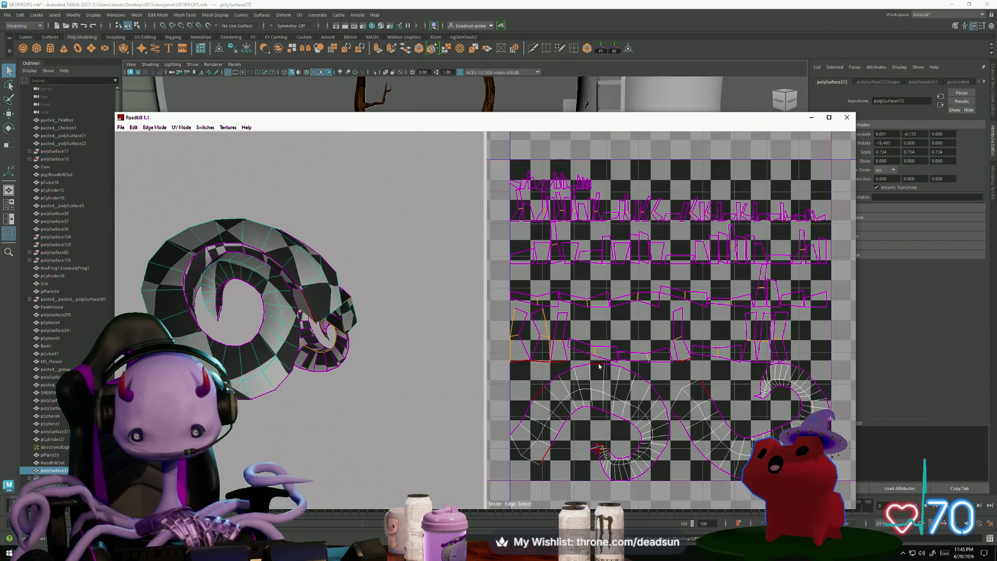
{"action": "left_click_drag", "start_coordinate": [530, 421], "coordinate": [659, 494], "text": "ctrl"}
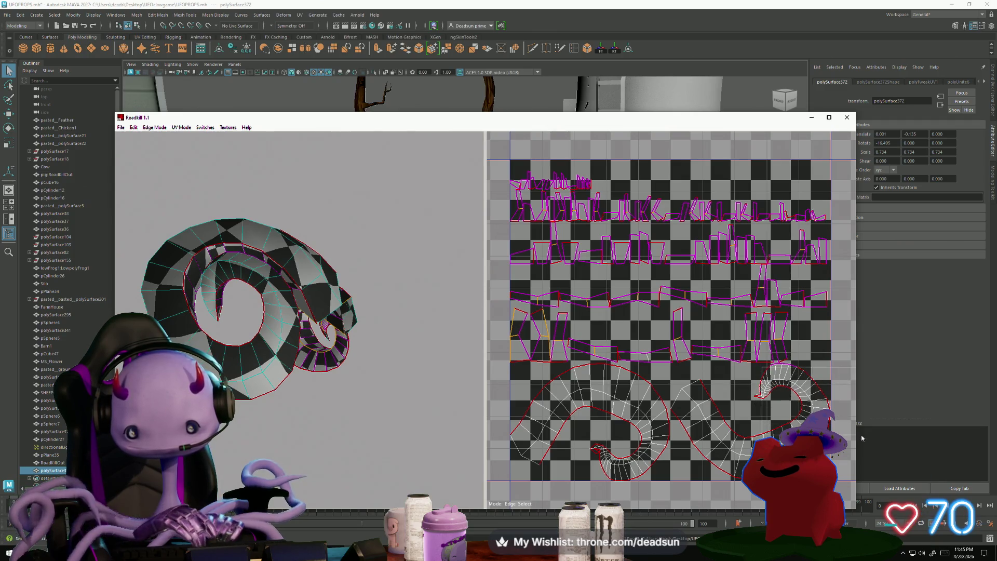
{"action": "middle_click_drag", "start_coordinate": [802, 395], "coordinate": [650, 381]}
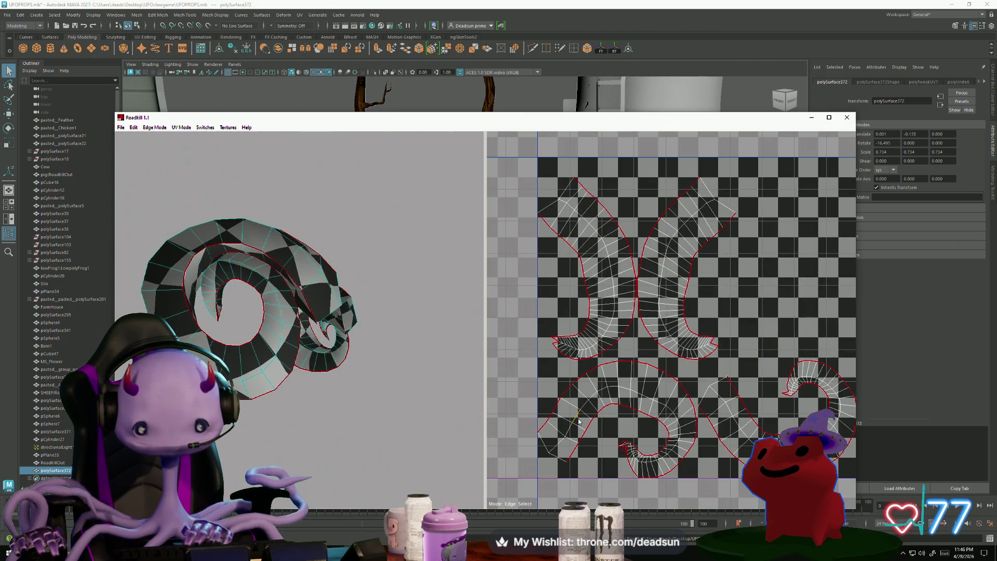
Mark a chain of seam edges along the outer boundary of the horn spiral.
{"action": "left_click", "coordinate": [578, 419]}
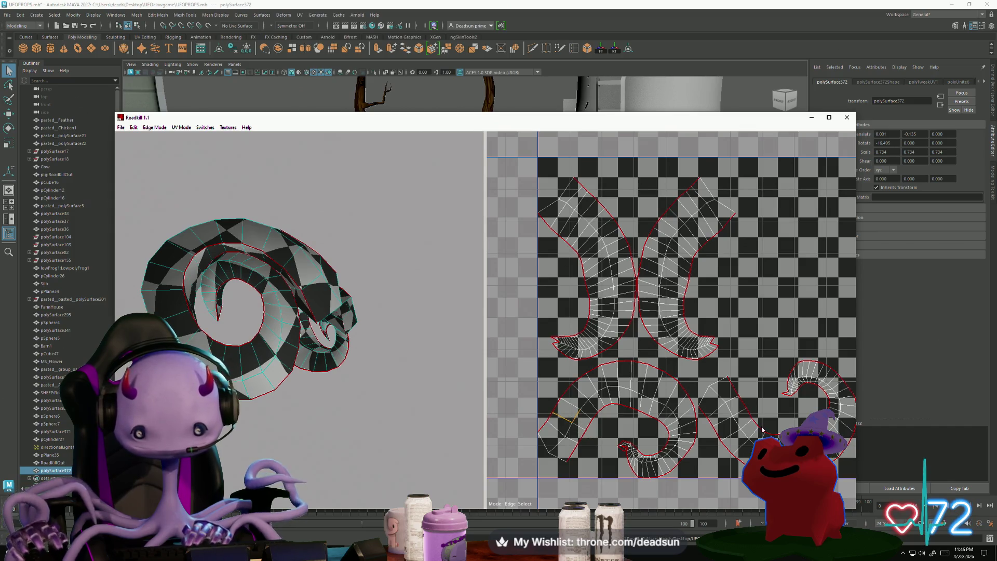
{"action": "mouse_move", "coordinate": [262, 416]}
{"action": "left_mouse_down", "text": "alt"}
{"action": "mouse_move", "coordinate": [272, 418]}
{"action": "mouse_move", "coordinate": [290, 326]}
{"action": "mouse_move", "coordinate": [231, 438]}
{"action": "mouse_move", "coordinate": [244, 418]}
{"action": "left_mouse_up", "text": "alt"}
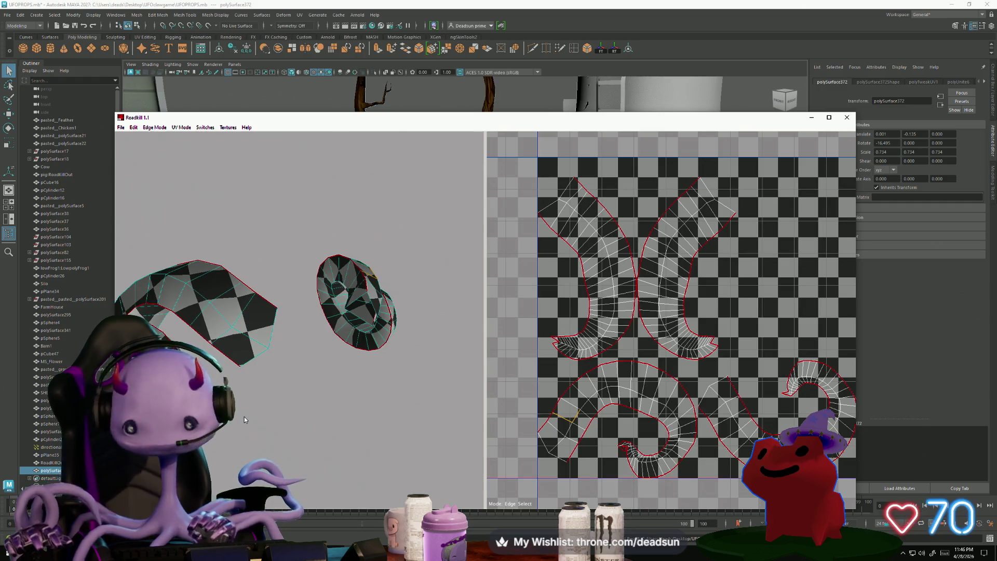
{"action": "mouse_move", "coordinate": [256, 397]}
{"action": "left_mouse_down", "text": "alt"}
{"action": "mouse_move", "coordinate": [319, 419]}
{"action": "mouse_move", "coordinate": [262, 324]}
{"action": "mouse_move", "coordinate": [312, 353]}
{"action": "left_mouse_up", "text": "alt"}
{"action": "middle_click_drag", "start_coordinate": [599, 409], "coordinate": [560, 399], "text": "alt"}
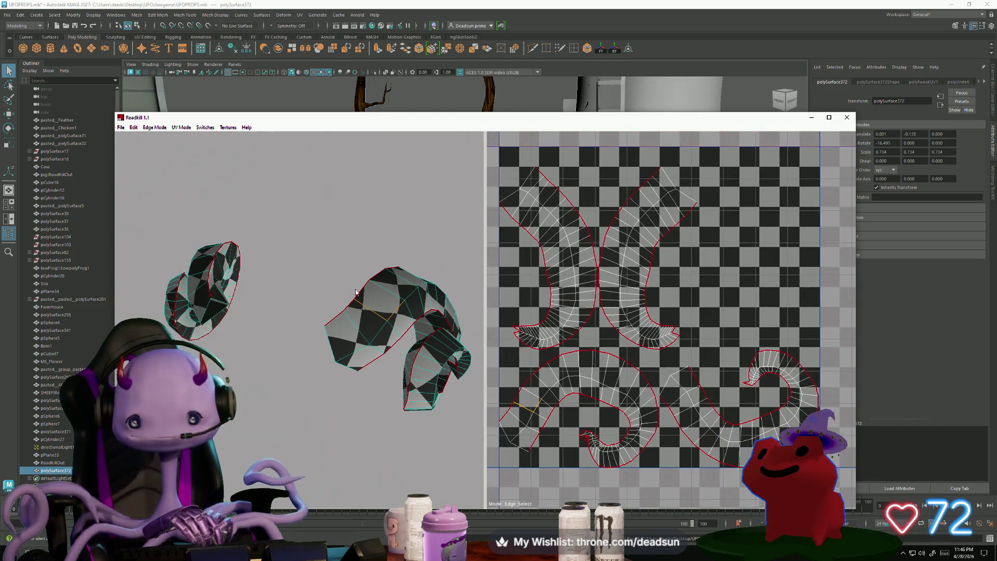
{"action": "left_click", "coordinate": [122, 127]}
{"action": "left_click", "coordinate": [136, 149]}
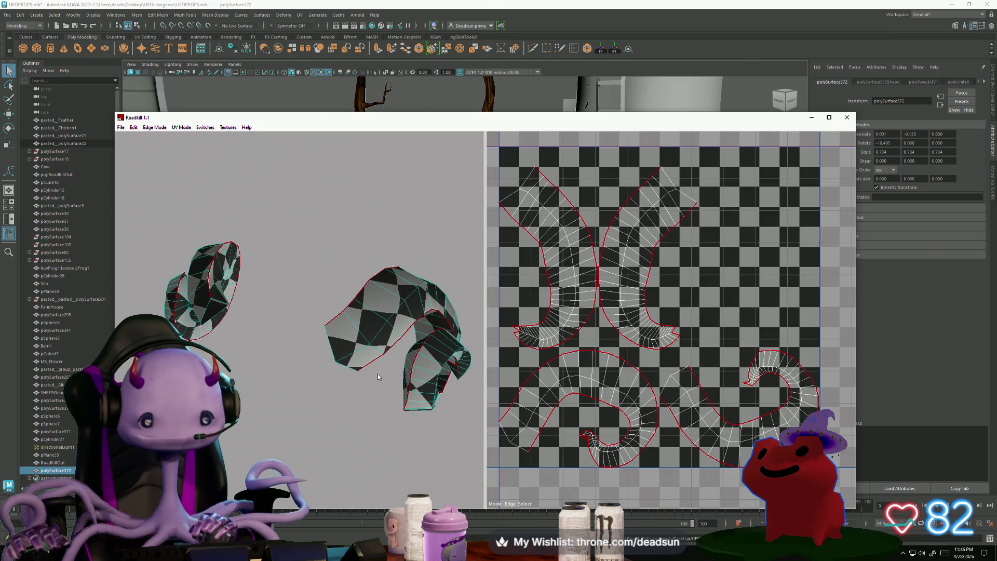
{"action": "mouse_move", "coordinate": [378, 373]}
{"action": "left_mouse_down", "text": "alt"}
{"action": "mouse_move", "coordinate": [455, 411]}
{"action": "mouse_move", "coordinate": [536, 406]}
{"action": "left_mouse_up", "text": "alt"}
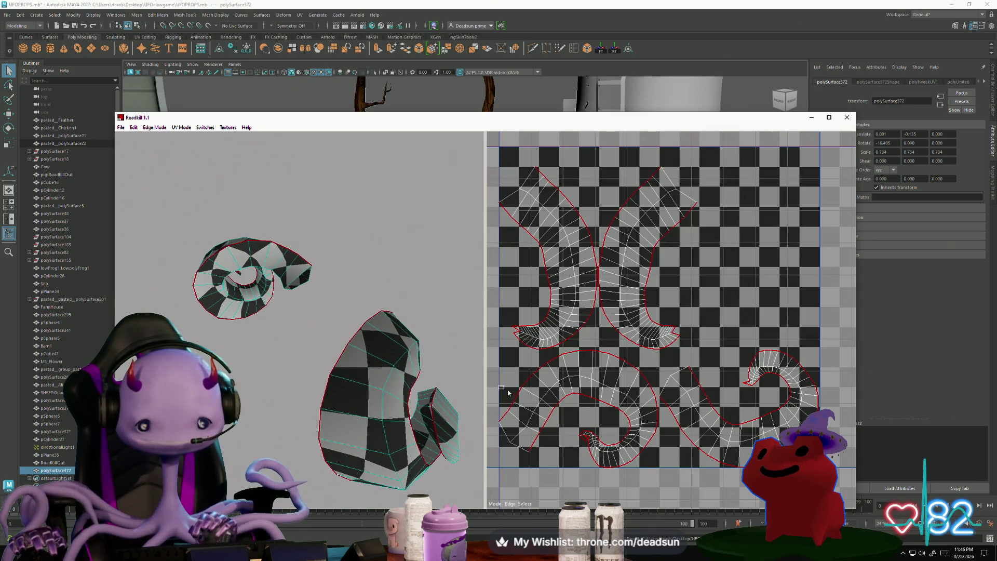
{"action": "left_click", "coordinate": [519, 392]}
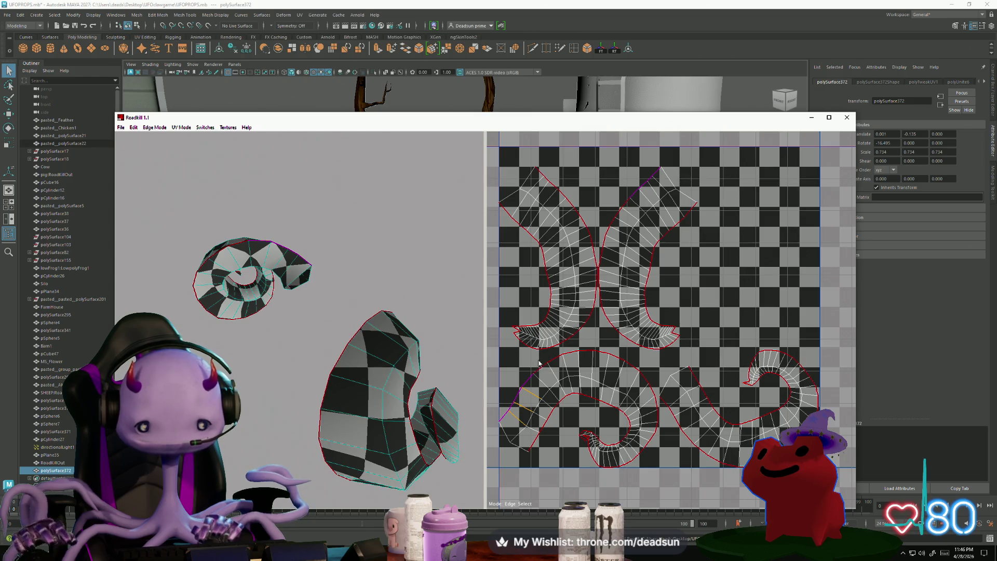
{"action": "left_click", "coordinate": [566, 359], "text": "shift"}
{"action": "left_click", "coordinate": [617, 369], "text": "shift"}
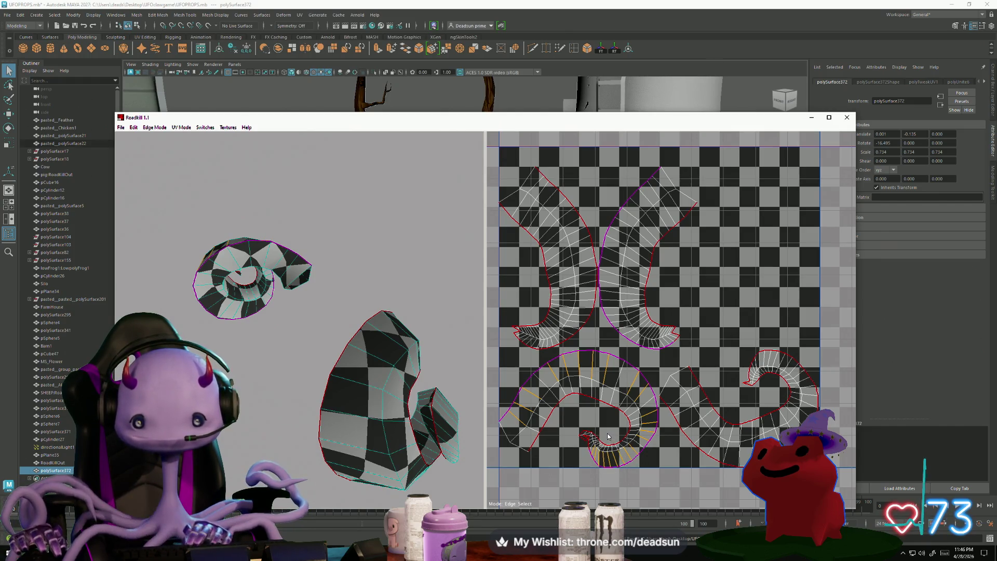
Add and remove seam edges so the horns re-unwrap into large UV islands.
{"action": "left_click", "coordinate": [606, 435]}
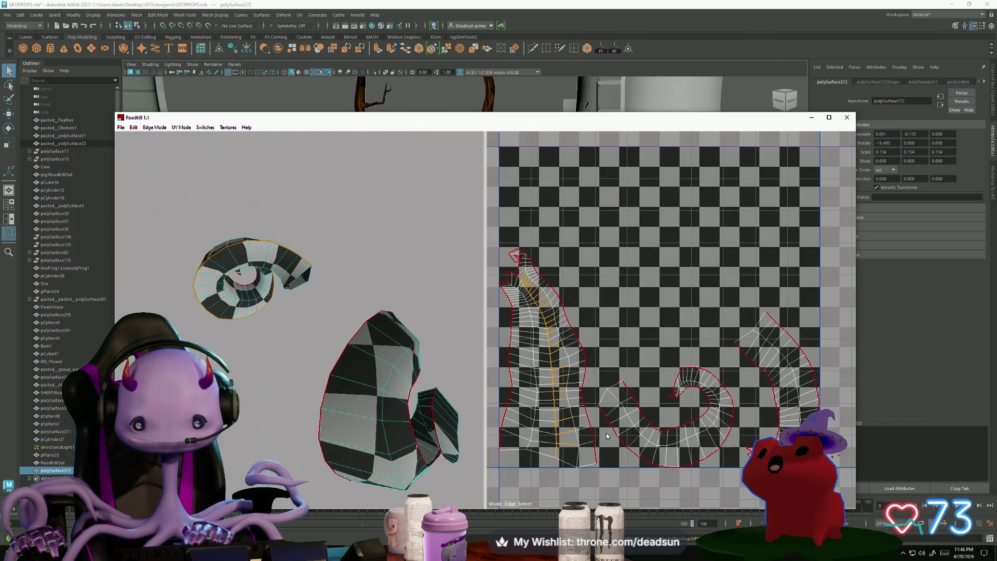
{"action": "left_click", "coordinate": [516, 284]}
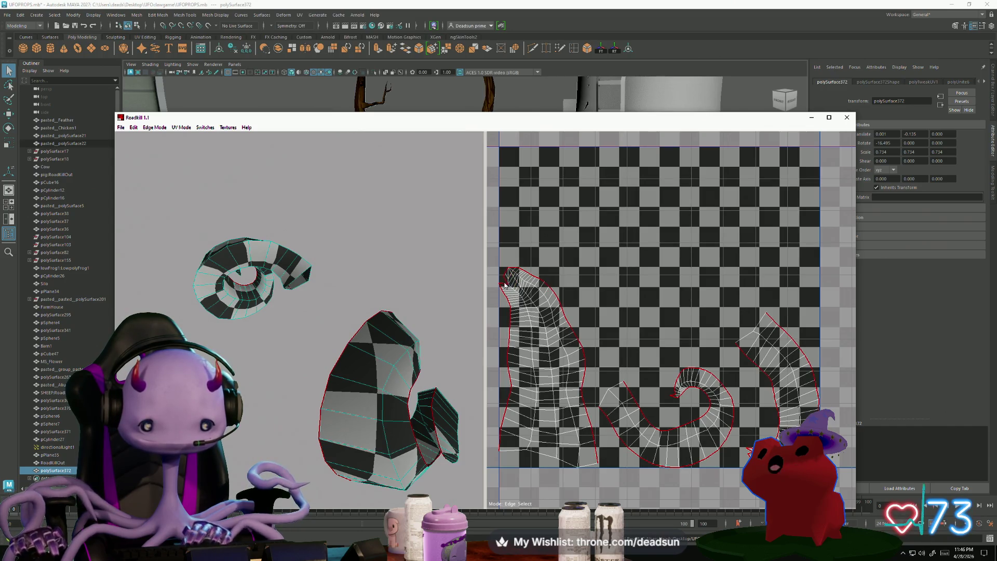
{"action": "left_click", "coordinate": [505, 285]}
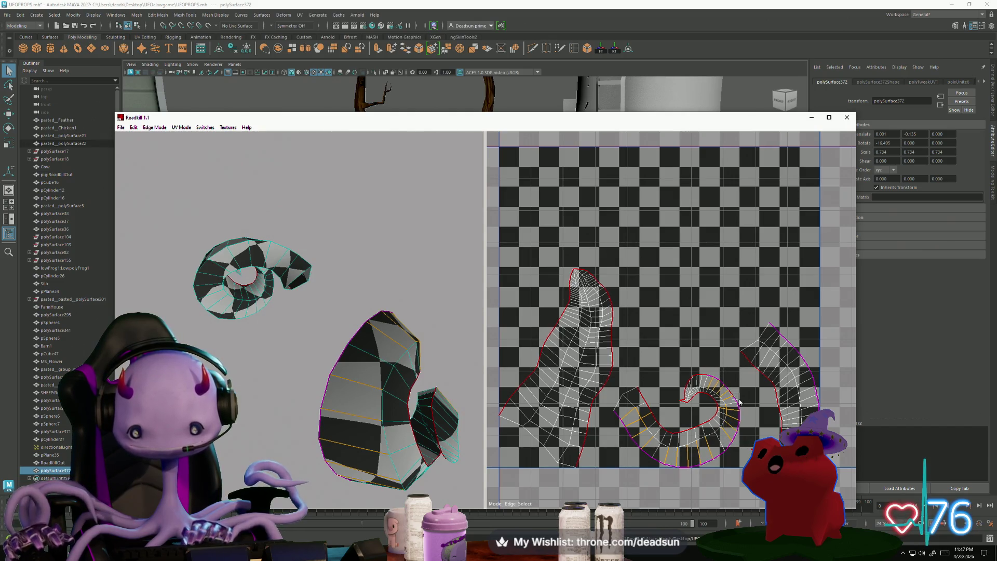
{"action": "left_click", "coordinate": [705, 402]}
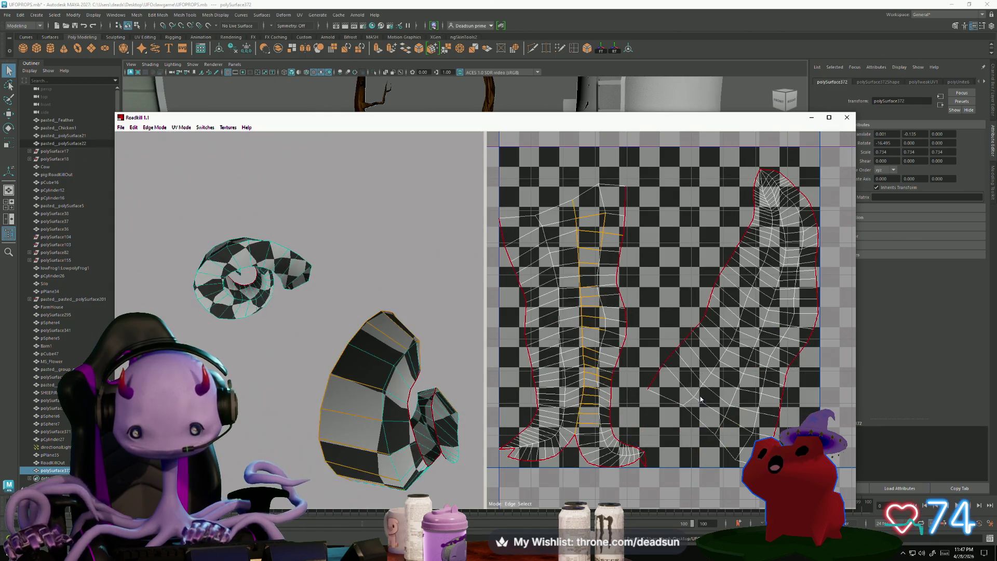
{"action": "left_click", "coordinate": [512, 450]}
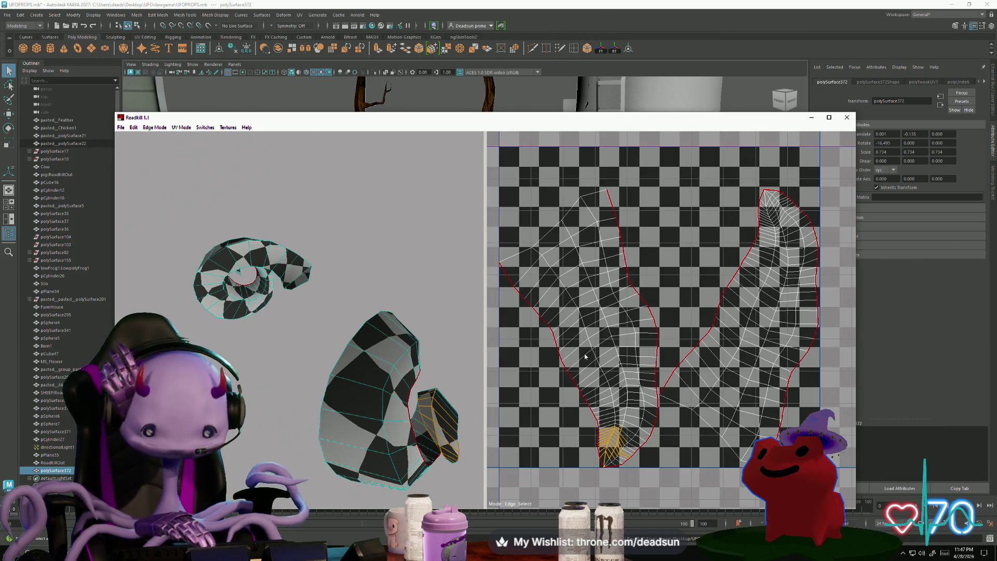
Inspect the re-unwrapped horn and cone pieces in 3D, then close RoadKill.
{"action": "mouse_move", "coordinate": [337, 364]}
{"action": "left_mouse_down", "text": "alt"}
{"action": "mouse_move", "coordinate": [311, 394]}
{"action": "mouse_move", "coordinate": [263, 414]}
{"action": "mouse_move", "coordinate": [286, 425]}
{"action": "mouse_move", "coordinate": [314, 417]}
{"action": "left_mouse_up", "text": "alt"}
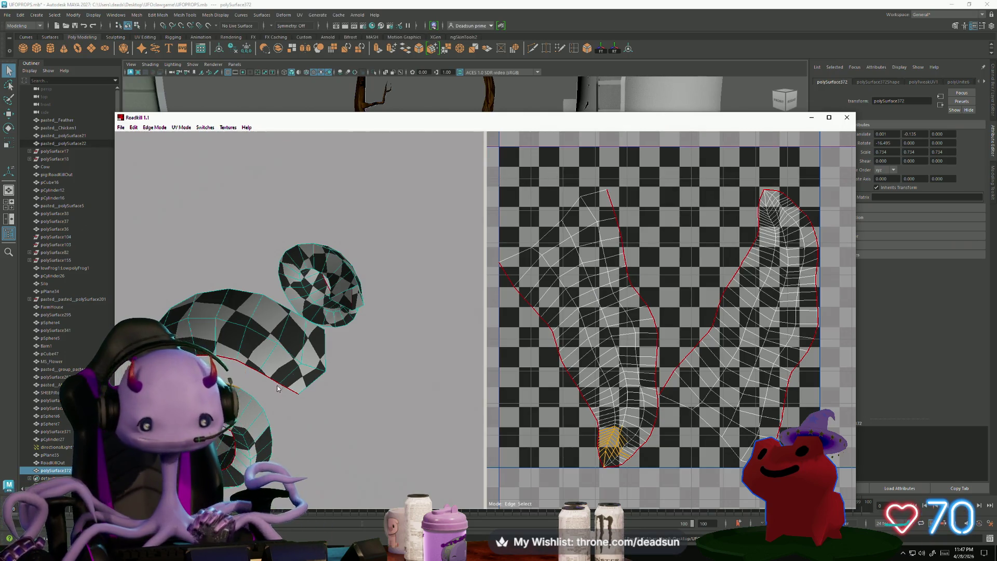
{"action": "mouse_move", "coordinate": [277, 389]}
{"action": "left_mouse_down", "text": "alt"}
{"action": "mouse_move", "coordinate": [324, 289]}
{"action": "mouse_move", "coordinate": [300, 285]}
{"action": "mouse_move", "coordinate": [260, 339]}
{"action": "mouse_move", "coordinate": [136, 237]}
{"action": "left_mouse_up", "text": "alt"}
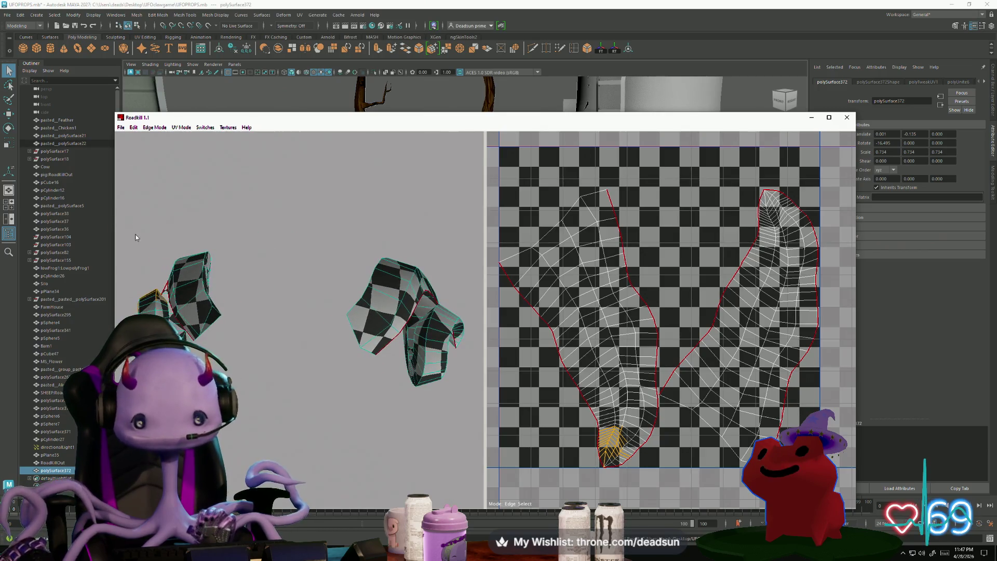
{"action": "left_click", "coordinate": [120, 127]}
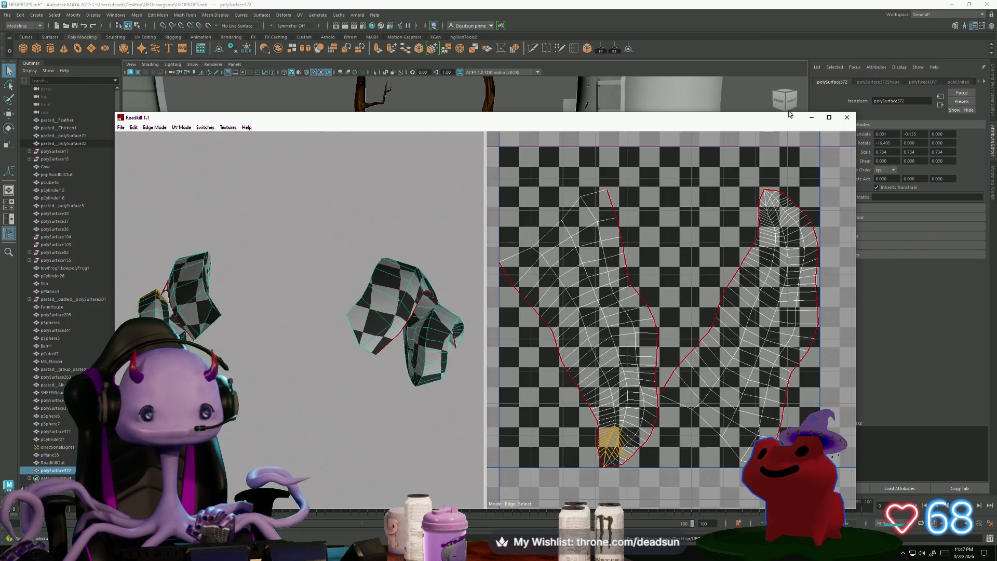
{"action": "left_click", "coordinate": [847, 117]}
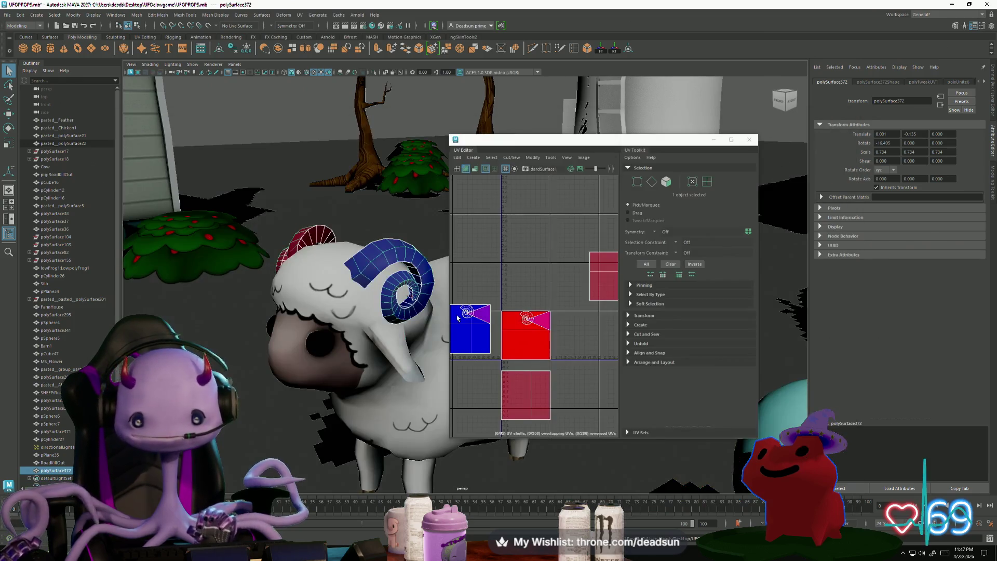
Delete the old horn object, close the UV Editor and select the sheep body.
{"action": "right_click", "coordinate": [397, 252]}
{"action": "key", "text": "Delete"}
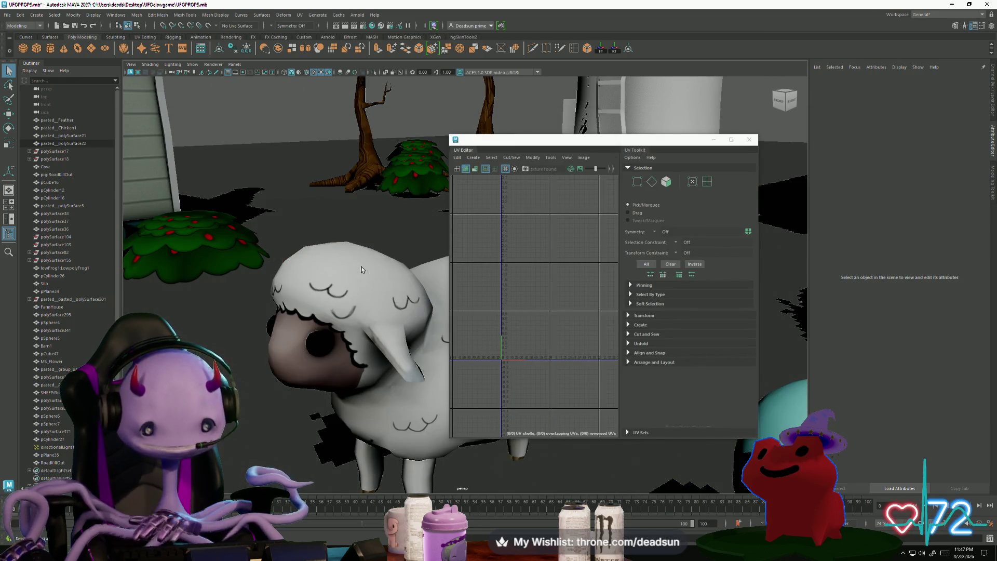
{"action": "left_click", "coordinate": [749, 139]}
{"action": "scroll", "coordinate": [265, 245], "scroll_direction": "down", "scroll_amount": 5}
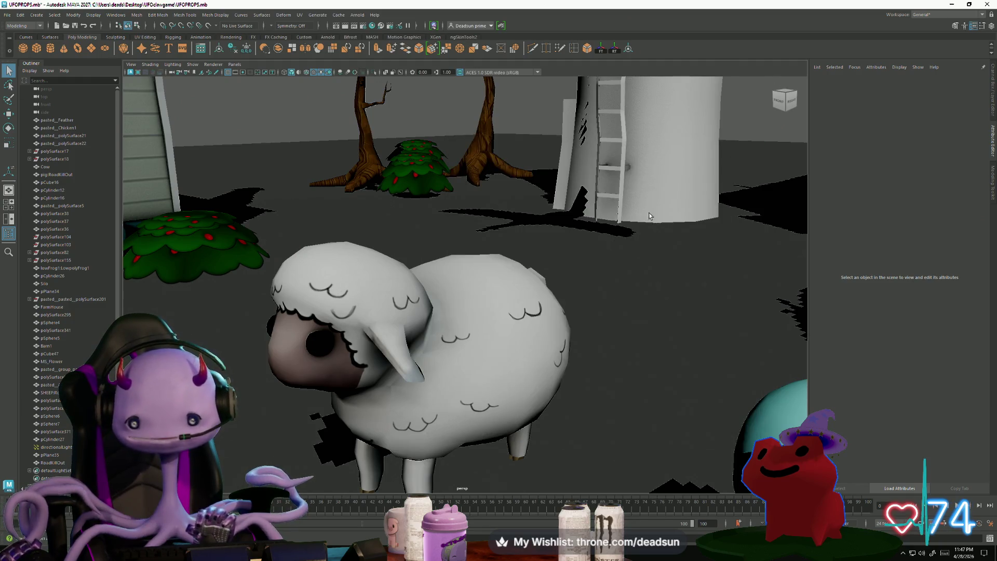
{"action": "mouse_move", "coordinate": [264, 245]}
{"action": "left_mouse_down", "text": "alt"}
{"action": "mouse_move", "coordinate": [385, 263]}
{"action": "mouse_move", "coordinate": [405, 250]}
{"action": "mouse_move", "coordinate": [336, 243]}
{"action": "mouse_move", "coordinate": [302, 218]}
{"action": "left_mouse_up", "text": "alt"}
{"action": "left_click", "coordinate": [426, 327]}
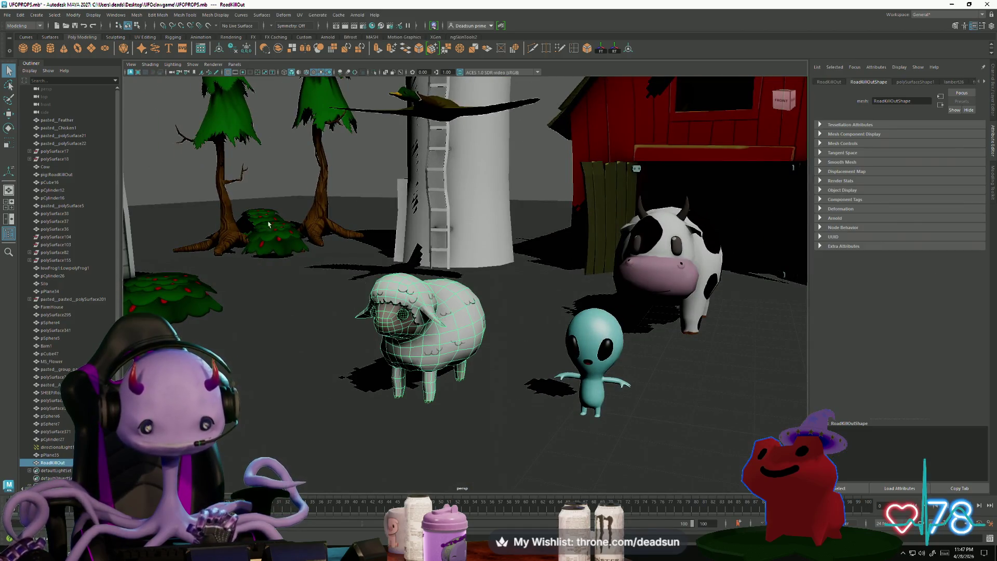
Import ramhorns.obj from the Desktop's UFOclawgame folder and select the imported horns.
{"action": "left_click", "coordinate": [7, 14]}
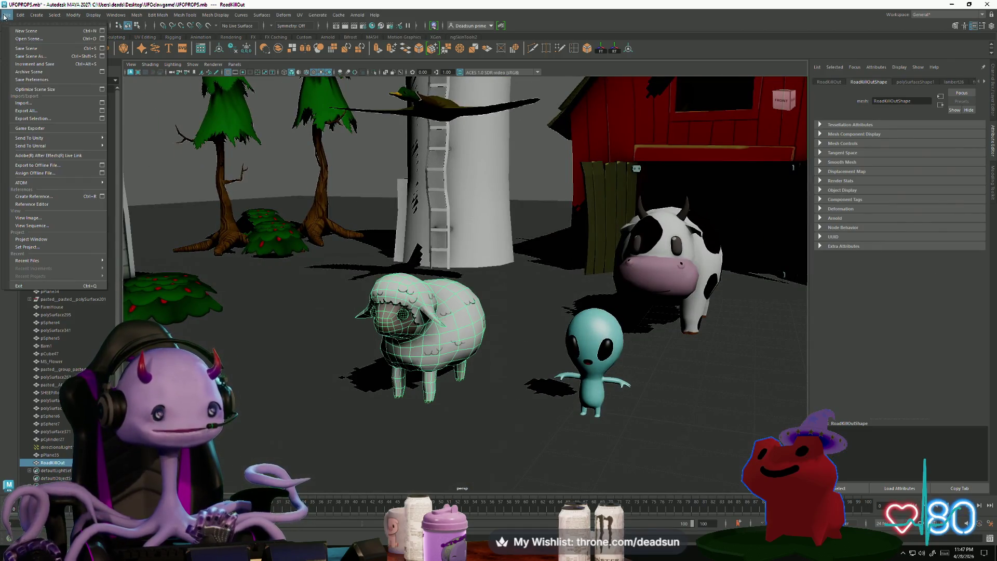
{"action": "left_click", "coordinate": [23, 103]}
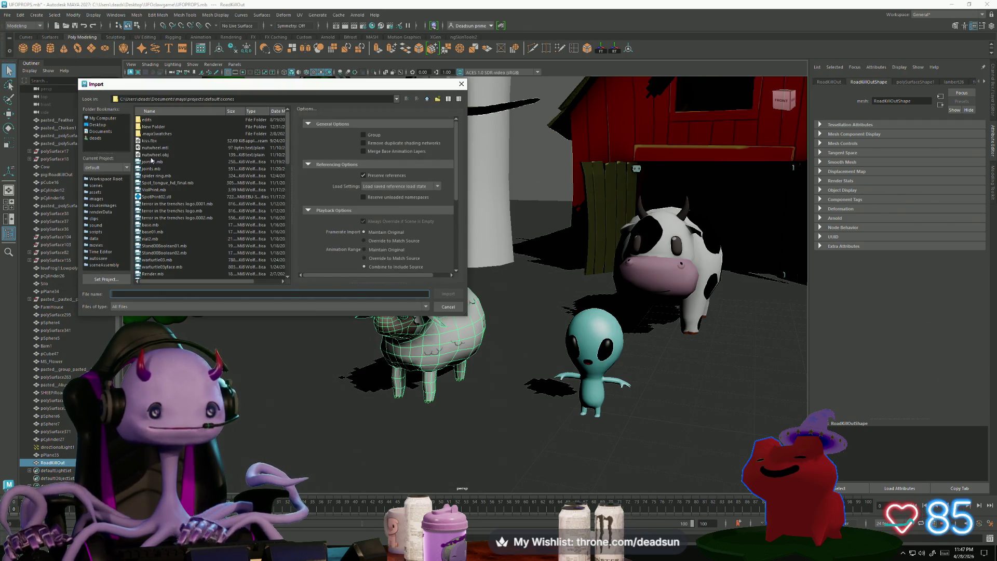
{"action": "left_click", "coordinate": [152, 161]}
{"action": "left_click", "coordinate": [99, 125]}
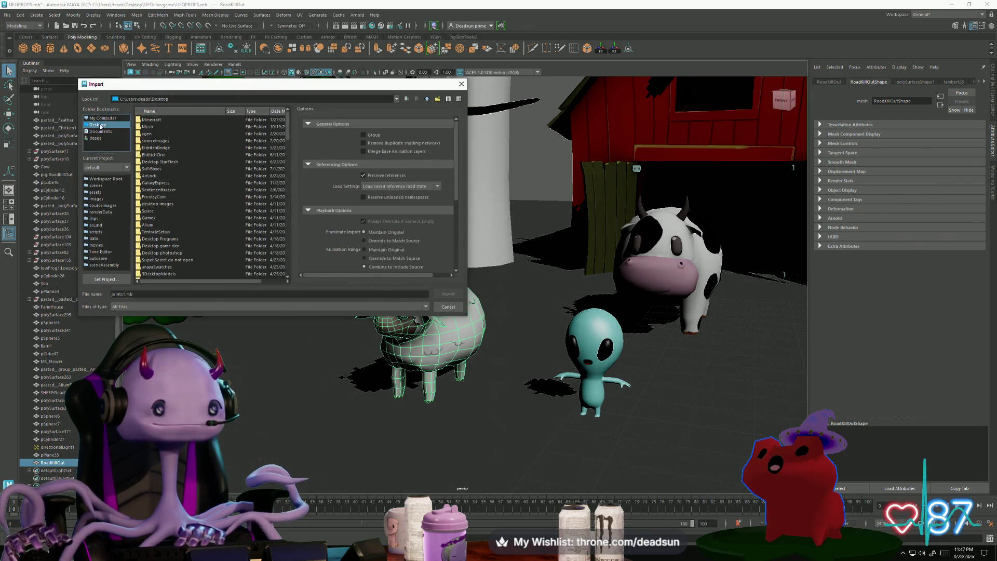
{"action": "left_click", "coordinate": [154, 149]}
{"action": "scroll", "coordinate": [141, 141], "scroll_direction": "down", "scroll_amount": 1}
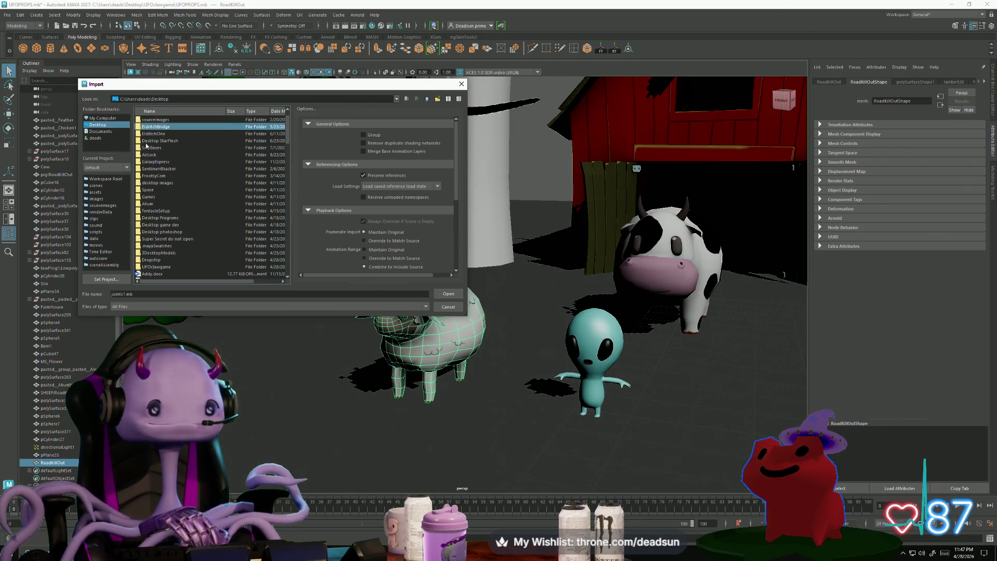
{"action": "scroll", "coordinate": [166, 157], "scroll_direction": "down", "scroll_amount": 4}
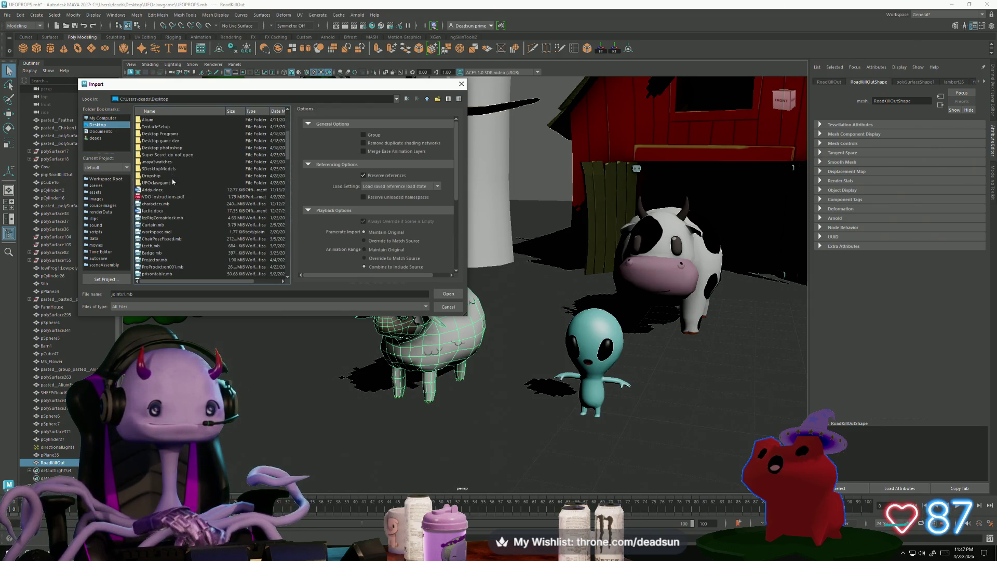
{"action": "double_click", "coordinate": [160, 183]}
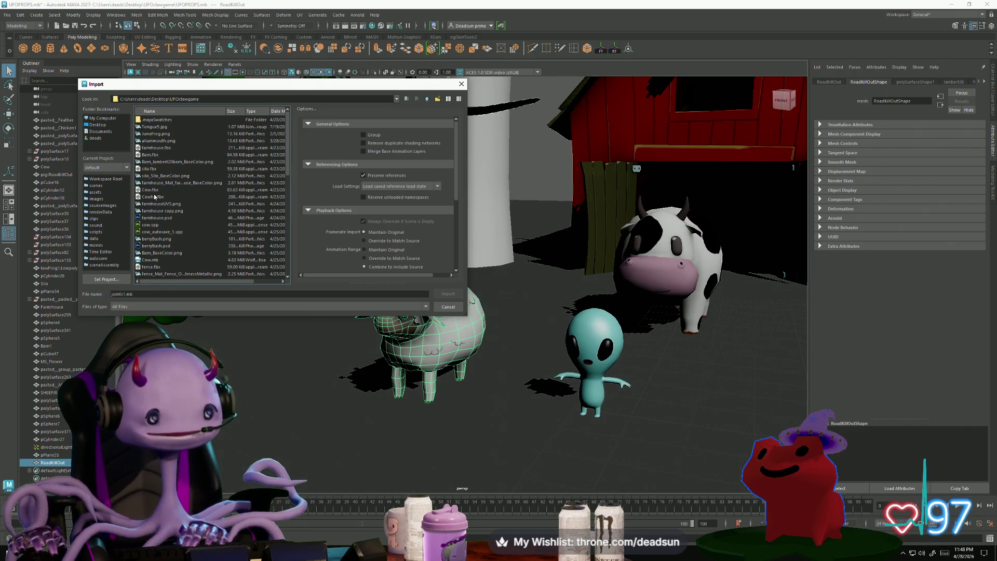
{"action": "scroll", "coordinate": [149, 199], "scroll_direction": "down", "scroll_amount": 8}
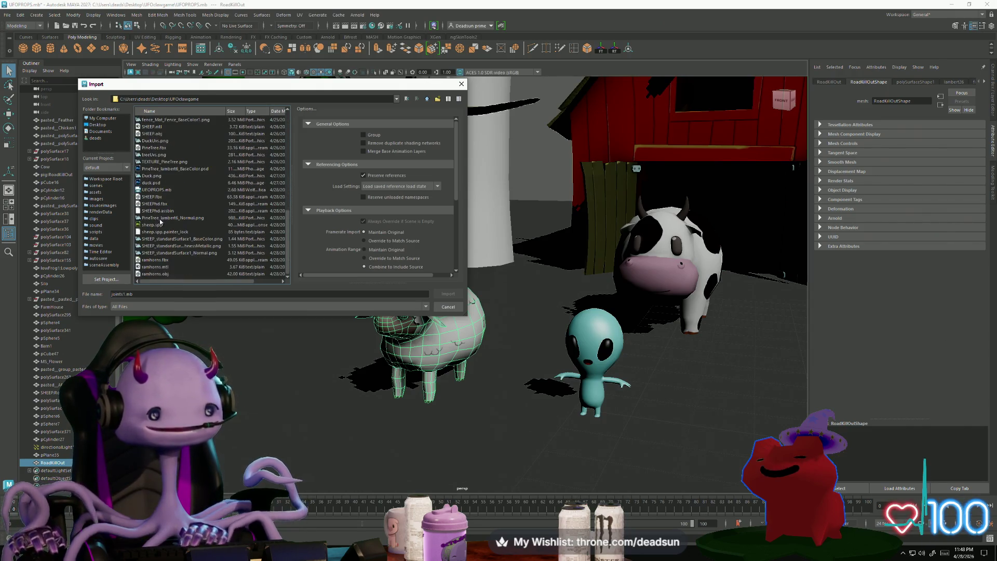
{"action": "left_click", "coordinate": [164, 273]}
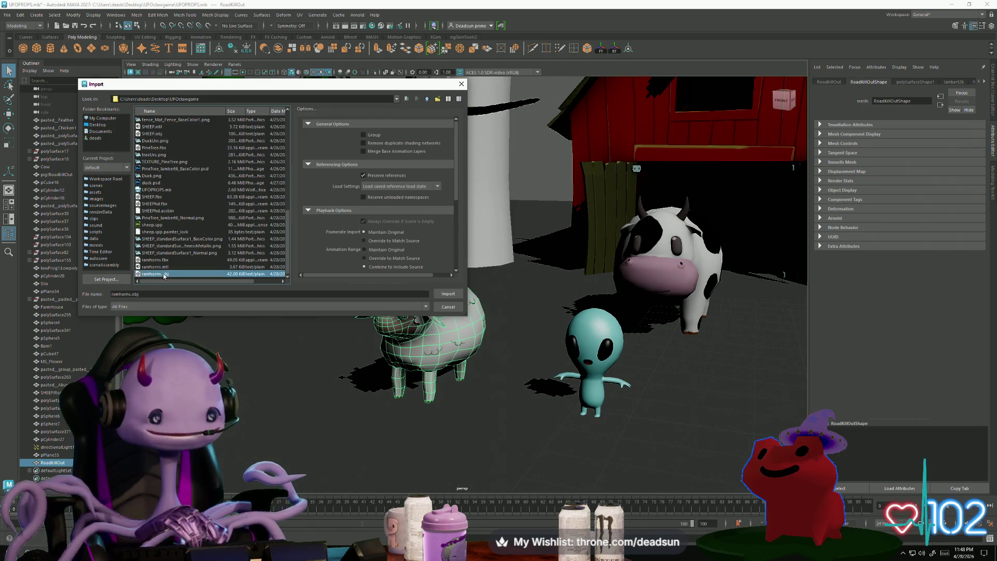
{"action": "left_click", "coordinate": [443, 292]}
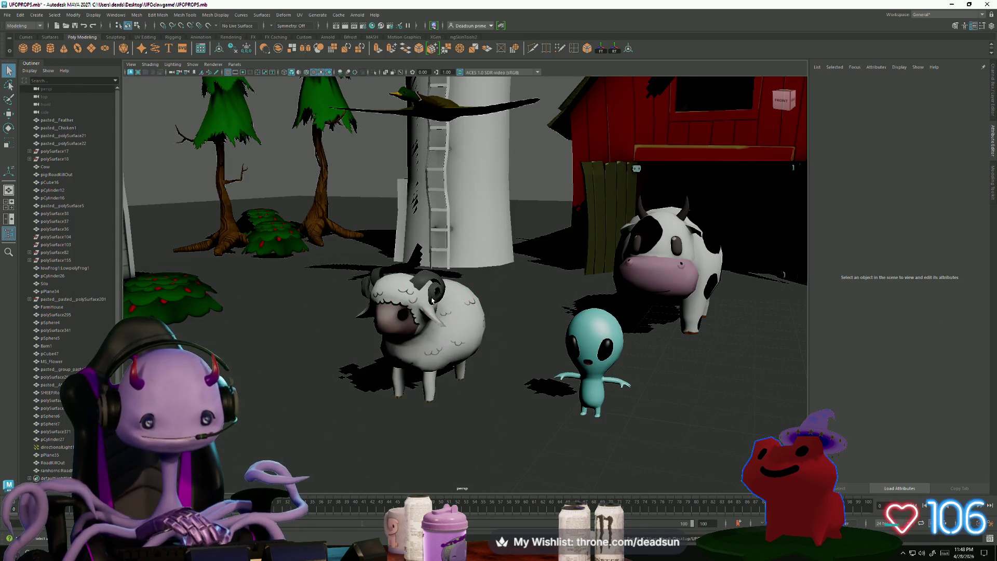
{"action": "left_click", "coordinate": [377, 287]}
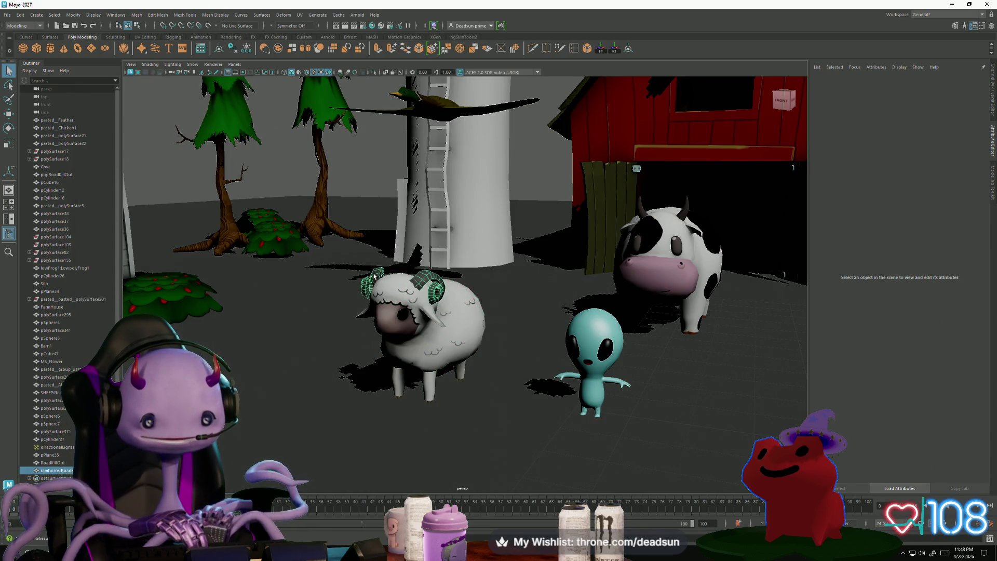
Open the UV Editor and unfold the right horn's UV shell.
{"action": "left_click", "coordinate": [303, 15]}
{"action": "left_click", "coordinate": [305, 154]}
{"action": "scroll", "coordinate": [516, 328], "scroll_direction": "up", "scroll_amount": 5}
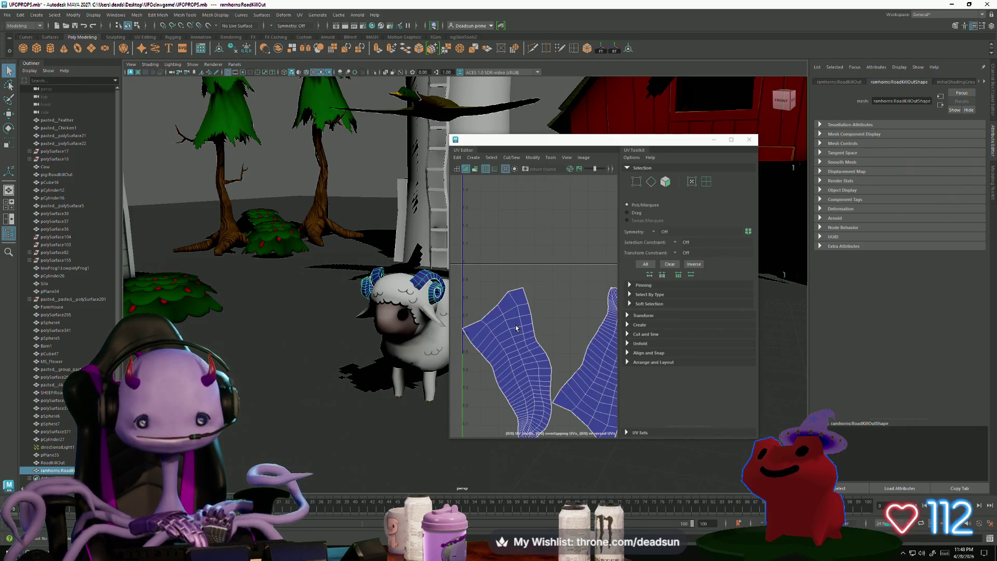
{"action": "scroll", "coordinate": [534, 335], "scroll_direction": "down", "scroll_amount": 3}
{"action": "left_click", "coordinate": [590, 335]}
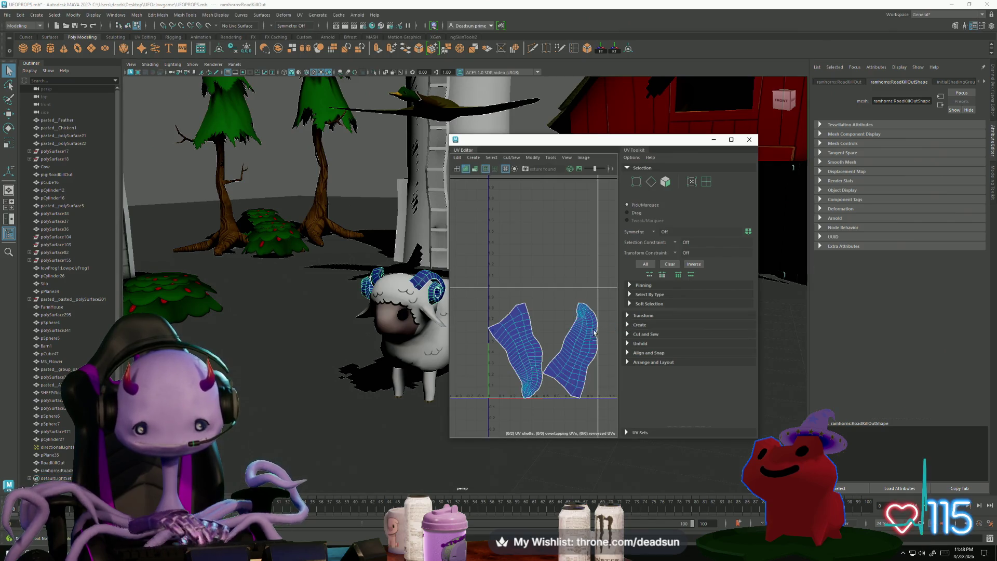
{"action": "left_click", "coordinate": [511, 158]}
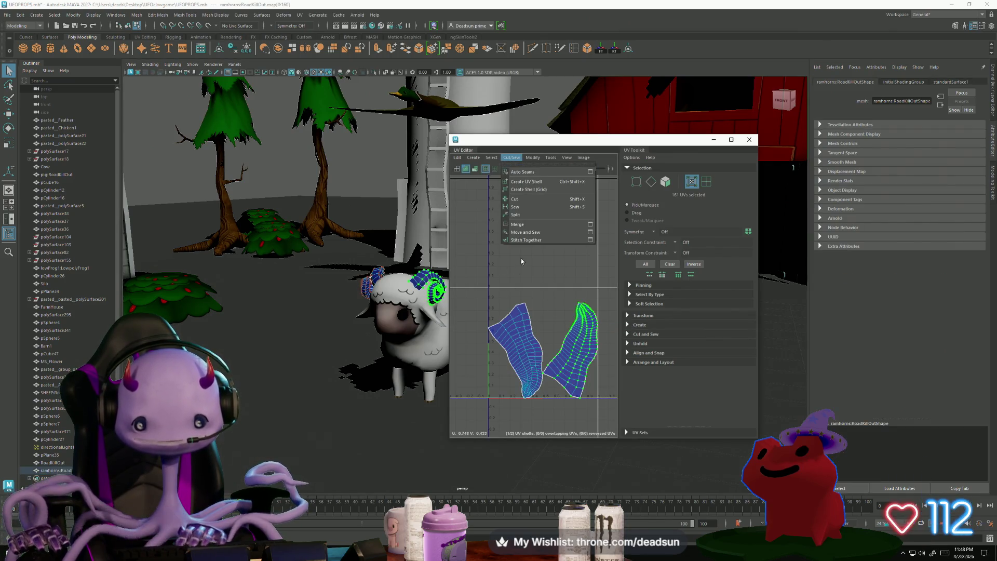
{"action": "left_click", "coordinate": [532, 158]}
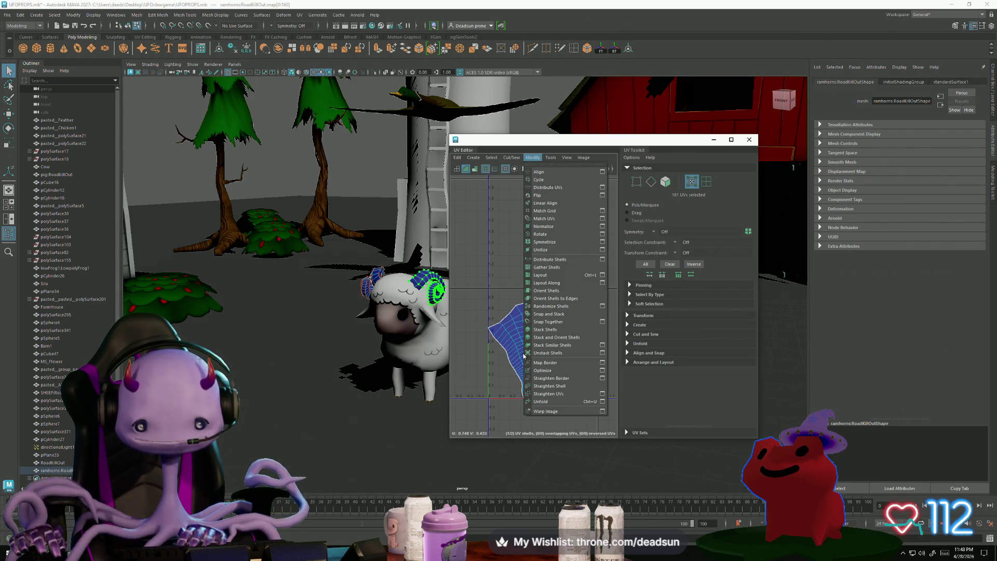
{"action": "left_click", "coordinate": [541, 401]}
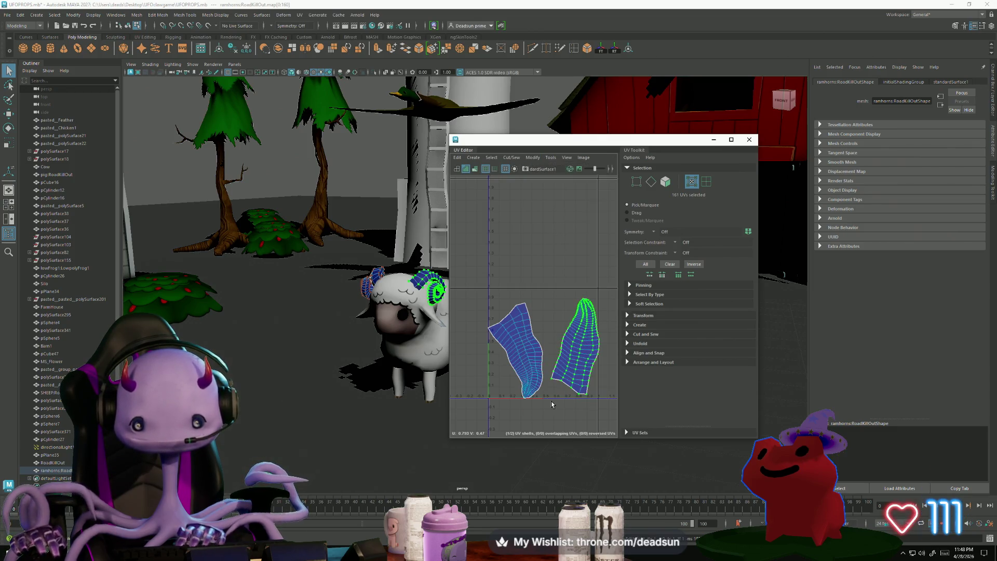
Rotate both horn UV shells upright and place them side by side.
{"action": "double_click", "coordinate": [532, 380]}
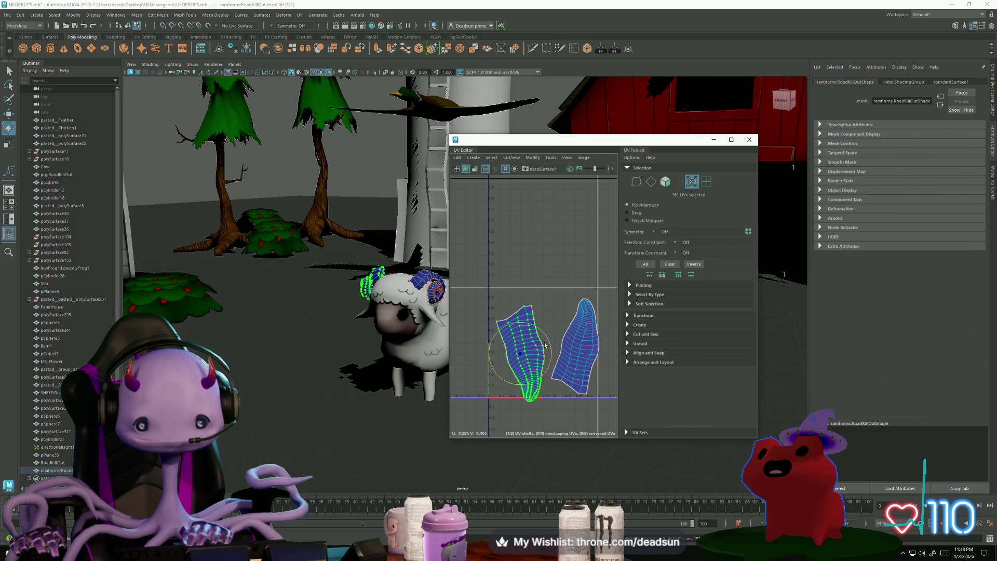
{"action": "mouse_move", "coordinate": [545, 344]}
{"action": "left_mouse_down"}
{"action": "mouse_move", "coordinate": [542, 359]}
{"action": "mouse_move", "coordinate": [516, 338]}
{"action": "left_mouse_up"}
{"action": "key", "text": "w"}
{"action": "double_click", "coordinate": [580, 343]}
{"action": "key", "text": "e"}
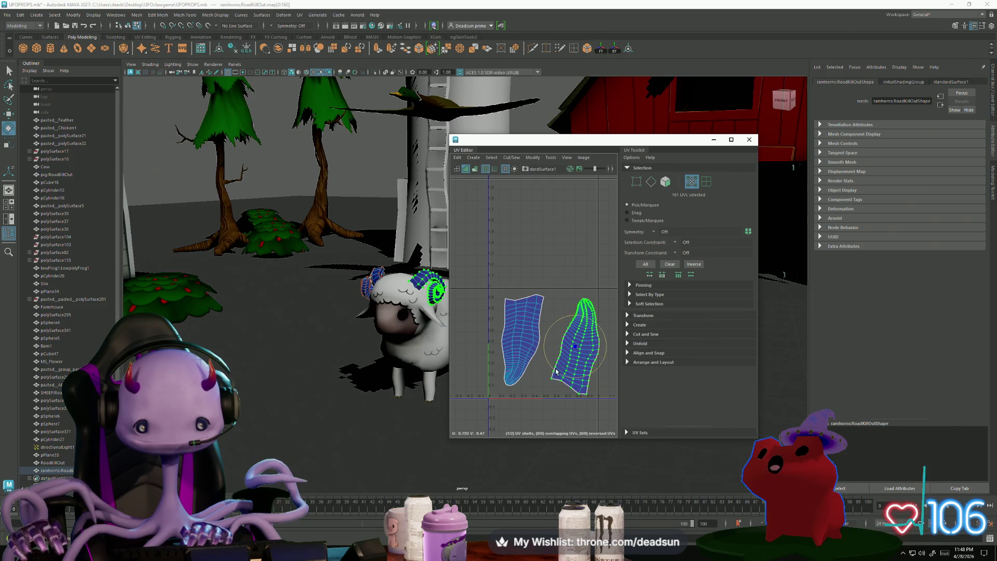
{"action": "mouse_move", "coordinate": [556, 372]}
{"action": "left_mouse_down"}
{"action": "mouse_move", "coordinate": [567, 376]}
{"action": "mouse_move", "coordinate": [527, 360]}
{"action": "mouse_move", "coordinate": [572, 347]}
{"action": "left_mouse_up"}
{"action": "key", "text": "w"}
{"action": "double_click", "coordinate": [540, 305]}
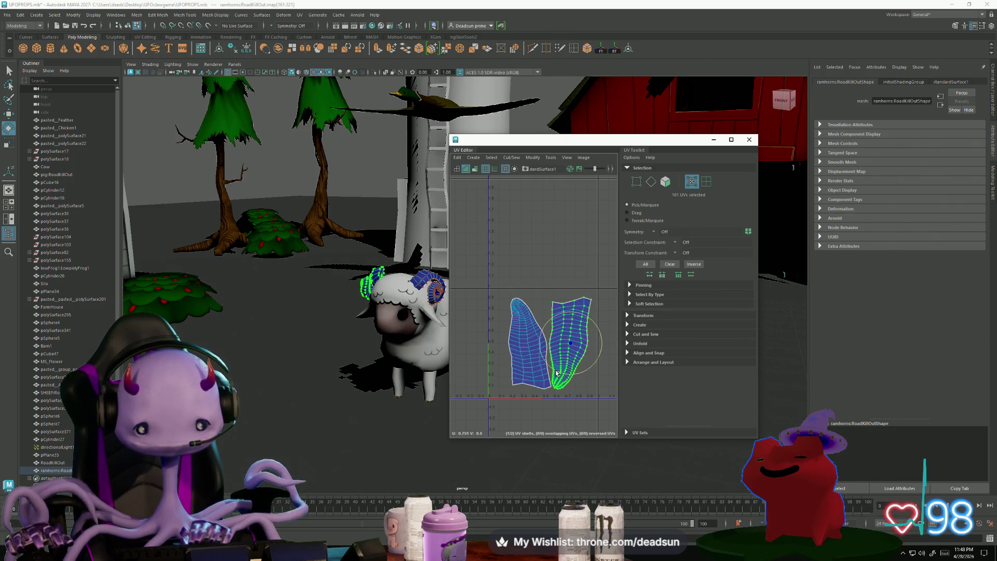
{"action": "left_click_drag", "start_coordinate": [556, 372], "coordinate": [567, 342]}
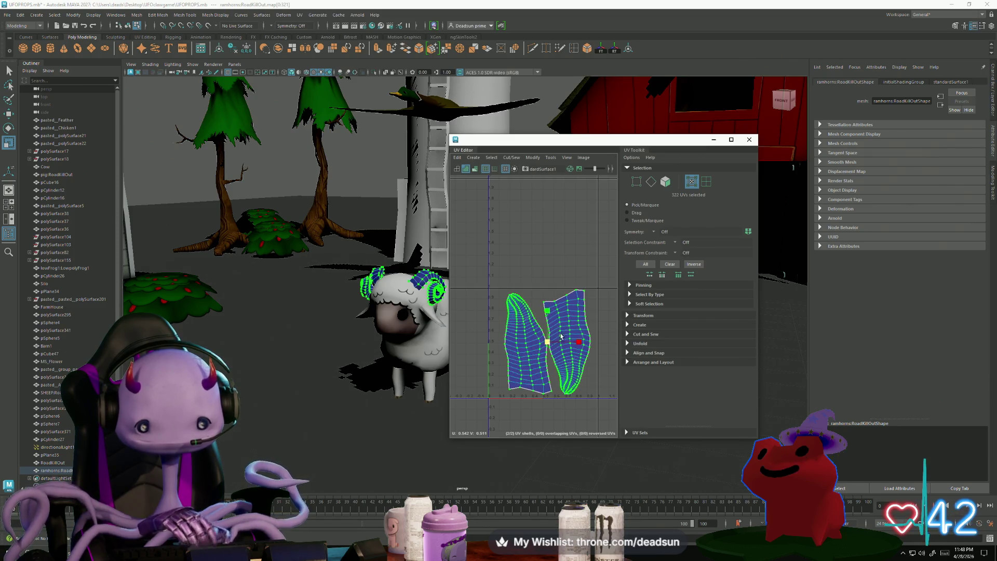
{"action": "scroll", "coordinate": [575, 328], "scroll_direction": "up", "scroll_amount": 3}
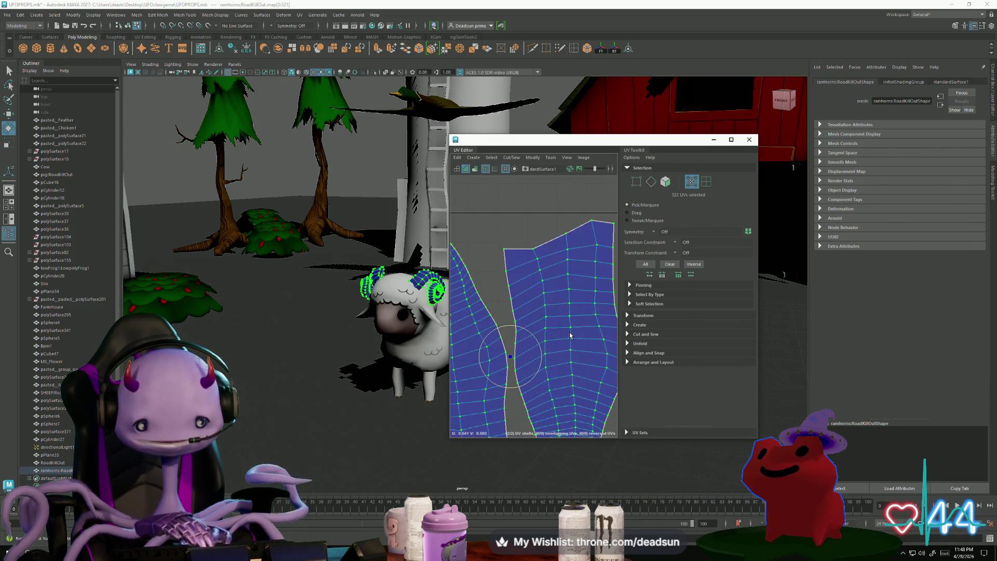
{"action": "scroll", "coordinate": [559, 342], "scroll_direction": "down", "scroll_amount": 3}
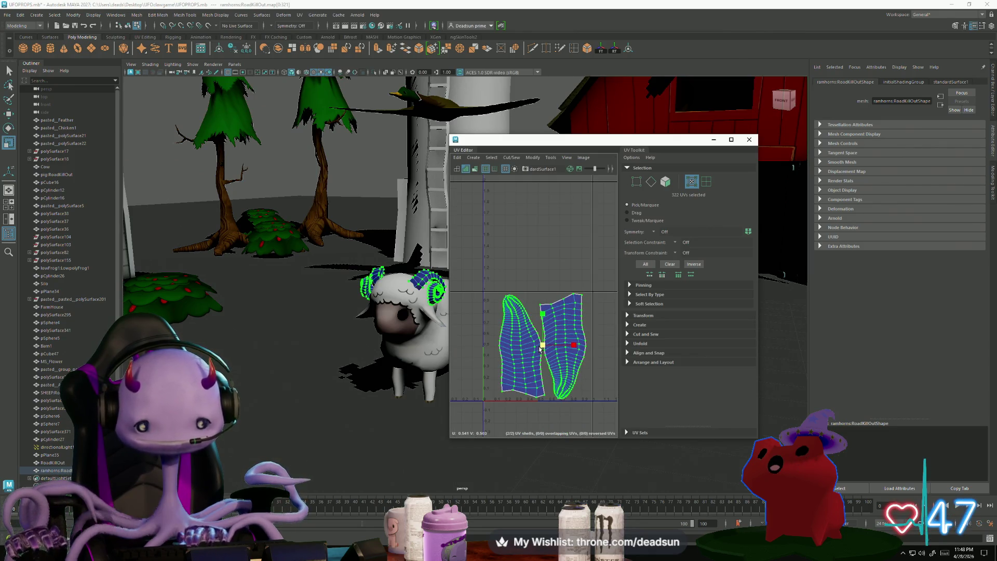
{"action": "left_click", "coordinate": [520, 345]}
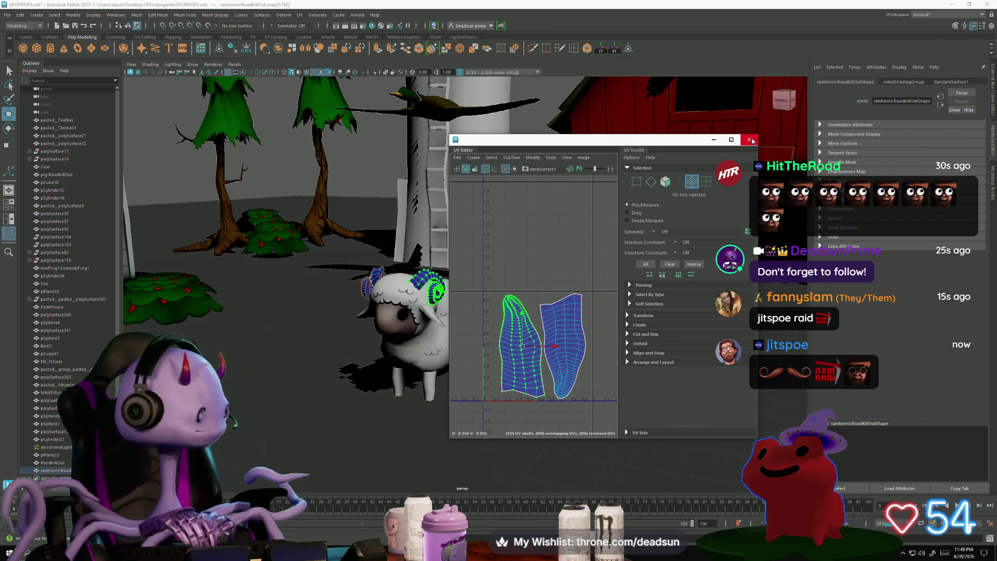
Close the UV Editor and view the farm from above, then lower and closer.
{"action": "left_click", "coordinate": [751, 141]}
{"action": "left_click_drag", "start_coordinate": [534, 261], "coordinate": [452, 272], "text": "alt"}
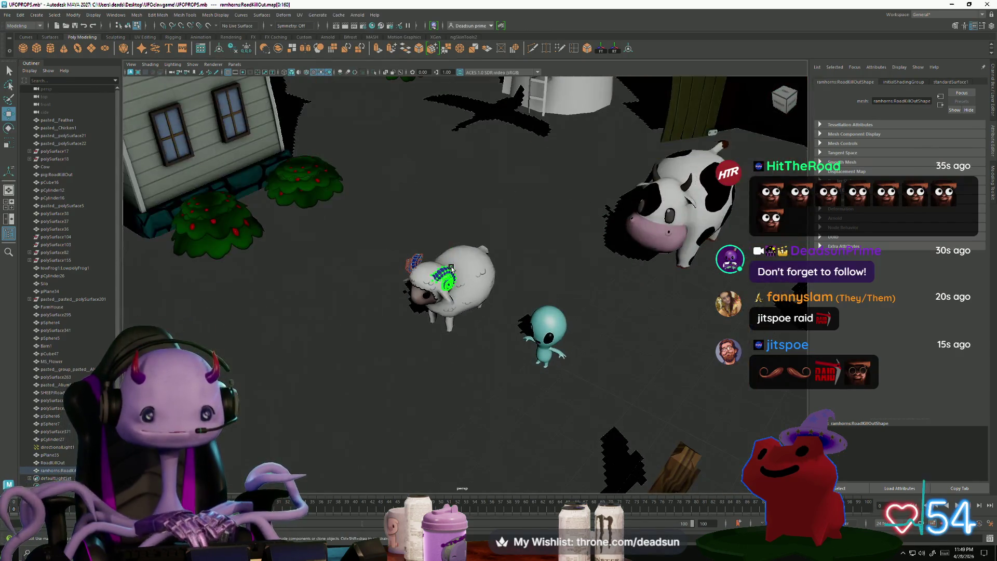
{"action": "right_click_drag", "start_coordinate": [452, 273], "coordinate": [473, 258]}
{"action": "scroll", "coordinate": [473, 258], "scroll_direction": "down", "scroll_amount": 15}
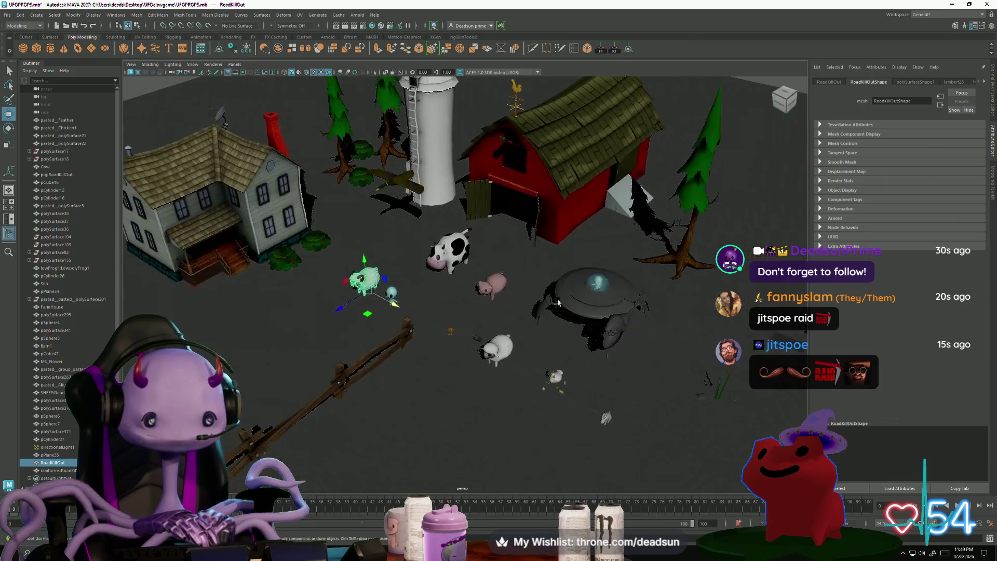
{"action": "scroll", "coordinate": [386, 242], "scroll_direction": "up", "scroll_amount": 5}
{"action": "mouse_move", "coordinate": [385, 241]}
{"action": "left_mouse_down", "text": "alt"}
{"action": "mouse_move", "coordinate": [524, 340]}
{"action": "mouse_move", "coordinate": [582, 311]}
{"action": "left_mouse_up", "text": "alt"}
{"action": "scroll", "coordinate": [498, 328], "scroll_direction": "up", "scroll_amount": 3}
{"action": "scroll", "coordinate": [524, 341], "scroll_direction": "down", "scroll_amount": 3}
{"action": "scroll", "coordinate": [581, 312], "scroll_direction": "up", "scroll_amount": 3}
Zoom in to inspect the UFO saucer, then look down on the farm and select the sheep.
{"action": "left_click", "coordinate": [597, 296]}
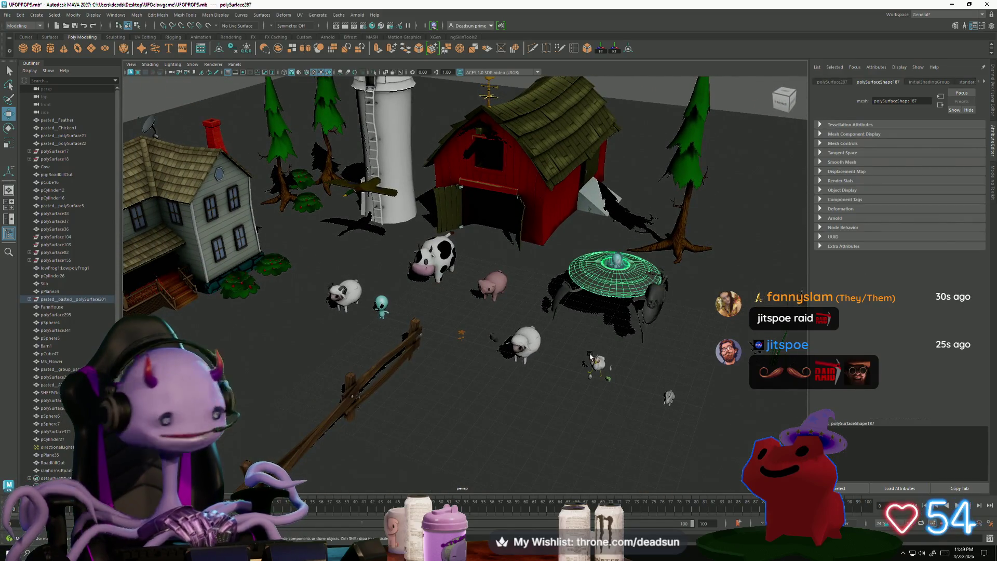
{"action": "scroll", "coordinate": [590, 356], "scroll_direction": "up", "scroll_amount": 6}
{"action": "mouse_move", "coordinate": [561, 348]}
{"action": "left_mouse_down", "text": "alt"}
{"action": "mouse_move", "coordinate": [500, 337]}
{"action": "mouse_move", "coordinate": [513, 332]}
{"action": "mouse_move", "coordinate": [506, 366]}
{"action": "mouse_move", "coordinate": [520, 231]}
{"action": "left_mouse_up", "text": "alt"}
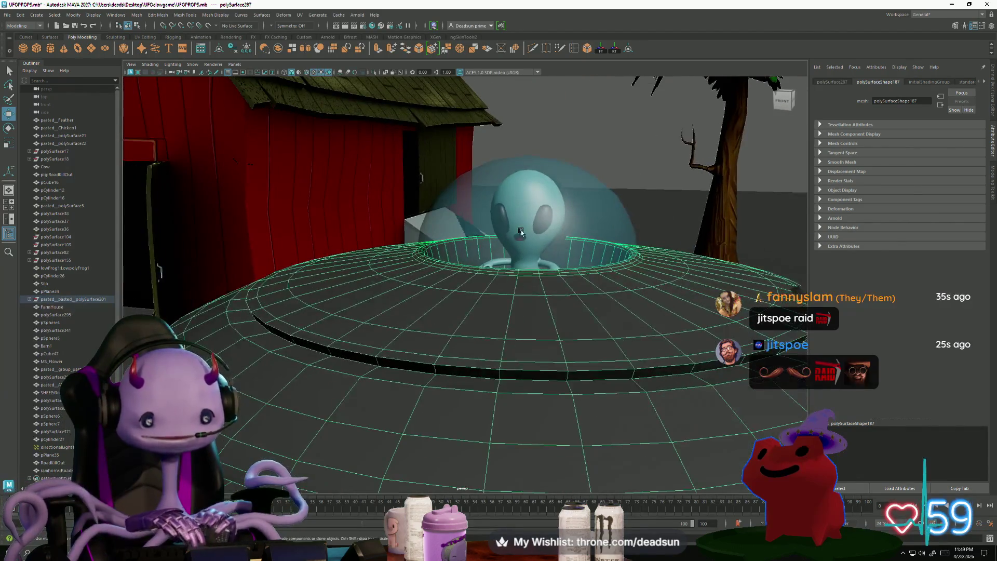
{"action": "left_click", "coordinate": [596, 122]}
{"action": "scroll", "coordinate": [560, 275], "scroll_direction": "down", "scroll_amount": 5}
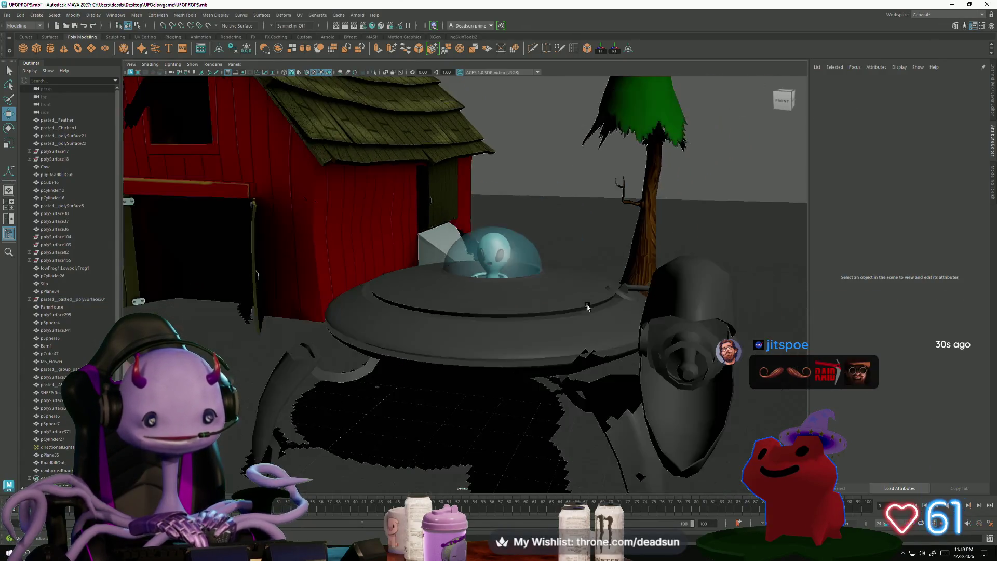
{"action": "scroll", "coordinate": [583, 311], "scroll_direction": "up", "scroll_amount": 3}
{"action": "scroll", "coordinate": [584, 311], "scroll_direction": "down", "scroll_amount": 6}
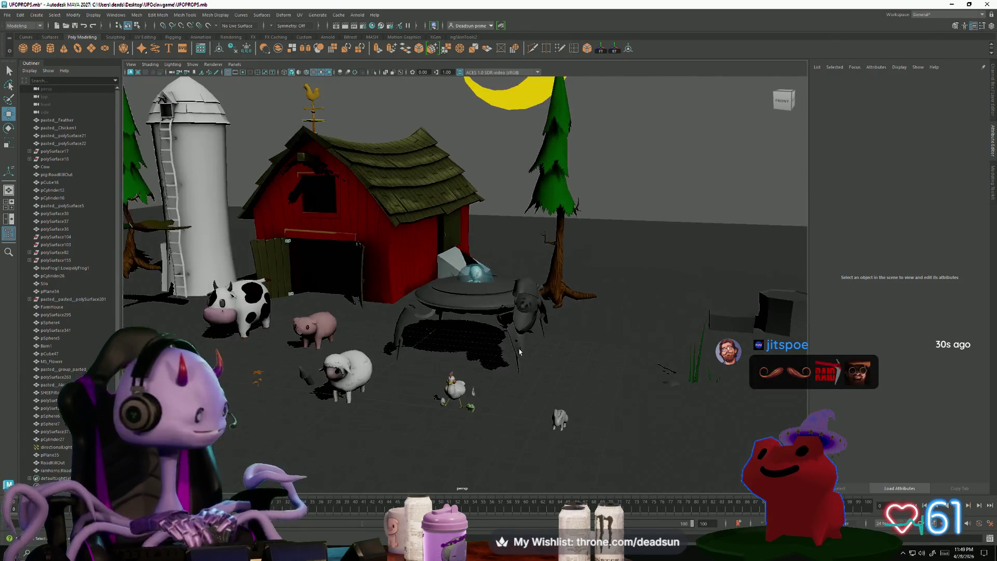
{"action": "mouse_move", "coordinate": [584, 311]}
{"action": "left_mouse_down", "text": "alt"}
{"action": "mouse_move", "coordinate": [504, 353]}
{"action": "mouse_move", "coordinate": [616, 352]}
{"action": "left_mouse_up", "text": "alt"}
{"action": "scroll", "coordinate": [499, 358], "scroll_direction": "up", "scroll_amount": 2}
{"action": "scroll", "coordinate": [500, 357], "scroll_direction": "down", "scroll_amount": 3}
{"action": "scroll", "coordinate": [615, 353], "scroll_direction": "up", "scroll_amount": 3}
{"action": "left_click", "coordinate": [390, 366]}
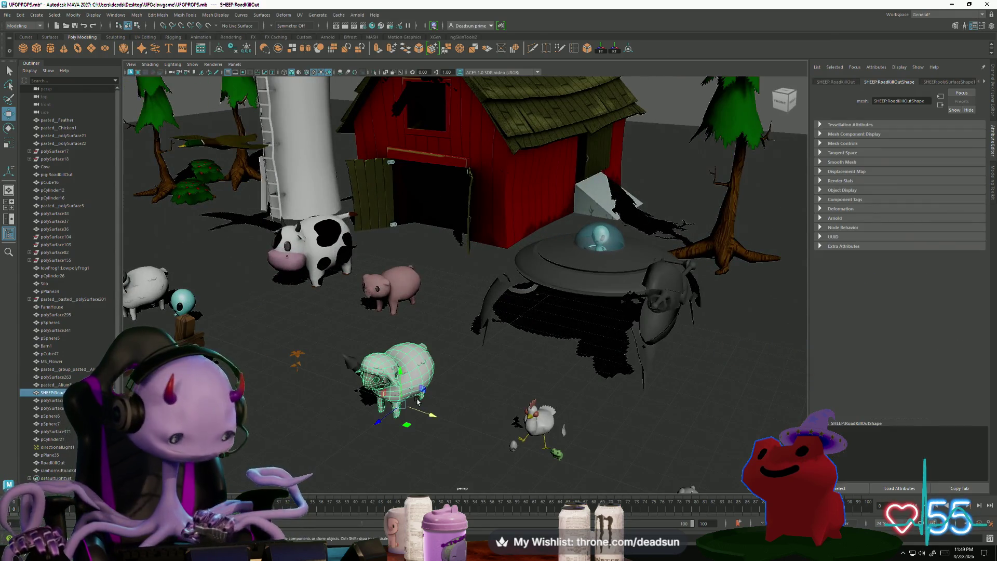
{"action": "key", "text": "f"}
{"action": "left_click", "coordinate": [400, 205]}
{"action": "mouse_move", "coordinate": [434, 267]}
{"action": "left_mouse_down", "text": "alt"}
{"action": "mouse_move", "coordinate": [435, 374]}
{"action": "mouse_move", "coordinate": [457, 343]}
{"action": "mouse_move", "coordinate": [466, 348]}
{"action": "mouse_move", "coordinate": [160, 296]}
{"action": "mouse_move", "coordinate": [471, 378]}
{"action": "mouse_move", "coordinate": [378, 355]}
{"action": "mouse_move", "coordinate": [387, 347]}
{"action": "mouse_move", "coordinate": [411, 372]}
{"action": "left_mouse_up", "text": "alt"}
{"action": "left_click", "coordinate": [457, 342]}
{"action": "scroll", "coordinate": [466, 348], "scroll_direction": "down", "scroll_amount": 3}
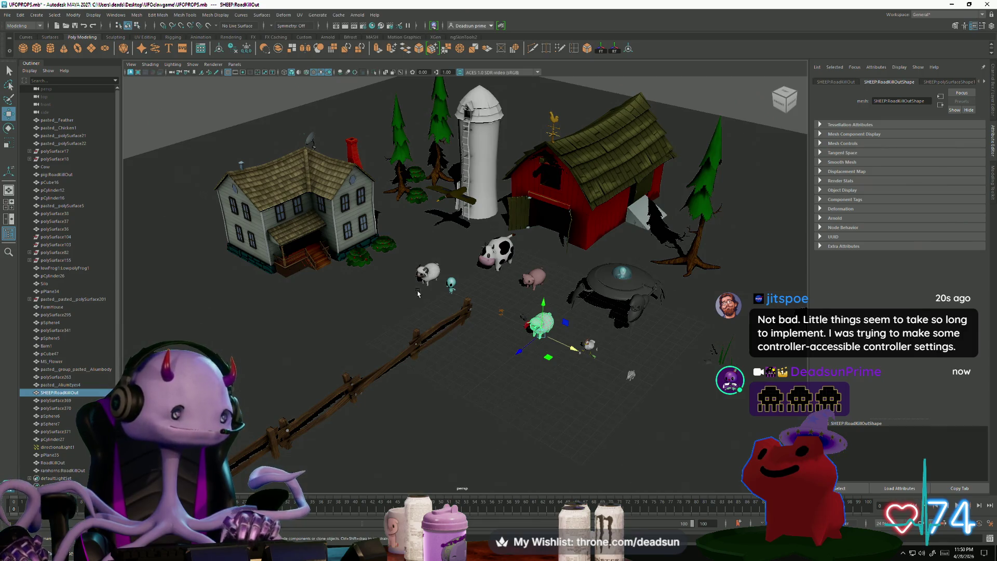
{"action": "mouse_move", "coordinate": [403, 327]}
{"action": "left_mouse_down", "text": "alt"}
{"action": "mouse_move", "coordinate": [398, 344]}
{"action": "mouse_move", "coordinate": [438, 349]}
{"action": "mouse_move", "coordinate": [402, 382]}
{"action": "left_mouse_up", "text": "alt"}
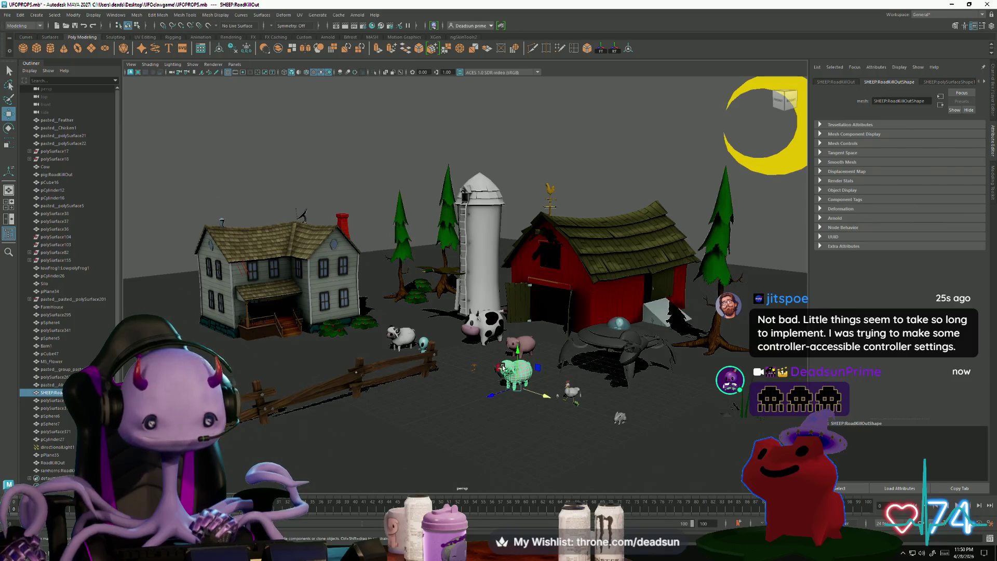
{"action": "mouse_move", "coordinate": [502, 368]}
{"action": "left_mouse_down", "text": "alt"}
{"action": "mouse_move", "coordinate": [497, 356]}
{"action": "mouse_move", "coordinate": [519, 357]}
{"action": "mouse_move", "coordinate": [465, 381]}
{"action": "left_mouse_up", "text": "alt"}
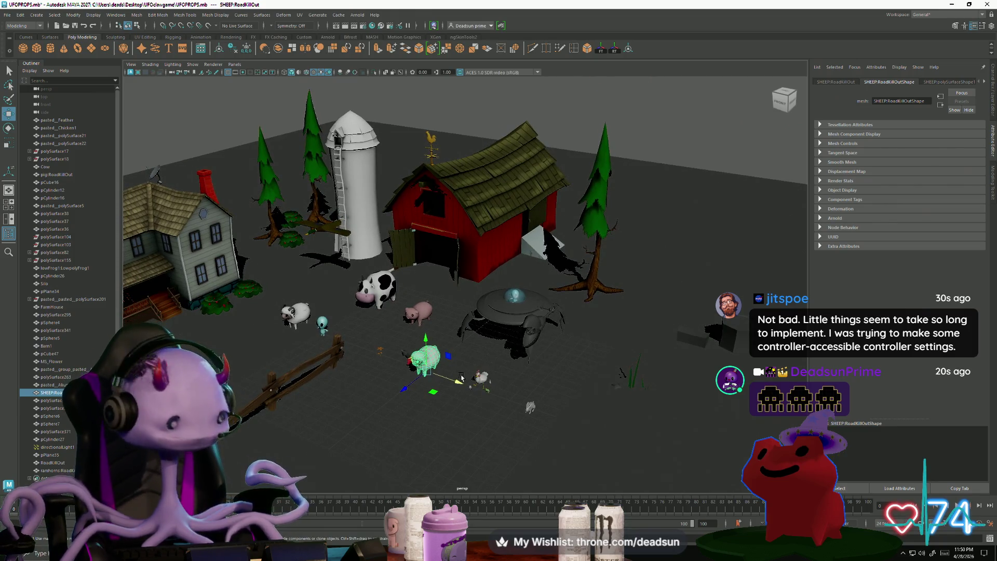
{"action": "scroll", "coordinate": [473, 380], "scroll_direction": "up", "scroll_amount": 5}
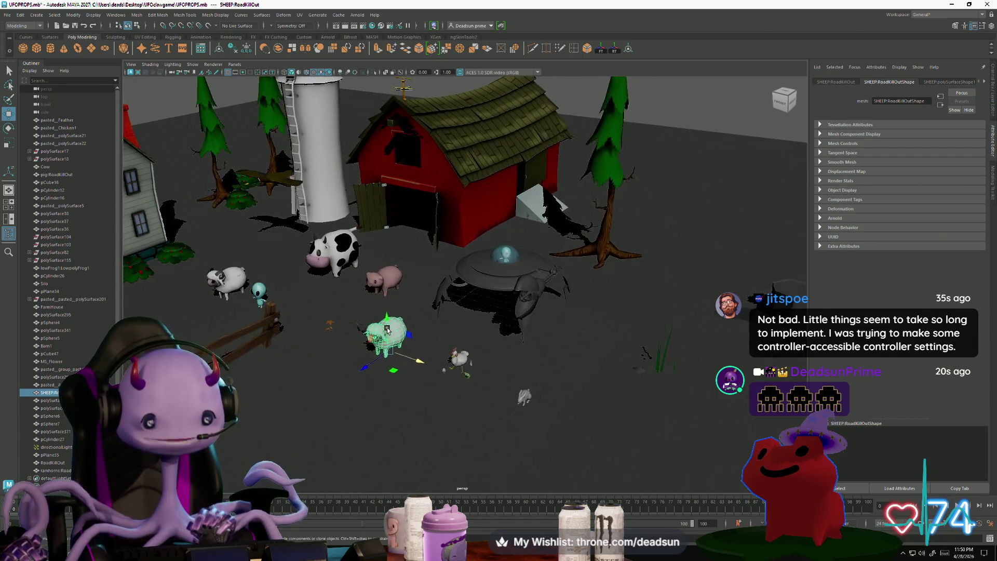
{"action": "left_click_drag", "start_coordinate": [387, 329], "coordinate": [311, 333], "text": "alt"}
{"action": "left_click_drag", "start_coordinate": [452, 297], "coordinate": [471, 297], "text": "alt"}
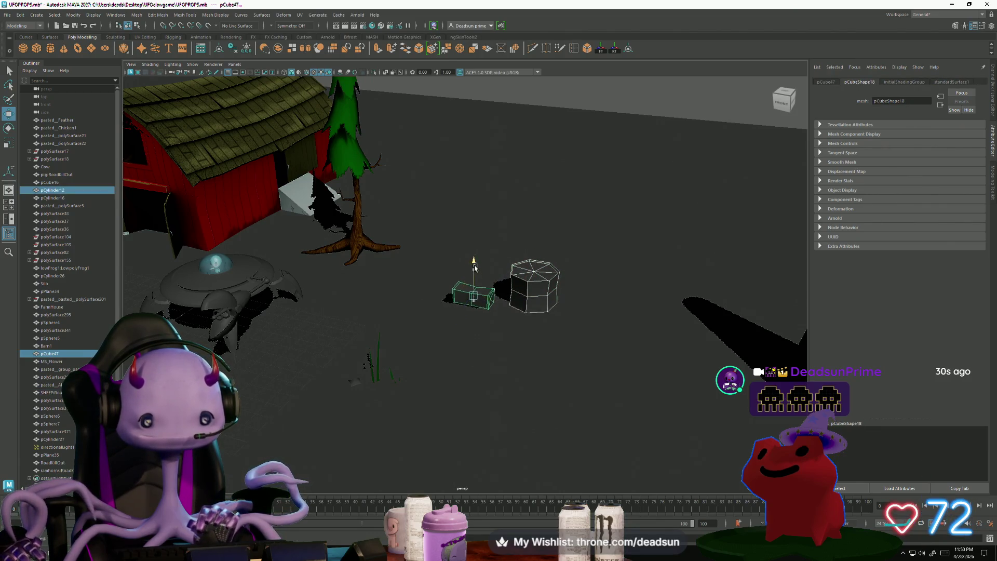
Slide the tall green cone to the left along X.
{"action": "scroll", "coordinate": [472, 271], "scroll_direction": "down", "scroll_amount": 5}
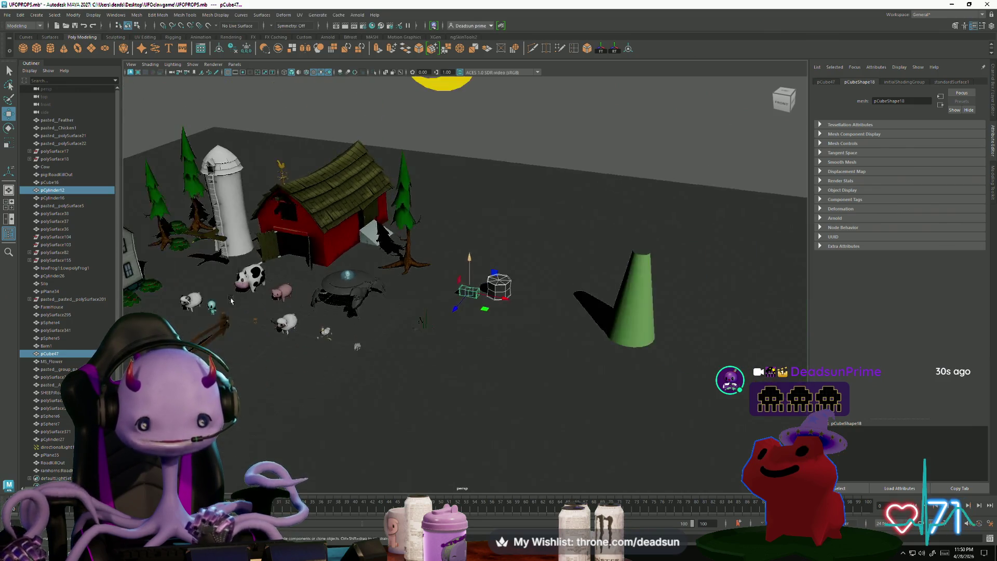
{"action": "left_click_drag", "start_coordinate": [471, 271], "coordinate": [568, 246], "text": "alt"}
{"action": "left_click", "coordinate": [568, 246]}
{"action": "mouse_move", "coordinate": [315, 211]}
{"action": "left_mouse_down", "text": "alt"}
{"action": "mouse_move", "coordinate": [421, 308]}
{"action": "mouse_move", "coordinate": [379, 312]}
{"action": "left_mouse_up", "text": "alt"}
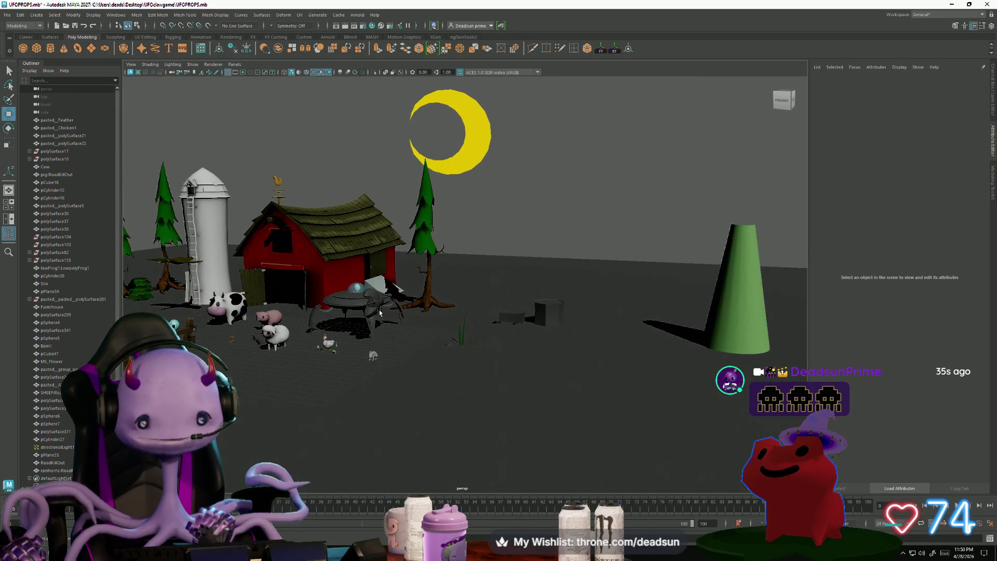
{"action": "left_click", "coordinate": [720, 257]}
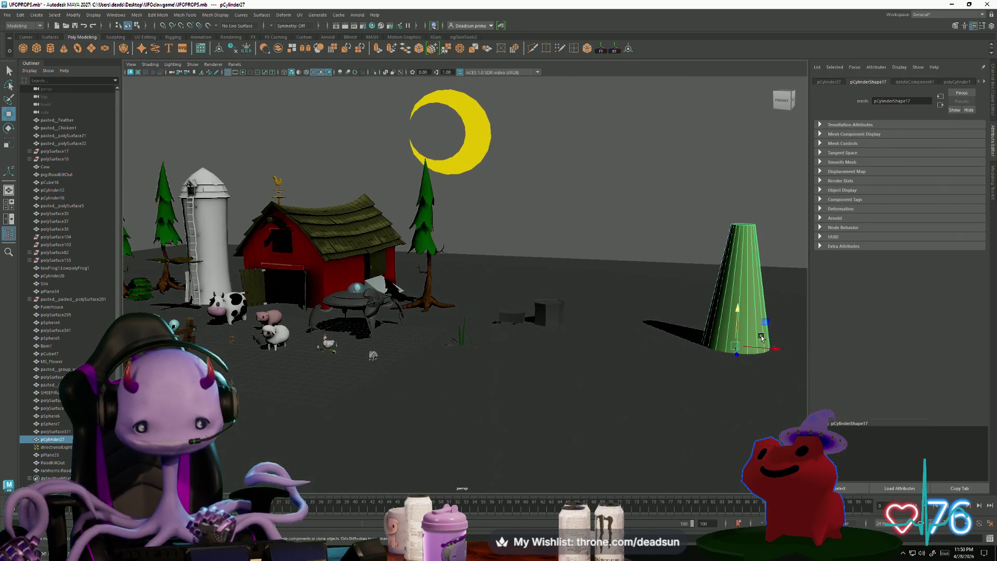
{"action": "mouse_move", "coordinate": [778, 353]}
{"action": "left_mouse_down"}
{"action": "mouse_move", "coordinate": [524, 342]}
{"action": "mouse_move", "coordinate": [618, 337]}
{"action": "mouse_move", "coordinate": [650, 325]}
{"action": "mouse_move", "coordinate": [556, 370]}
{"action": "mouse_move", "coordinate": [609, 210]}
{"action": "left_mouse_up"}
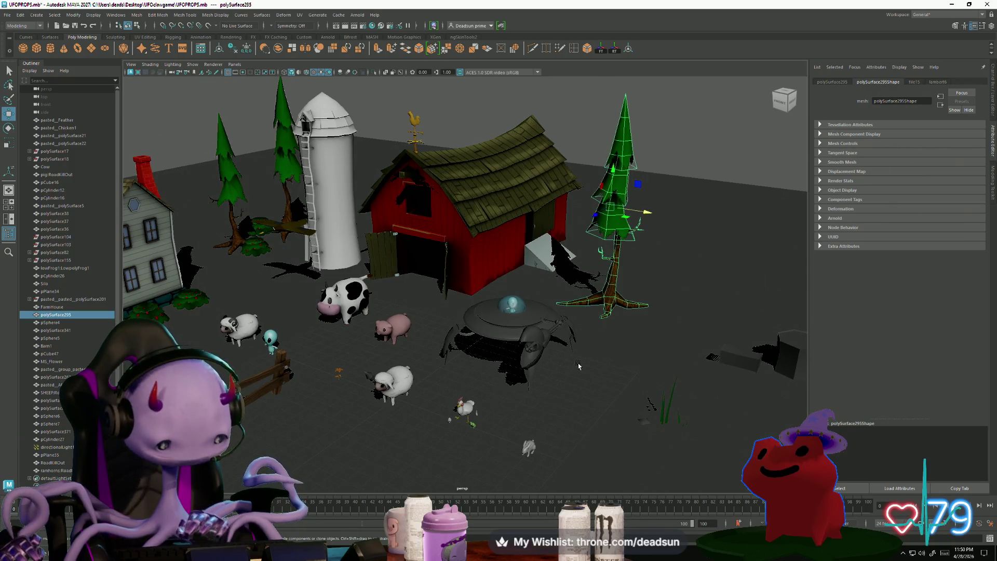
Orbit in close on the tree and moon, then out to a wider farm view.
{"action": "left_click_drag", "start_coordinate": [579, 366], "coordinate": [566, 311], "text": "alt"}
{"action": "left_click", "coordinate": [552, 260]}
{"action": "mouse_move", "coordinate": [552, 260]}
{"action": "left_mouse_down", "text": "alt"}
{"action": "mouse_move", "coordinate": [563, 310]}
{"action": "mouse_move", "coordinate": [600, 344]}
{"action": "mouse_move", "coordinate": [652, 349]}
{"action": "mouse_move", "coordinate": [543, 368]}
{"action": "mouse_move", "coordinate": [548, 325]}
{"action": "left_mouse_up", "text": "alt"}
{"action": "left_click", "coordinate": [525, 375]}
{"action": "left_click", "coordinate": [527, 371]}
{"action": "scroll", "coordinate": [544, 330], "scroll_direction": "down", "scroll_amount": 2}
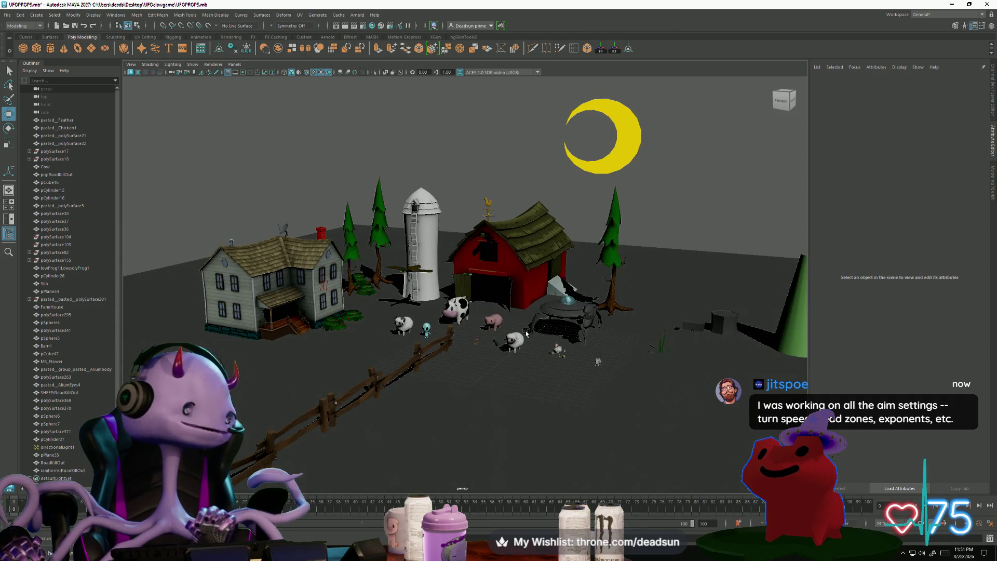
{"action": "scroll", "coordinate": [453, 339], "scroll_direction": "up", "scroll_amount": 10}
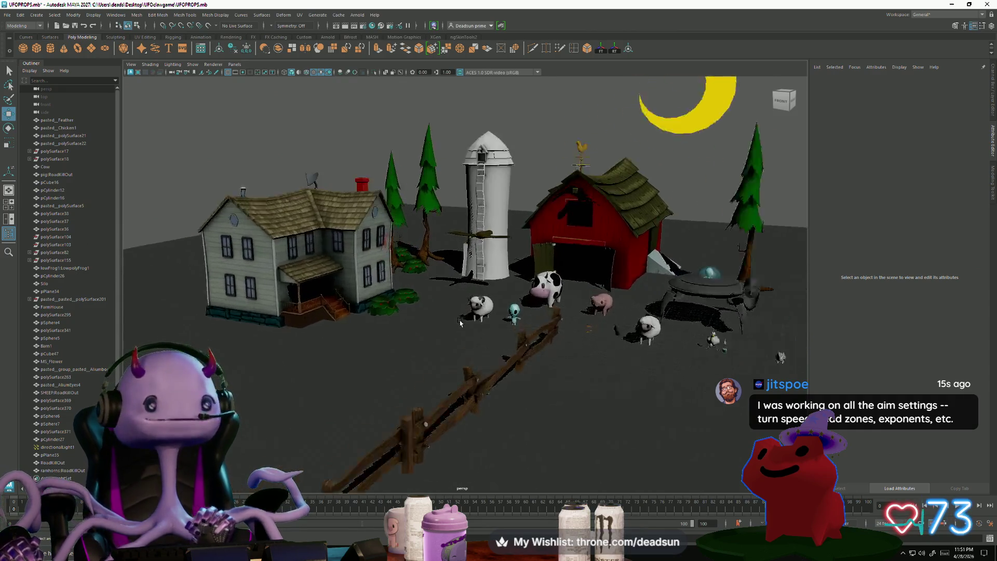
{"action": "scroll", "coordinate": [478, 331], "scroll_direction": "down", "scroll_amount": 5}
{"action": "mouse_move", "coordinate": [478, 331]}
{"action": "left_mouse_down", "text": "alt"}
{"action": "mouse_move", "coordinate": [424, 326]}
{"action": "mouse_move", "coordinate": [458, 262]}
{"action": "left_mouse_up", "text": "alt"}
{"action": "scroll", "coordinate": [424, 326], "scroll_direction": "down", "scroll_amount": 3}
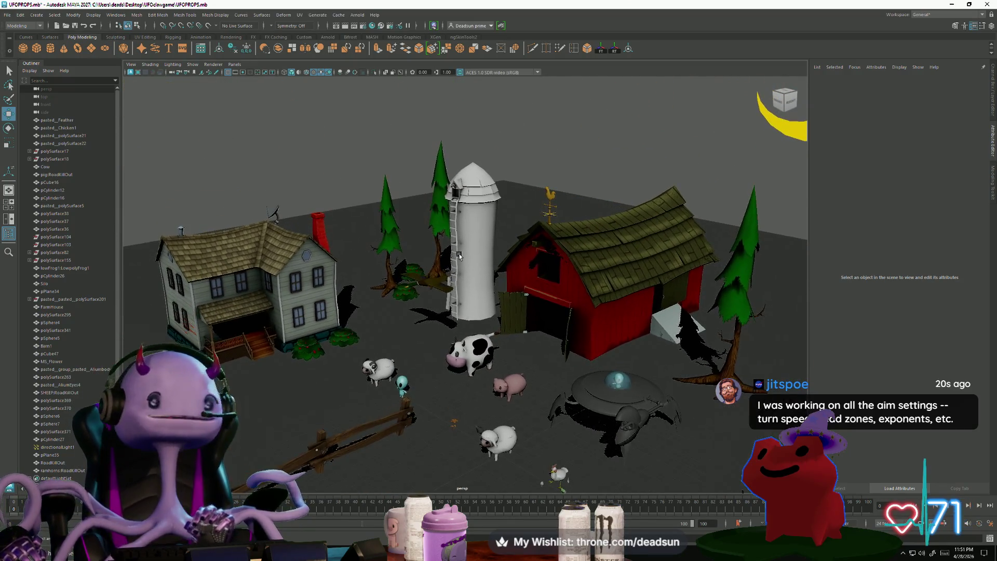
Inspect the silo, pine trees and fence from lower angles, then minimize Maya.
{"action": "left_click", "coordinate": [459, 261]}
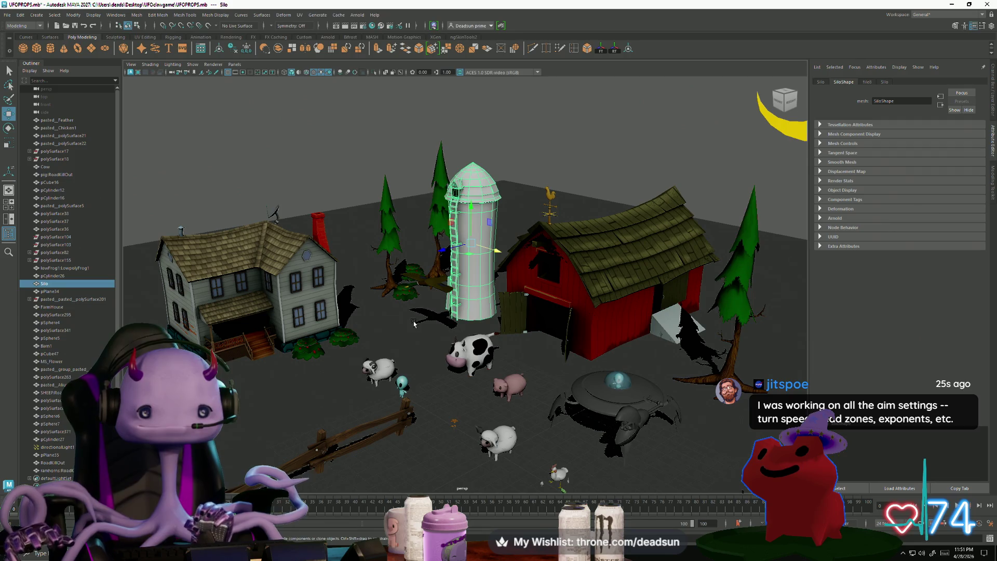
{"action": "left_click_drag", "start_coordinate": [386, 310], "coordinate": [400, 319], "text": "alt"}
{"action": "scroll", "coordinate": [412, 328], "scroll_direction": "up", "scroll_amount": 5}
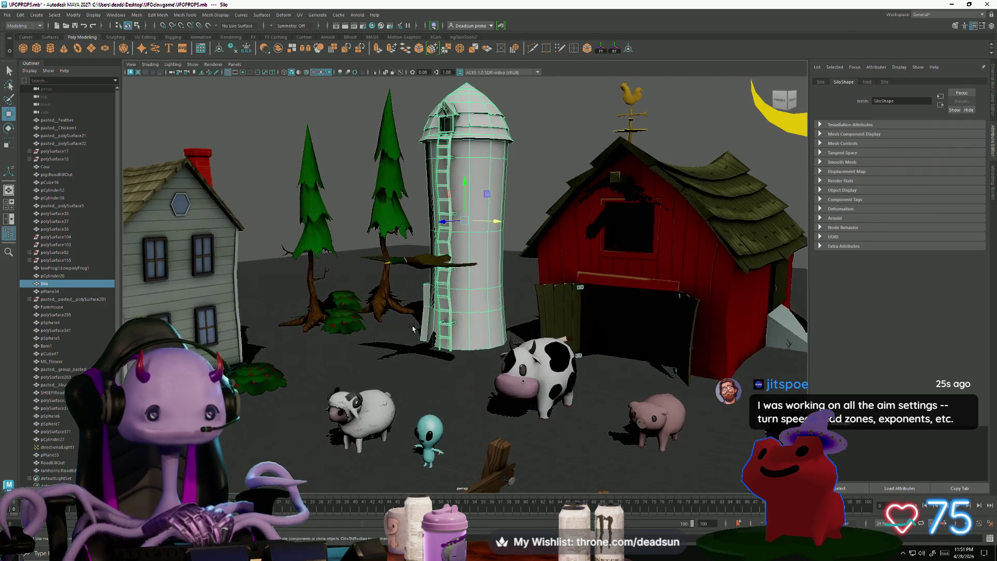
{"action": "left_click", "coordinate": [337, 213]}
{"action": "scroll", "coordinate": [375, 266], "scroll_direction": "down", "scroll_amount": 4}
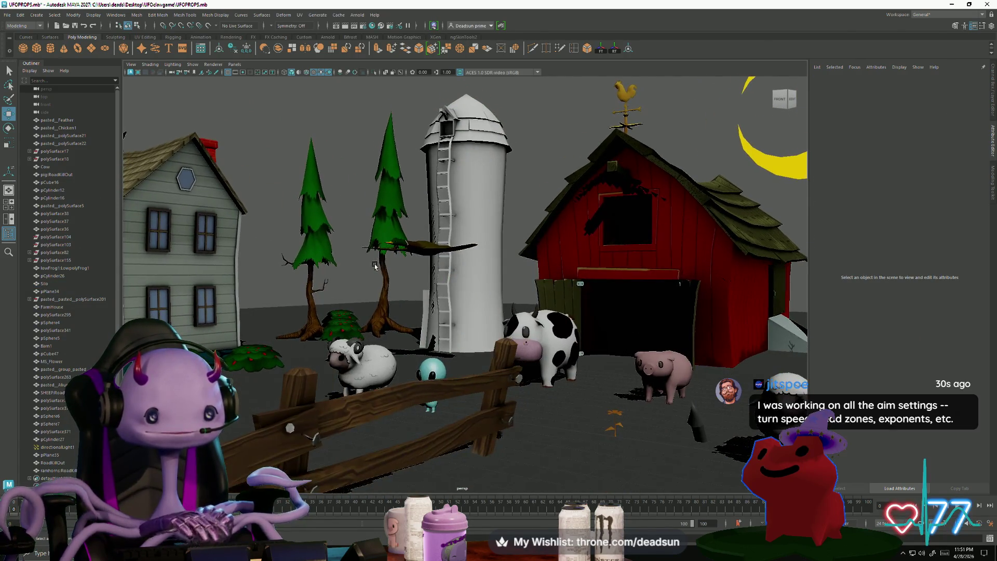
{"action": "mouse_move", "coordinate": [410, 304]}
{"action": "middle_mouse_down", "text": "alt"}
{"action": "mouse_move", "coordinate": [390, 288]}
{"action": "mouse_move", "coordinate": [381, 301]}
{"action": "middle_mouse_up", "text": "alt"}
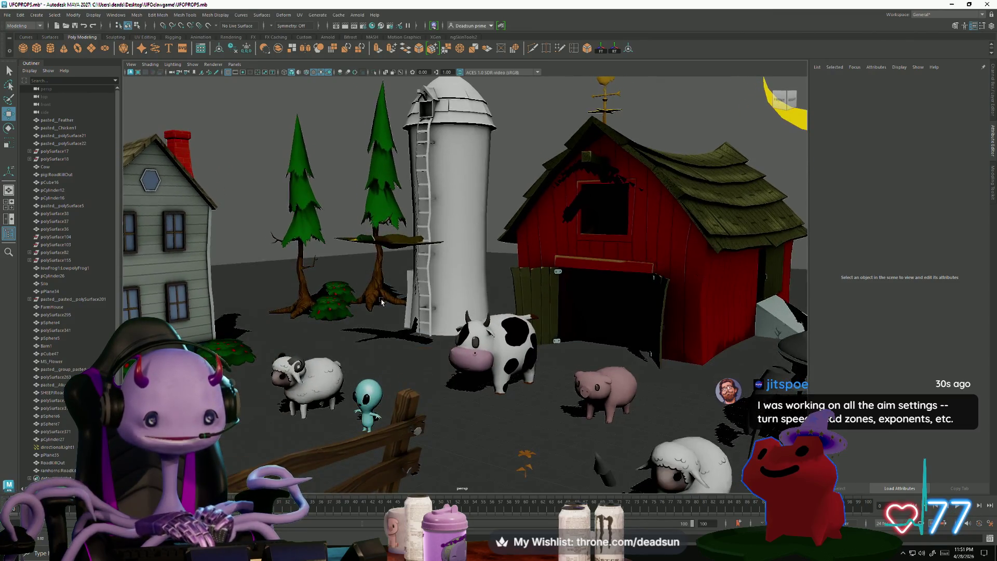
{"action": "left_click", "coordinate": [305, 289]}
{"action": "left_click", "coordinate": [358, 286]}
{"action": "scroll", "coordinate": [449, 317], "scroll_direction": "down", "scroll_amount": 5}
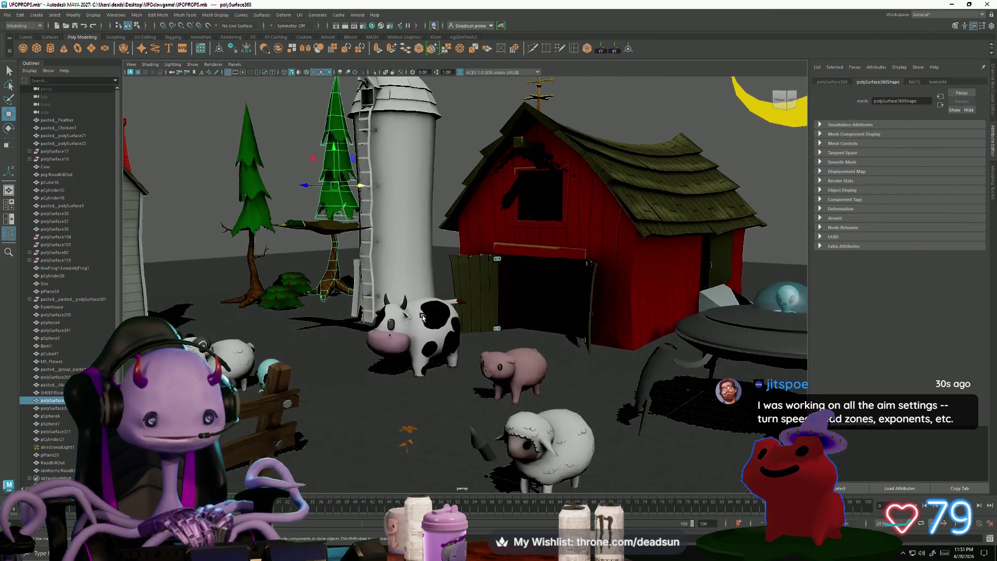
{"action": "scroll", "coordinate": [445, 305], "scroll_direction": "down", "scroll_amount": 5}
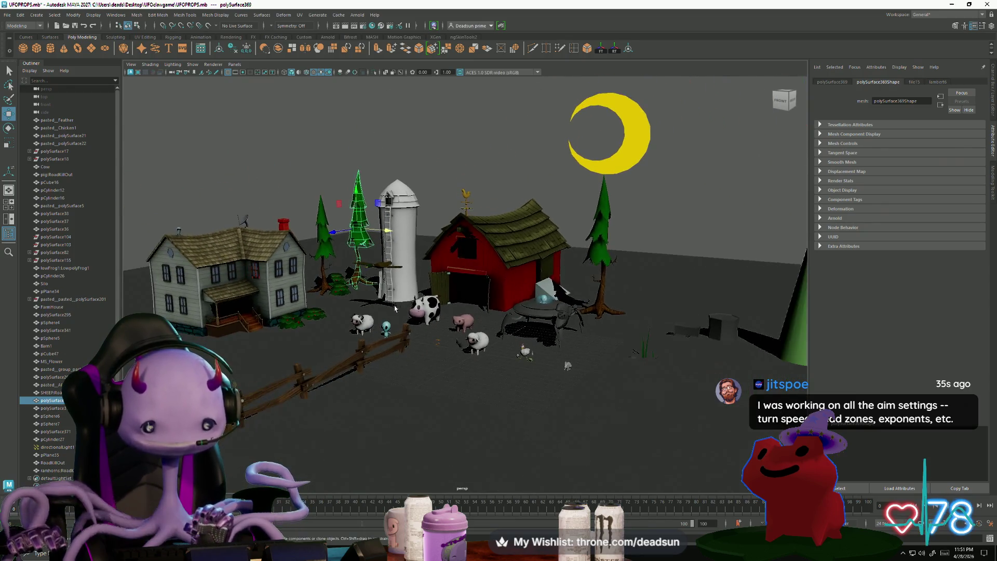
{"action": "mouse_move", "coordinate": [405, 315]}
{"action": "left_mouse_down", "text": "alt"}
{"action": "mouse_move", "coordinate": [436, 339]}
{"action": "mouse_move", "coordinate": [409, 337]}
{"action": "left_mouse_up", "text": "alt"}
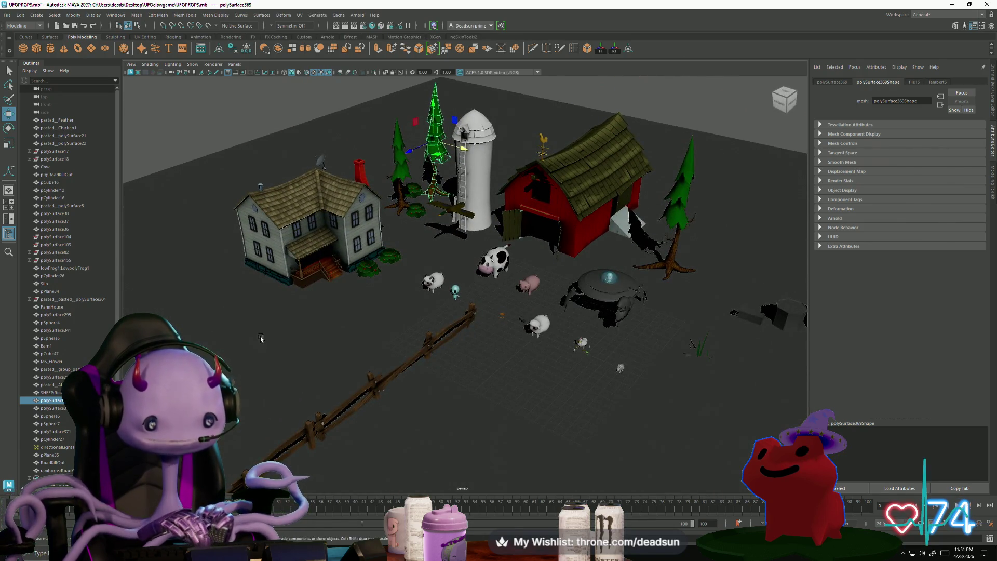
{"action": "left_click_drag", "start_coordinate": [319, 353], "coordinate": [472, 354], "text": "alt"}
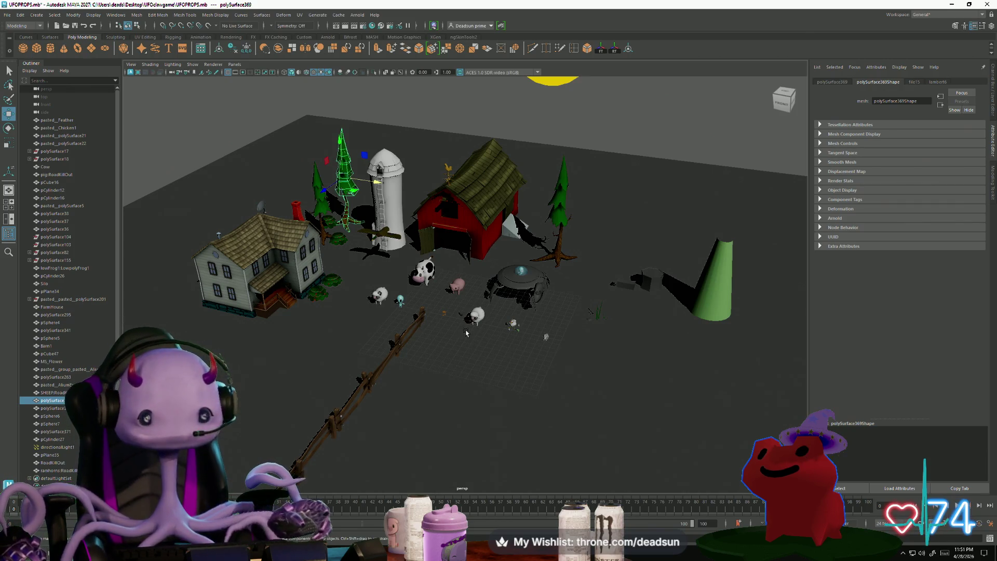
{"action": "left_click", "coordinate": [952, 4]}
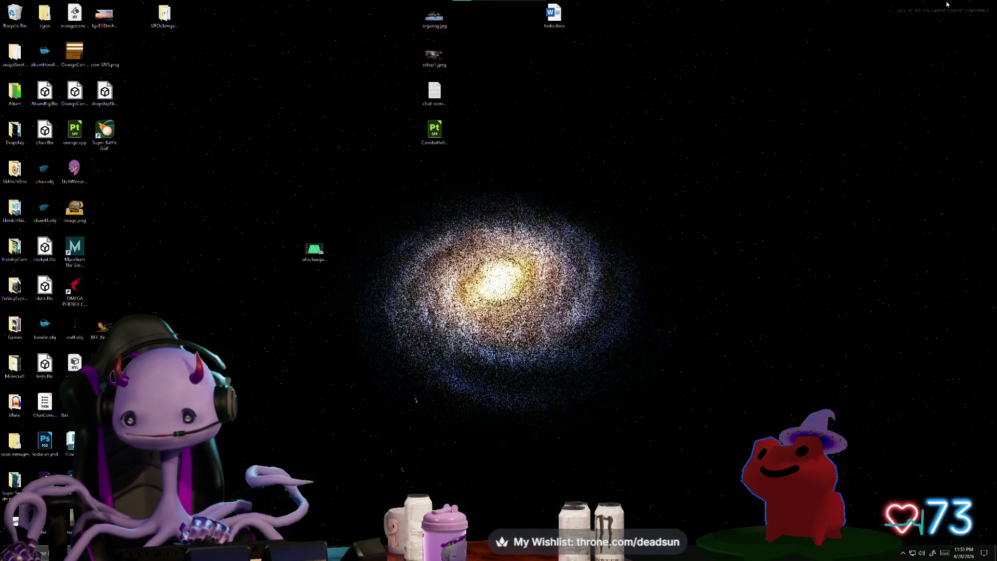
Play ufoclawgame.mp4 in the Visualizer player, maximized to full screen.
{"action": "double_click", "coordinate": [315, 260]}
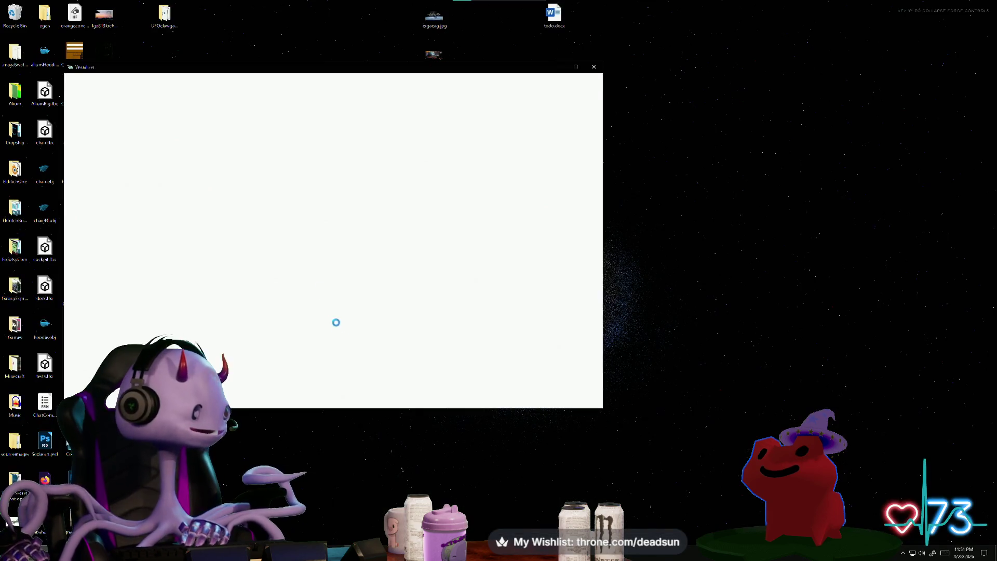
{"action": "left_click", "coordinate": [574, 69]}
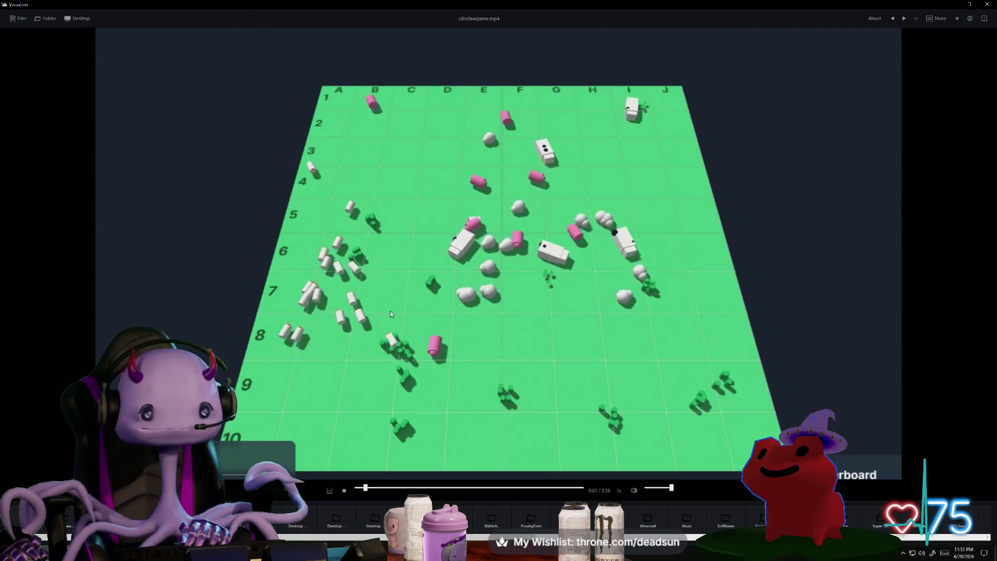
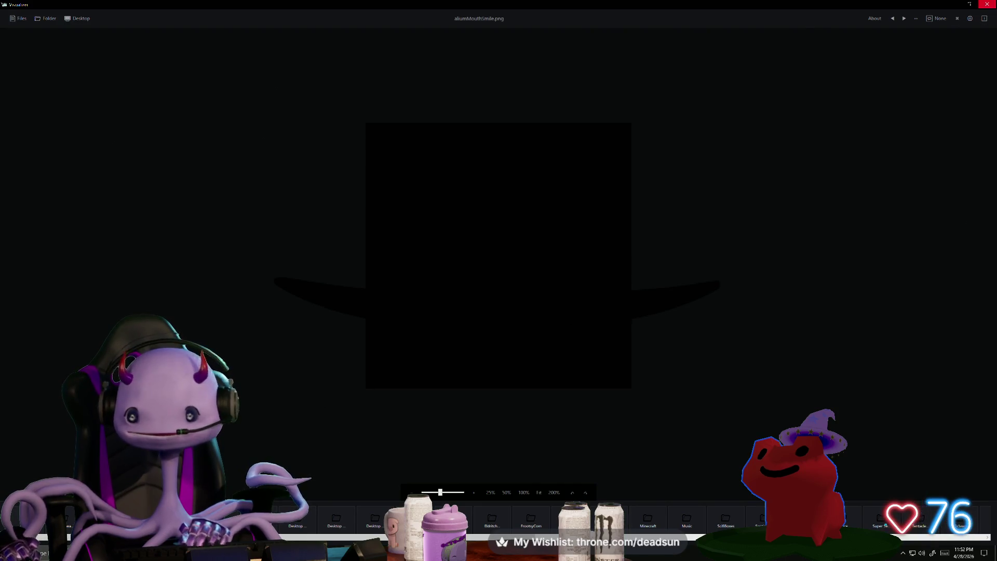
Close the mouth-shape image viewer and bring the UFOPROPS.mb farm scene window back.
{"action": "left_click", "coordinate": [988, 4]}
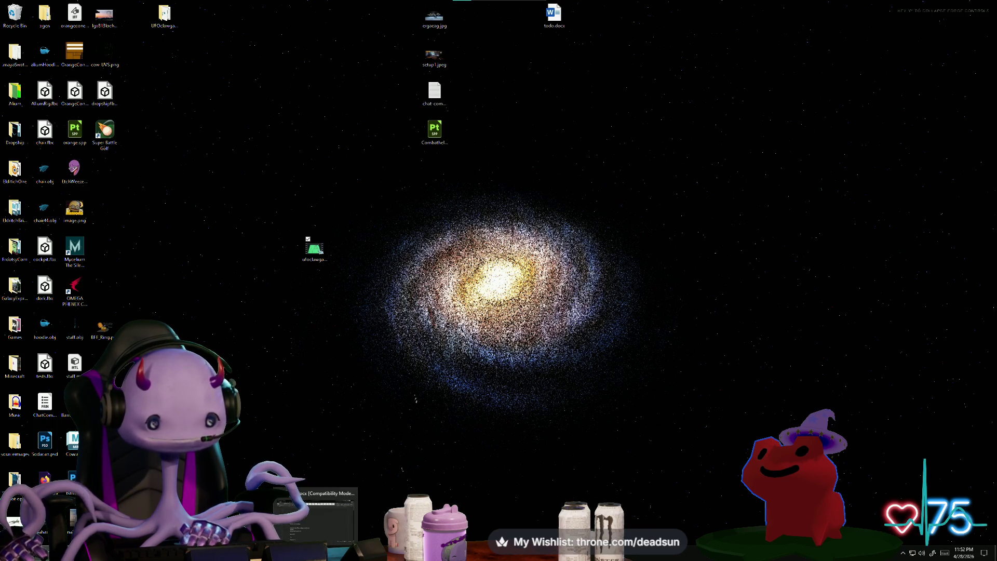
{"action": "mouse_move", "coordinate": [296, 553]}
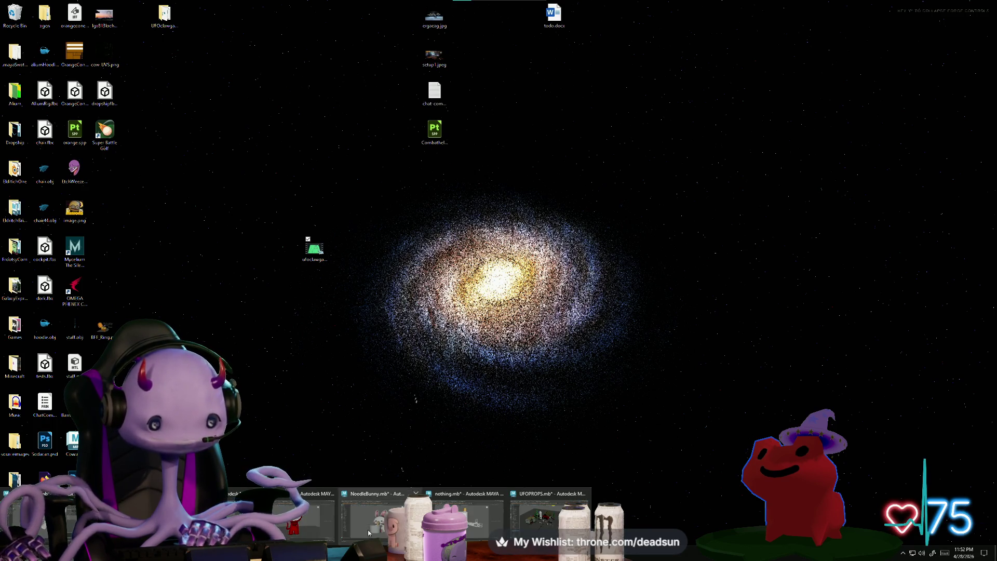
{"action": "left_click", "coordinate": [518, 516]}
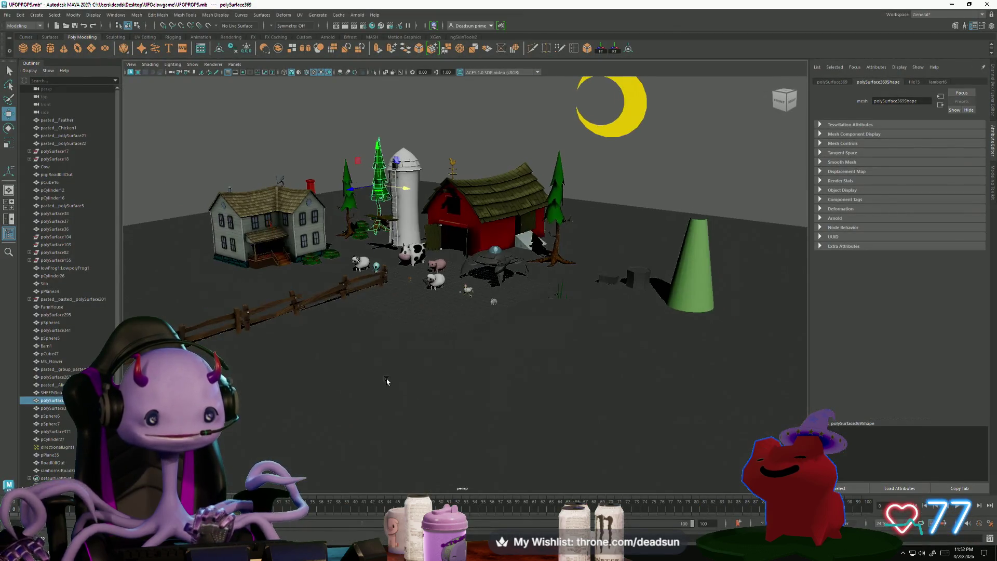
Frame the bird-shaped plane pPlane34 by the silo and inspect it from a lower angle.
{"action": "left_click_drag", "start_coordinate": [462, 343], "coordinate": [412, 343], "text": "alt"}
{"action": "left_click", "coordinate": [330, 233]}
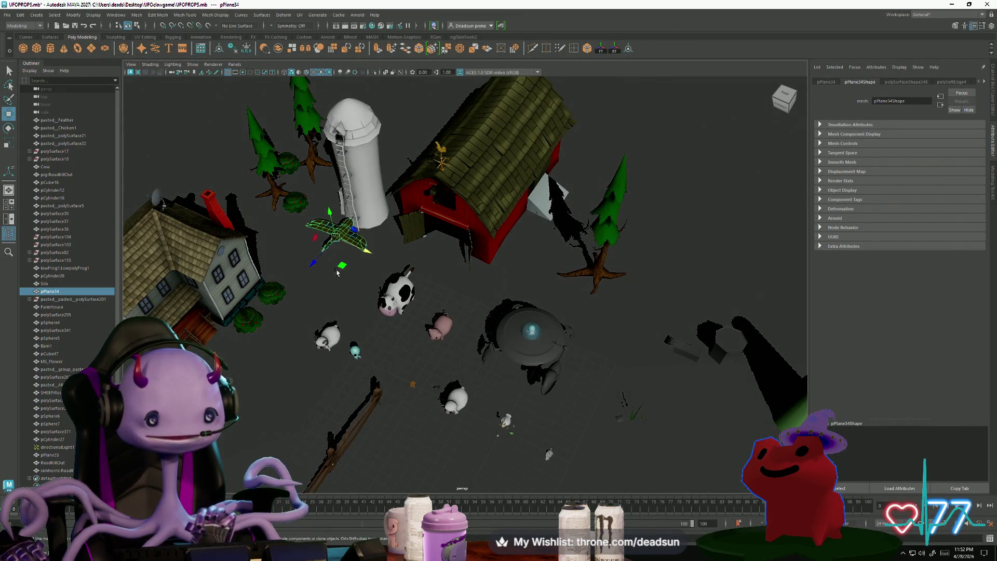
{"action": "key", "text": "f"}
{"action": "mouse_move", "coordinate": [423, 374]}
{"action": "left_mouse_down", "text": "alt"}
{"action": "mouse_move", "coordinate": [519, 408]}
{"action": "mouse_move", "coordinate": [483, 377]}
{"action": "mouse_move", "coordinate": [507, 390]}
{"action": "mouse_move", "coordinate": [491, 403]}
{"action": "mouse_move", "coordinate": [474, 399]}
{"action": "mouse_move", "coordinate": [467, 417]}
{"action": "mouse_move", "coordinate": [442, 420]}
{"action": "mouse_move", "coordinate": [442, 457]}
{"action": "mouse_move", "coordinate": [384, 419]}
{"action": "left_mouse_up", "text": "alt"}
{"action": "left_click", "coordinate": [483, 377]}
{"action": "scroll", "coordinate": [506, 390], "scroll_direction": "down", "scroll_amount": 5}
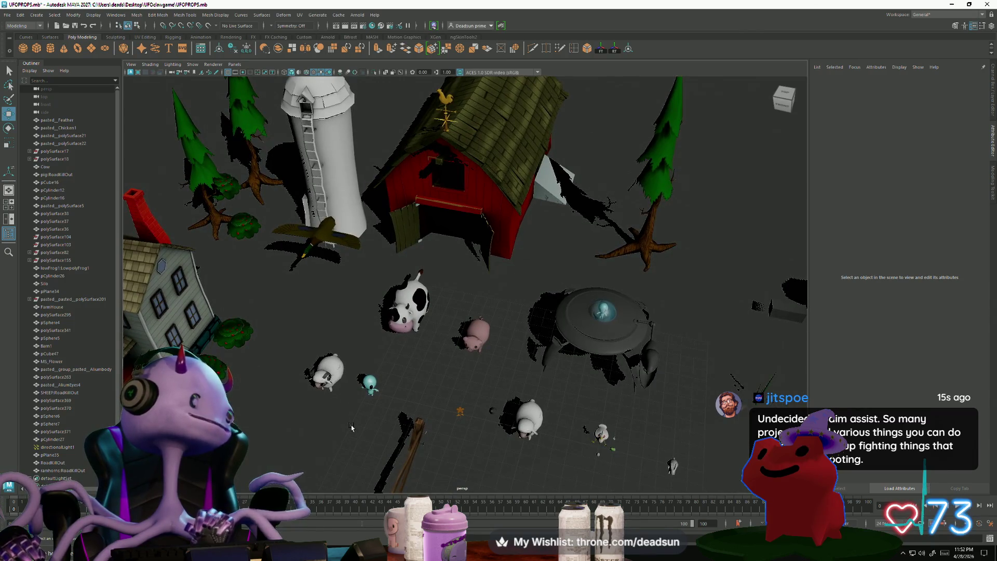
{"action": "scroll", "coordinate": [351, 427], "scroll_direction": "up", "scroll_amount": 3}
{"action": "left_click", "coordinate": [277, 232]}
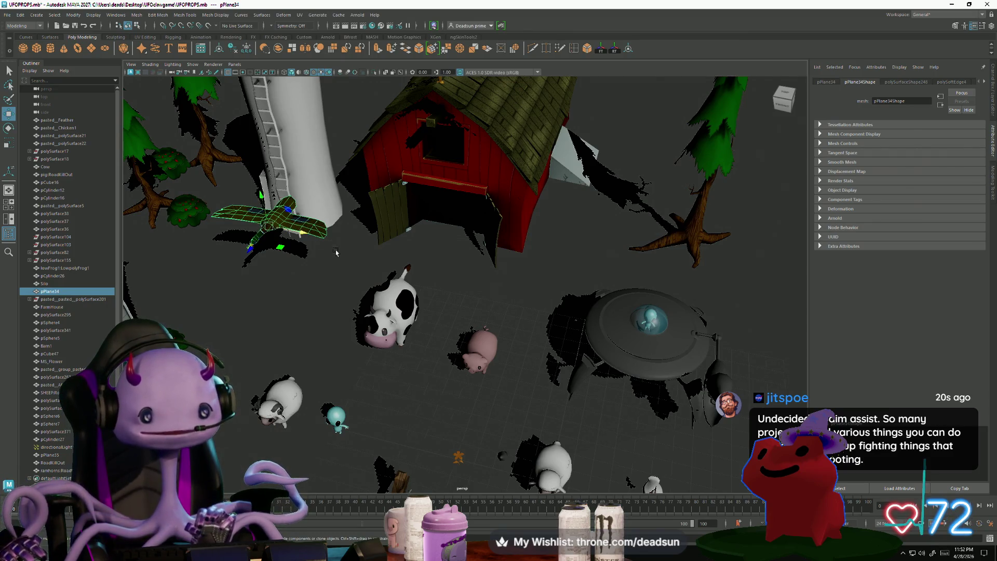
{"action": "scroll", "coordinate": [365, 330], "scroll_direction": "down", "scroll_amount": 2}
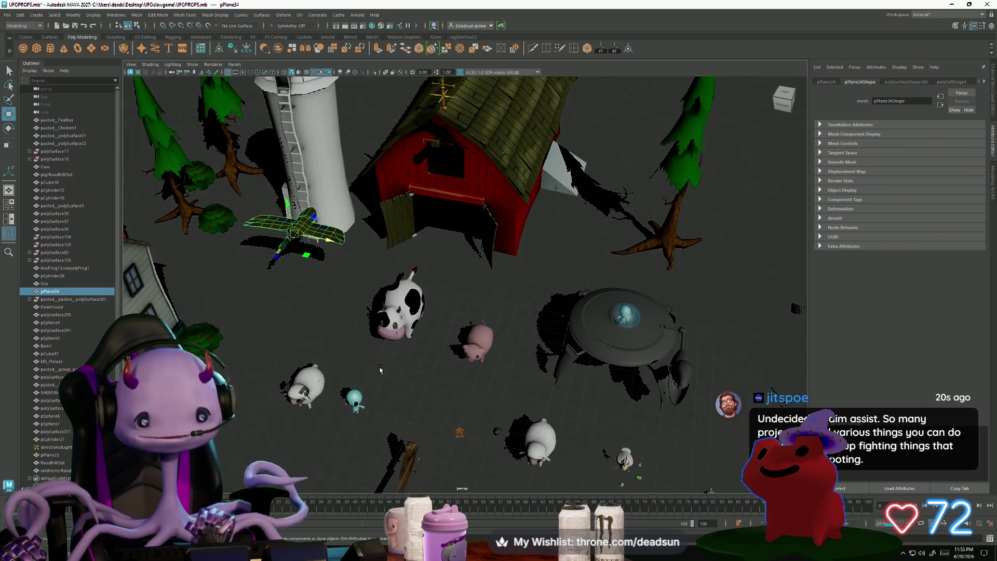
{"action": "scroll", "coordinate": [371, 369], "scroll_direction": "down", "scroll_amount": 2}
Orbit over the barn, silo and animals, reselect the bird plane, then select the sheep.
{"action": "left_click_drag", "start_coordinate": [375, 388], "coordinate": [416, 219], "text": "alt"}
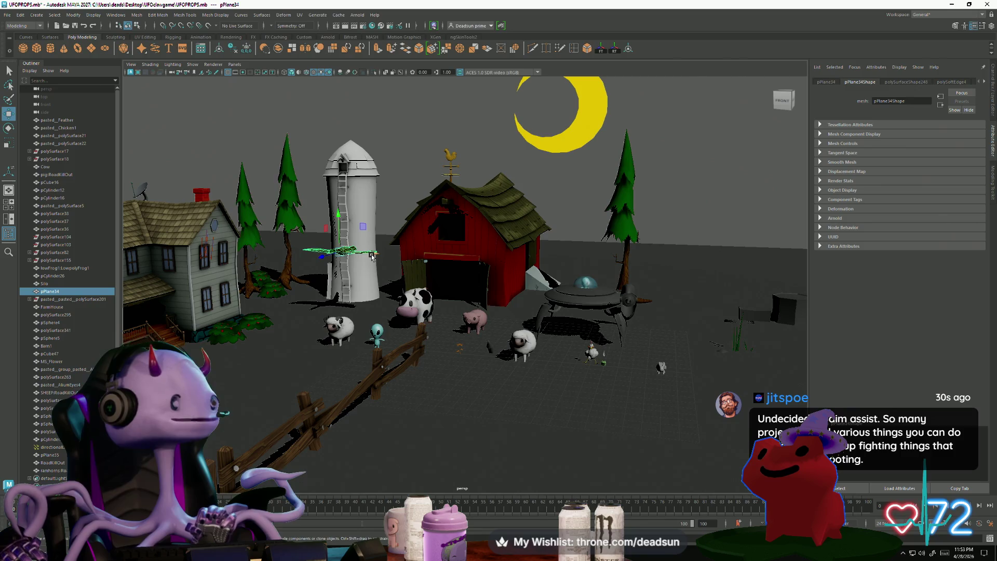
{"action": "left_click", "coordinate": [393, 223]}
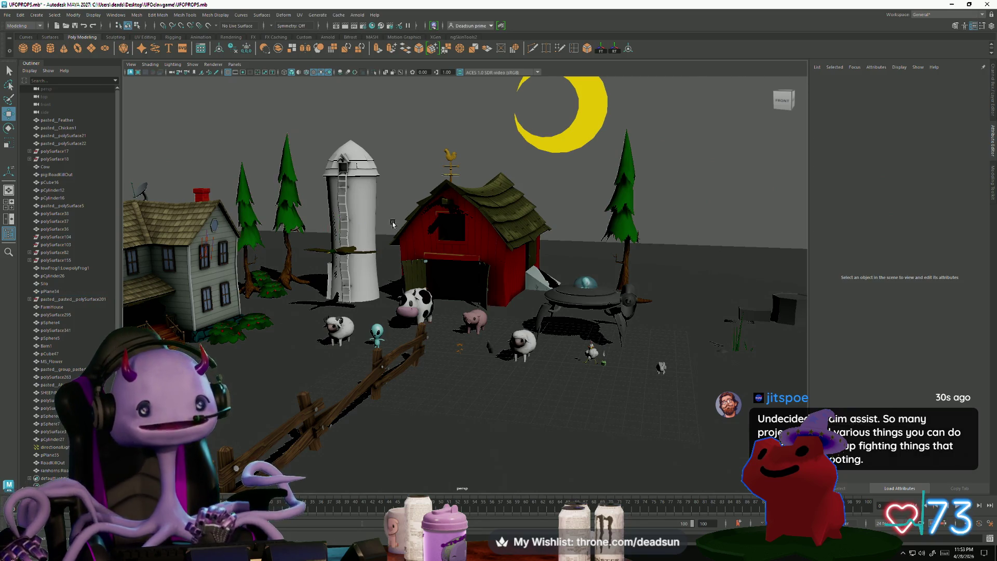
{"action": "left_click_drag", "start_coordinate": [383, 266], "coordinate": [362, 290], "text": "alt"}
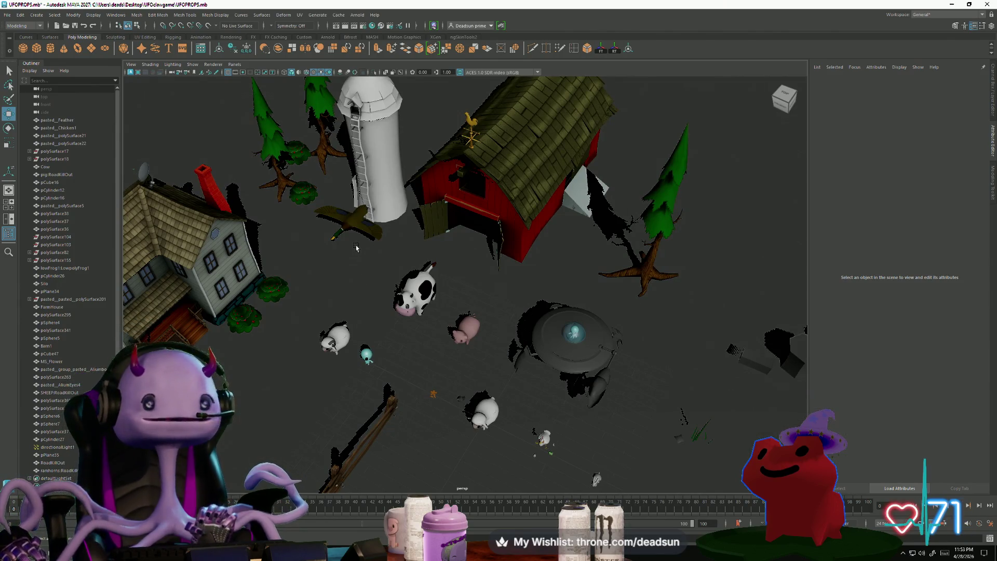
{"action": "left_click", "coordinate": [357, 225]}
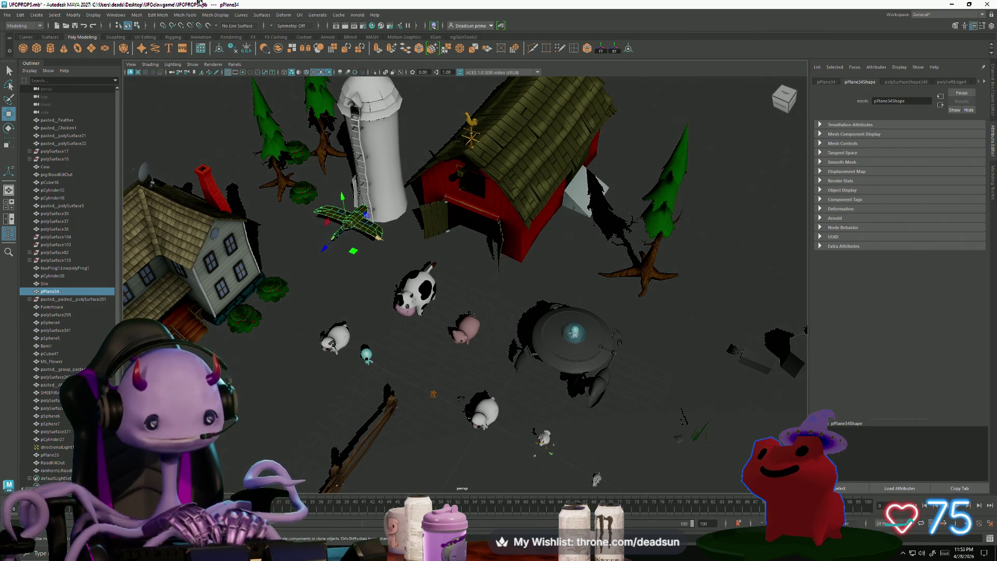
{"action": "left_click_drag", "start_coordinate": [274, 251], "coordinate": [352, 265], "text": "alt"}
{"action": "scroll", "coordinate": [312, 257], "scroll_direction": "up", "scroll_amount": 5}
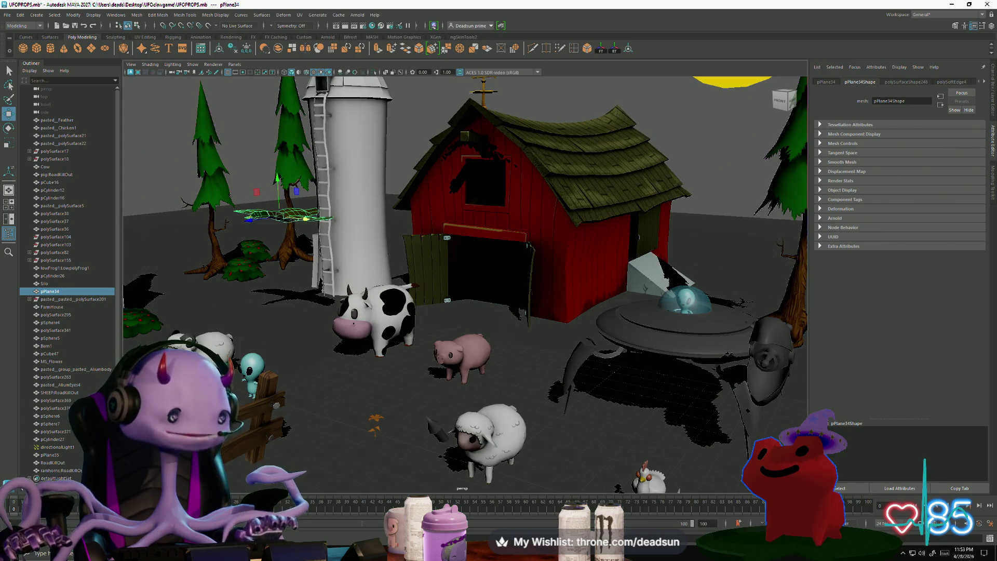
{"action": "scroll", "coordinate": [469, 419], "scroll_direction": "down", "scroll_amount": 5}
{"action": "mouse_move", "coordinate": [469, 420]}
{"action": "left_mouse_down", "text": "alt"}
{"action": "mouse_move", "coordinate": [428, 398]}
{"action": "mouse_move", "coordinate": [438, 412]}
{"action": "left_mouse_up", "text": "alt"}
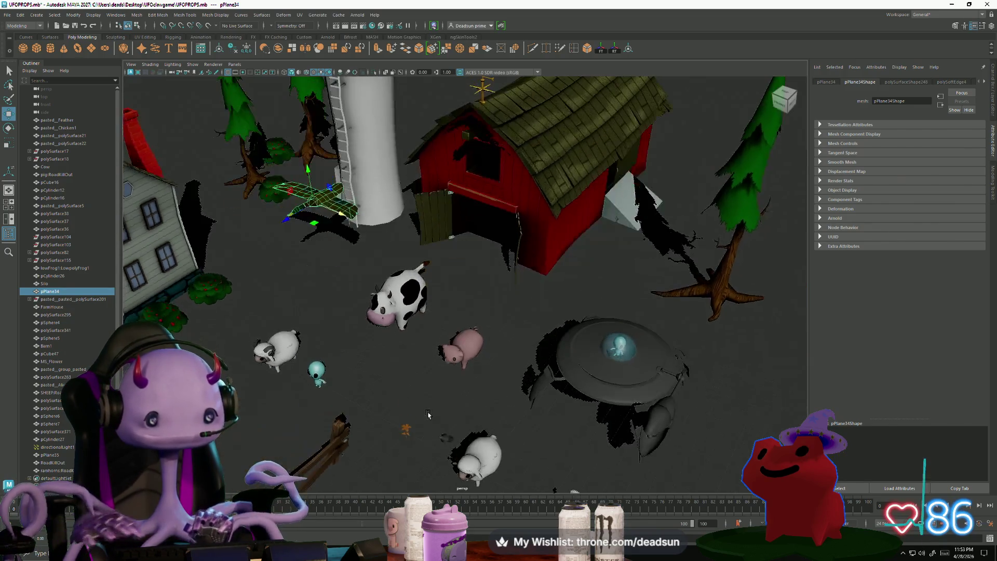
{"action": "left_click", "coordinate": [460, 421]}
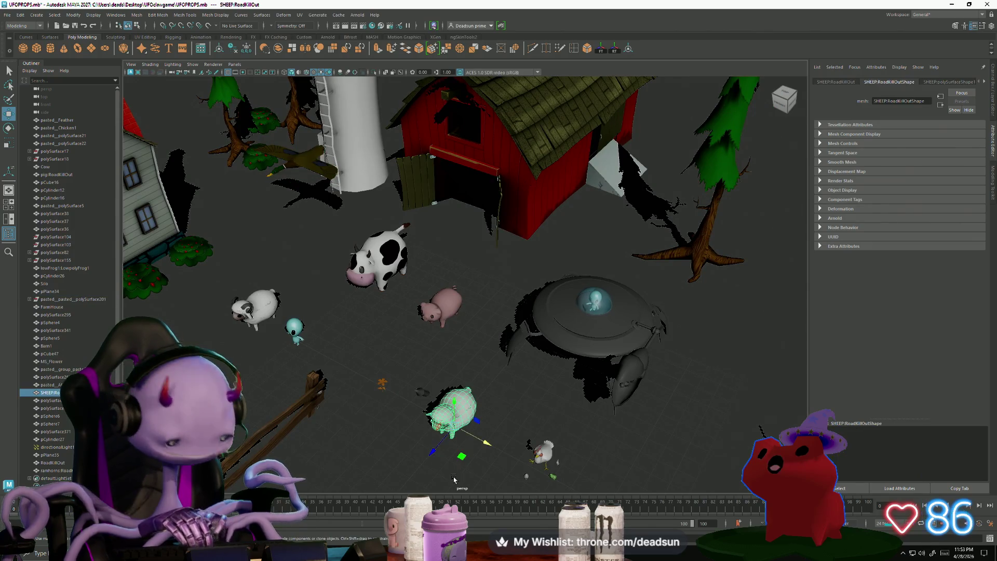
Frame the sheep and select the small flat plane pPlane35 at its feet.
{"action": "key", "text": "f"}
{"action": "scroll", "coordinate": [453, 480], "scroll_direction": "down", "scroll_amount": 5}
{"action": "left_click", "coordinate": [345, 445]}
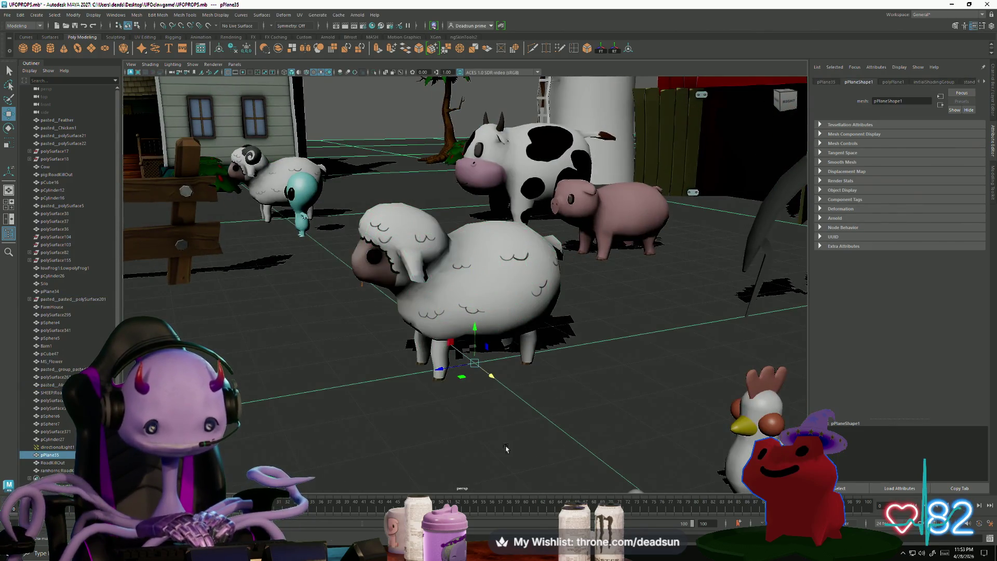
{"action": "scroll", "coordinate": [346, 445], "scroll_direction": "up", "scroll_amount": 3}
{"action": "scroll", "coordinate": [346, 445], "scroll_direction": "down", "scroll_amount": 5}
{"action": "mouse_move", "coordinate": [334, 410]}
{"action": "left_mouse_down", "text": "alt"}
{"action": "mouse_move", "coordinate": [370, 431]}
{"action": "mouse_move", "coordinate": [353, 388]}
{"action": "left_mouse_up", "text": "alt"}
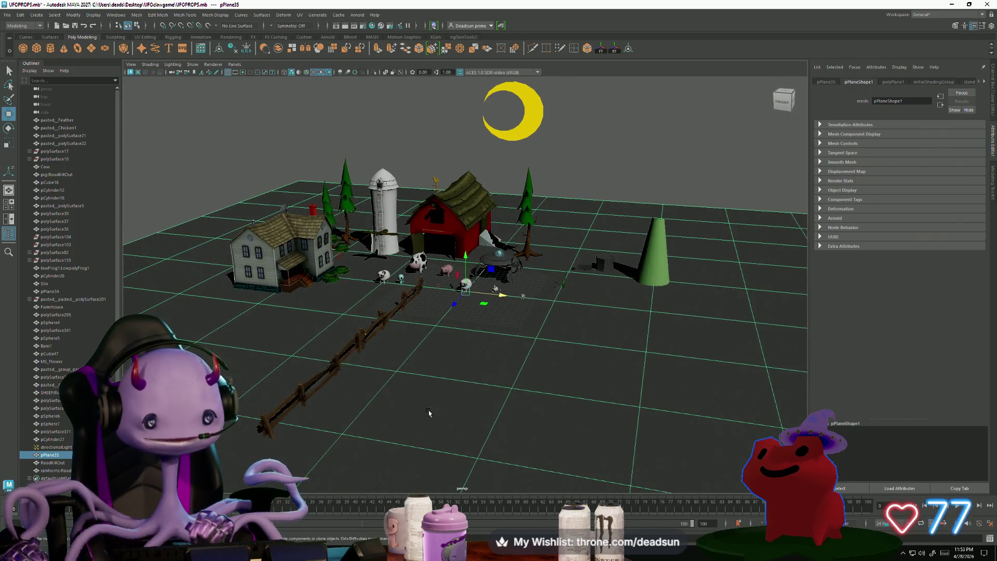
{"action": "scroll", "coordinate": [429, 413], "scroll_direction": "up", "scroll_amount": 5}
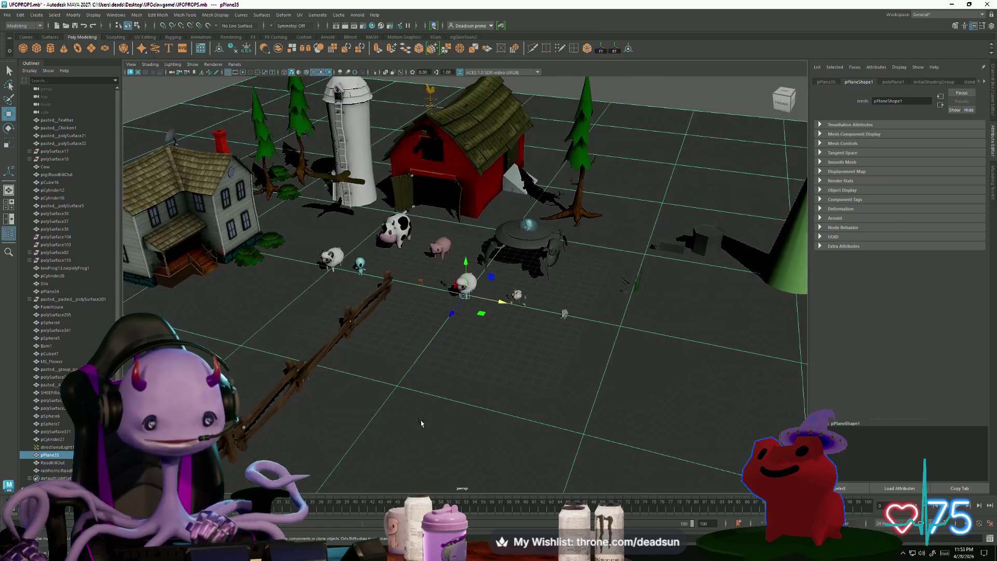
{"action": "scroll", "coordinate": [456, 363], "scroll_direction": "up", "scroll_amount": 2}
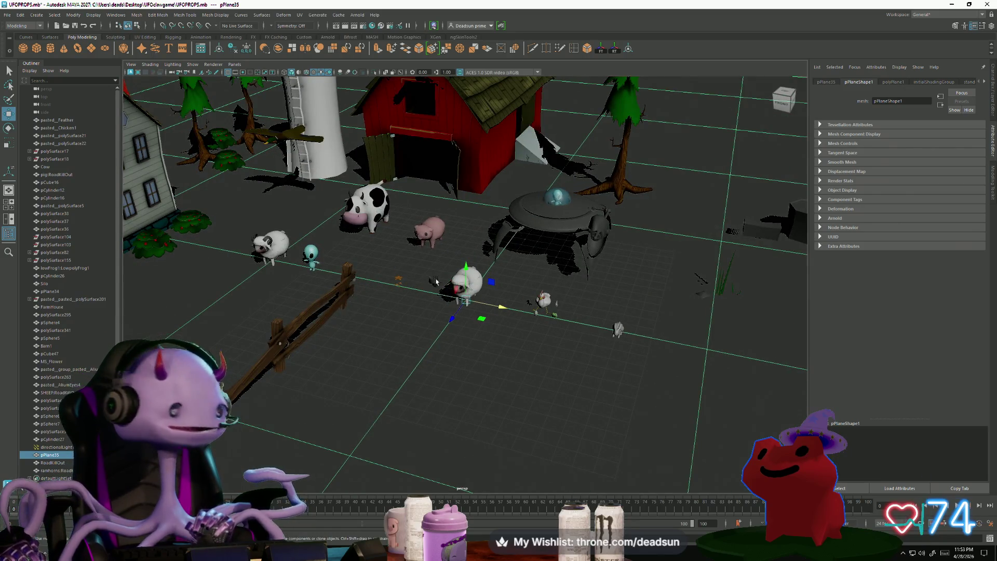
{"action": "scroll", "coordinate": [436, 282], "scroll_direction": "down", "scroll_amount": 4}
{"action": "scroll", "coordinate": [437, 337], "scroll_direction": "up", "scroll_amount": 4}
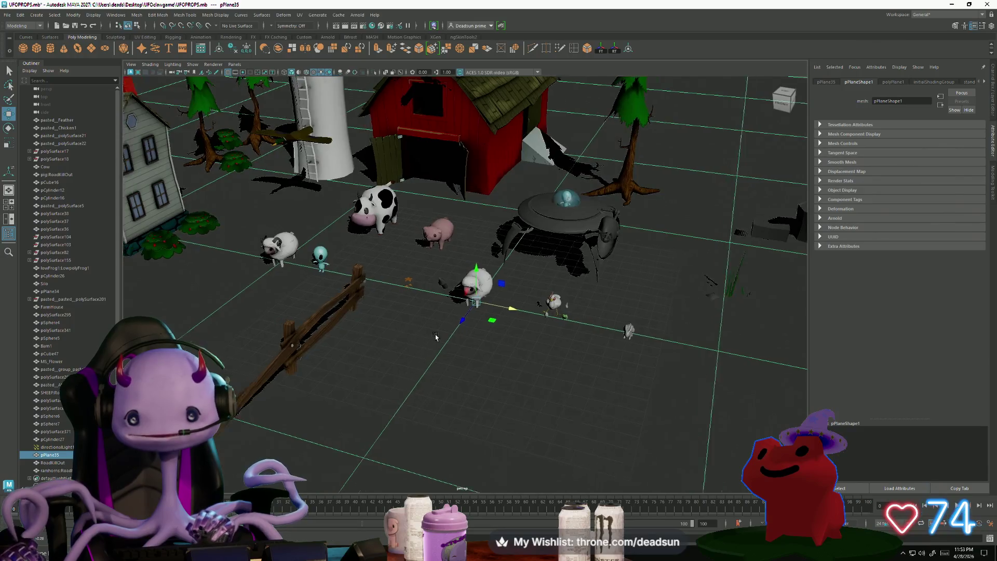
{"action": "scroll", "coordinate": [435, 337], "scroll_direction": "up", "scroll_amount": 3}
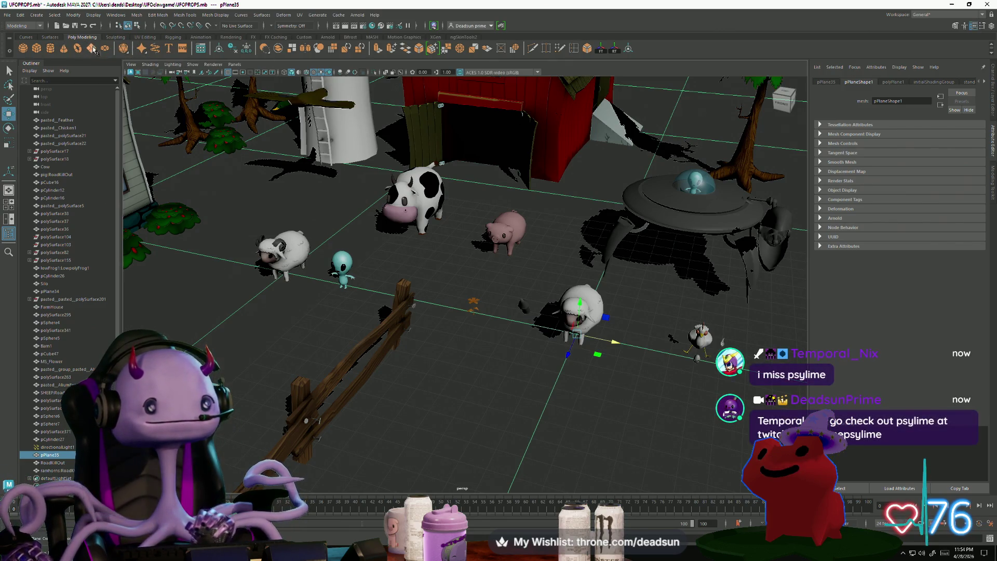
Duplicate the plane and move the copy pPlane36 left to X -3.044.
{"action": "key", "text": "ctrl+d"}
{"action": "left_click_drag", "start_coordinate": [618, 337], "coordinate": [530, 323]}
{"action": "left_click", "coordinate": [826, 82]}
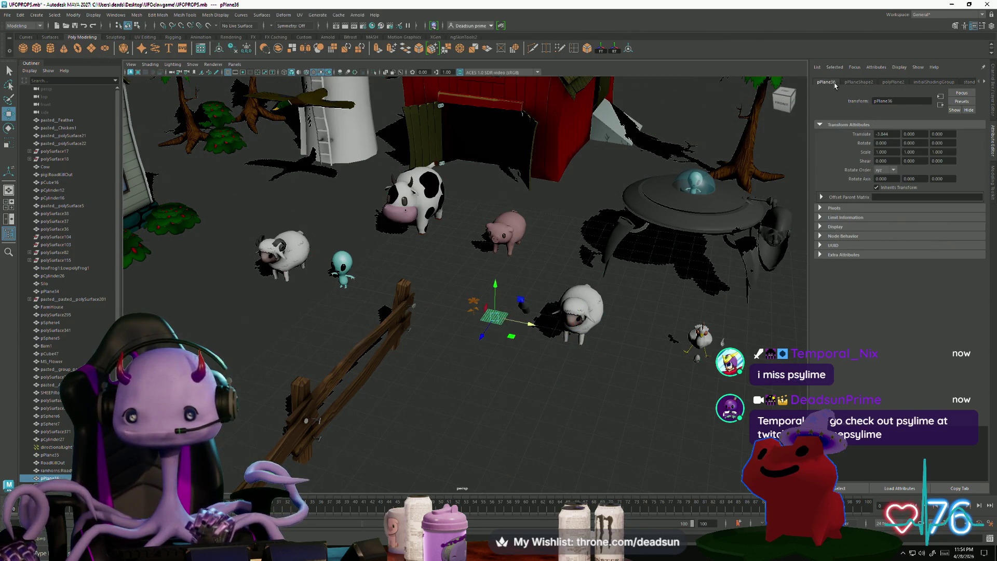
Set polyPlane2's Subdivisions Width to 3 and frame the plane.
{"action": "left_click", "coordinate": [892, 82]}
{"action": "left_click_drag", "start_coordinate": [918, 162], "coordinate": [906, 173]}
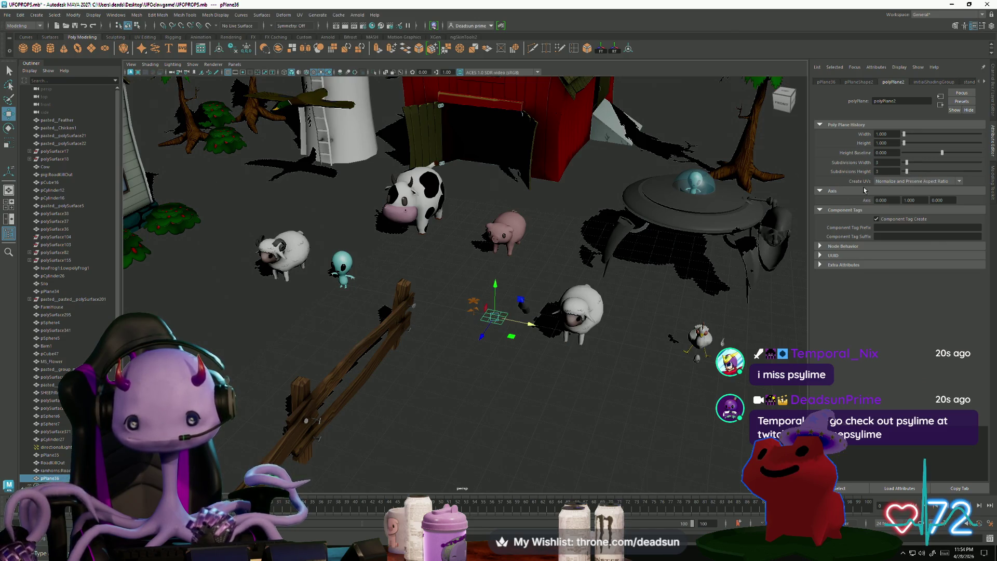
{"action": "key", "text": "f"}
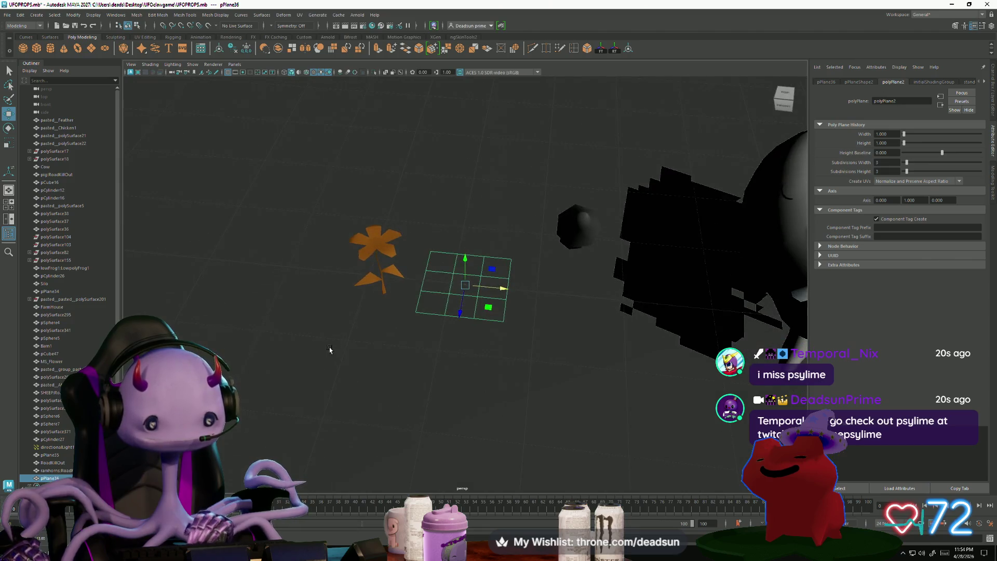
Rotate the plane upright, scale it taller beside the pig, and select its top middle vertex.
{"action": "key", "text": "e"}
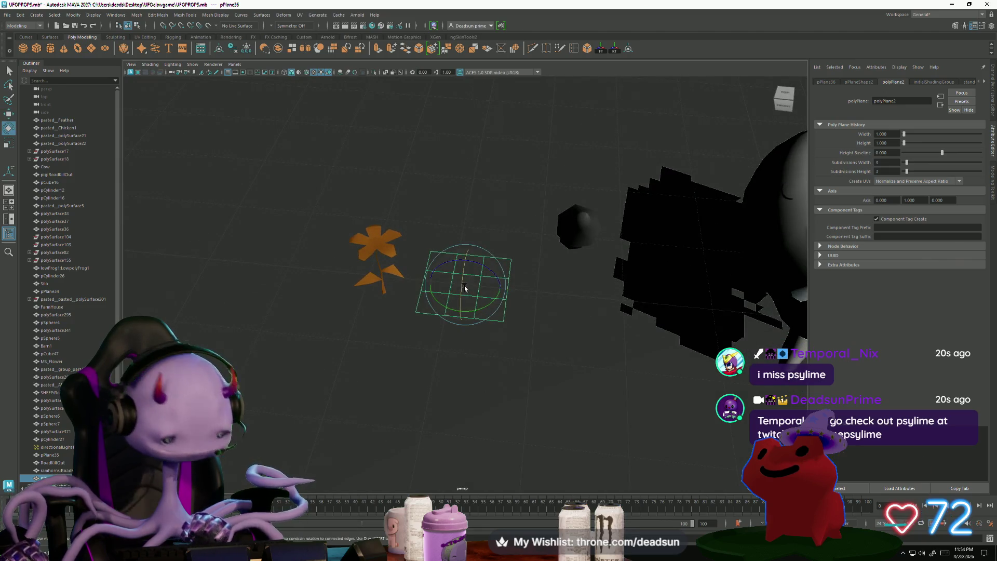
{"action": "mouse_move", "coordinate": [463, 281]}
{"action": "left_mouse_down"}
{"action": "mouse_move", "coordinate": [445, 333]}
{"action": "mouse_move", "coordinate": [498, 317]}
{"action": "mouse_move", "coordinate": [492, 288]}
{"action": "left_mouse_up"}
{"action": "key", "text": "r"}
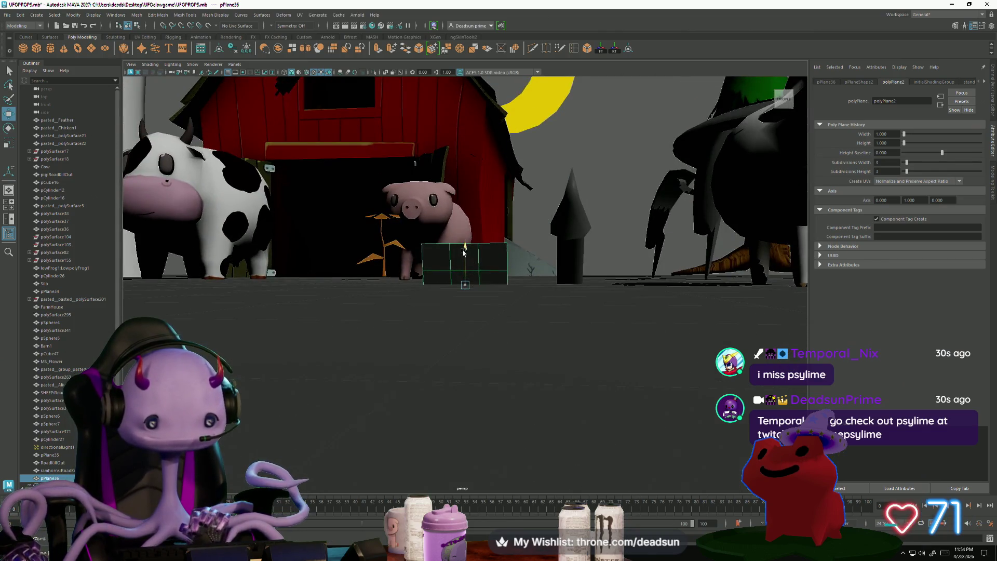
{"action": "mouse_move", "coordinate": [464, 253]}
{"action": "left_mouse_down"}
{"action": "mouse_move", "coordinate": [464, 179]}
{"action": "mouse_move", "coordinate": [464, 193]}
{"action": "left_mouse_up"}
{"action": "key", "text": "e"}
{"action": "left_click_drag", "start_coordinate": [516, 296], "coordinate": [445, 335], "text": "alt"}
{"action": "left_click_drag", "start_coordinate": [456, 259], "coordinate": [457, 248]}
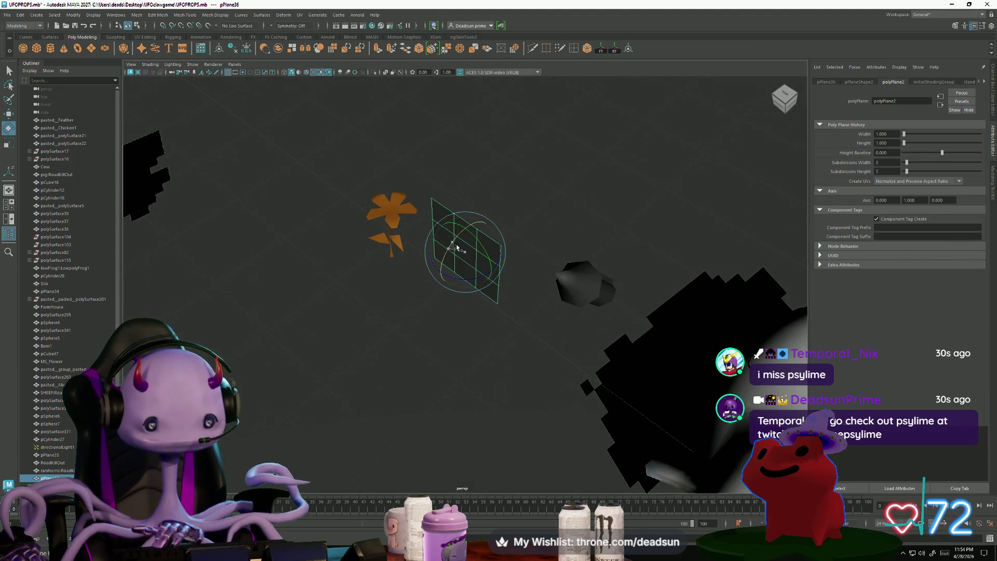
{"action": "mouse_move", "coordinate": [401, 319]}
{"action": "left_mouse_down", "text": "alt"}
{"action": "mouse_move", "coordinate": [443, 321]}
{"action": "mouse_move", "coordinate": [514, 363]}
{"action": "mouse_move", "coordinate": [503, 414]}
{"action": "mouse_move", "coordinate": [501, 379]}
{"action": "mouse_move", "coordinate": [466, 305]}
{"action": "mouse_move", "coordinate": [452, 339]}
{"action": "mouse_move", "coordinate": [478, 350]}
{"action": "mouse_move", "coordinate": [452, 294]}
{"action": "left_mouse_up", "text": "alt"}
{"action": "key", "text": "F9"}
{"action": "left_click", "coordinate": [445, 230]}
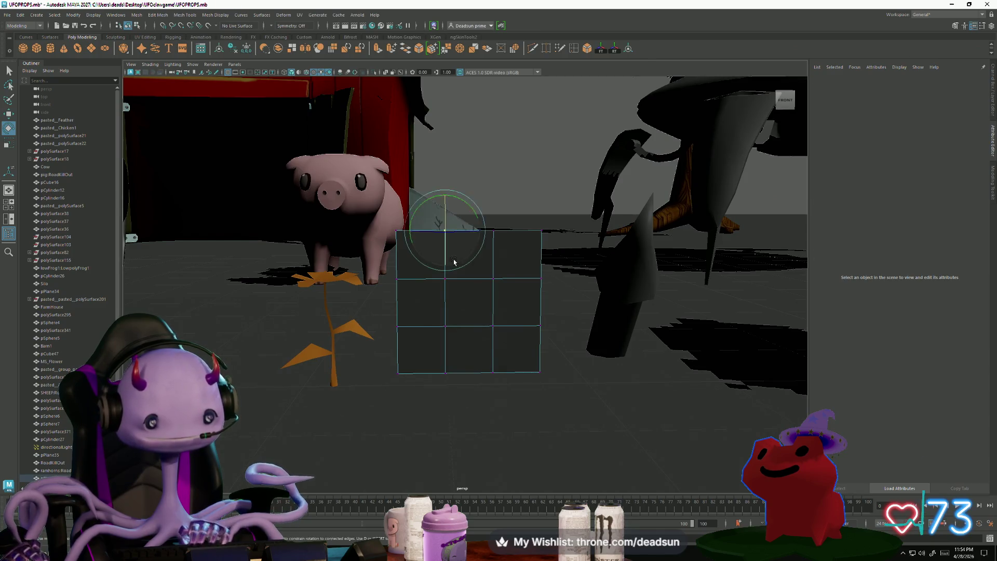
Move the top, middle and lower vertices right to taper the plane into a blade.
{"action": "key", "text": "w"}
{"action": "left_click_drag", "start_coordinate": [483, 231], "coordinate": [525, 230]}
{"action": "left_click", "coordinate": [445, 279]}
{"action": "left_click_drag", "start_coordinate": [485, 278], "coordinate": [515, 287]}
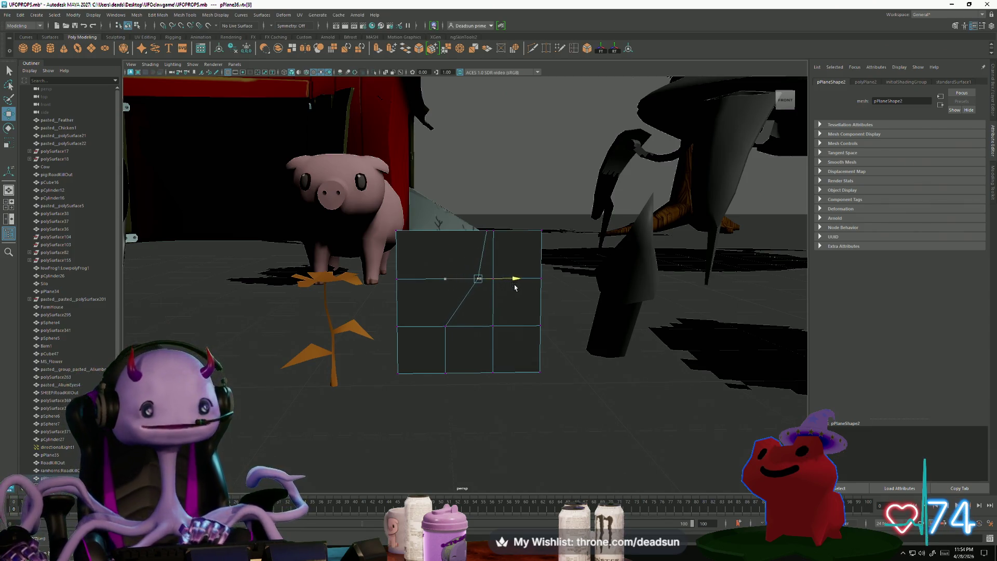
{"action": "left_click", "coordinate": [438, 324]}
{"action": "left_click_drag", "start_coordinate": [483, 332], "coordinate": [507, 326]}
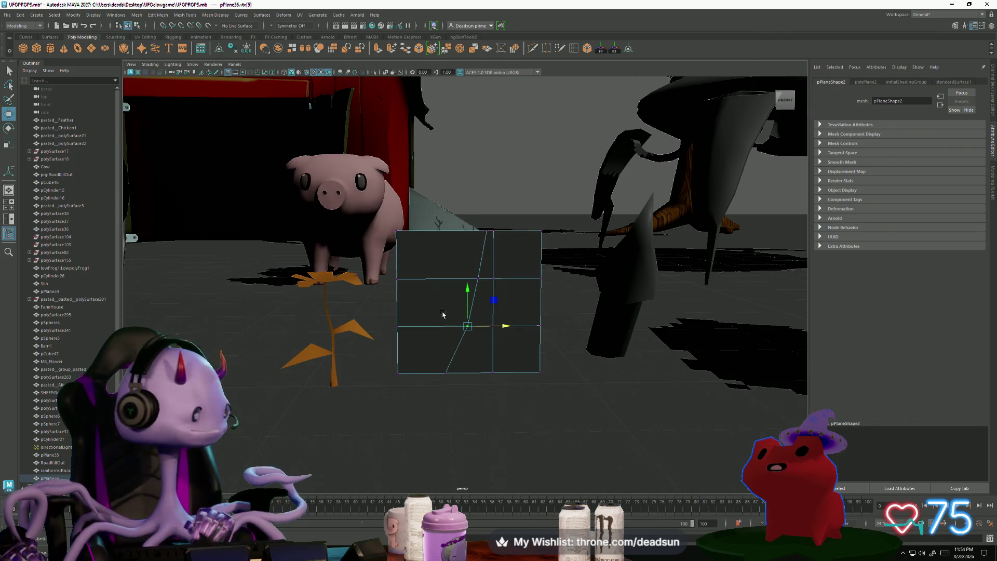
{"action": "middle_click_drag", "start_coordinate": [455, 312], "coordinate": [420, 325], "text": "alt"}
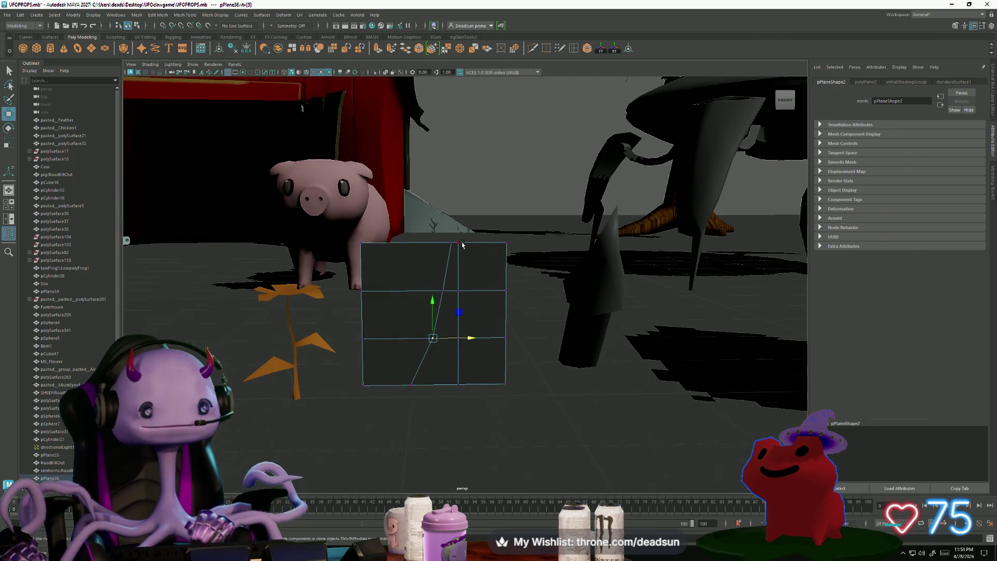
{"action": "left_click", "coordinate": [459, 242]}
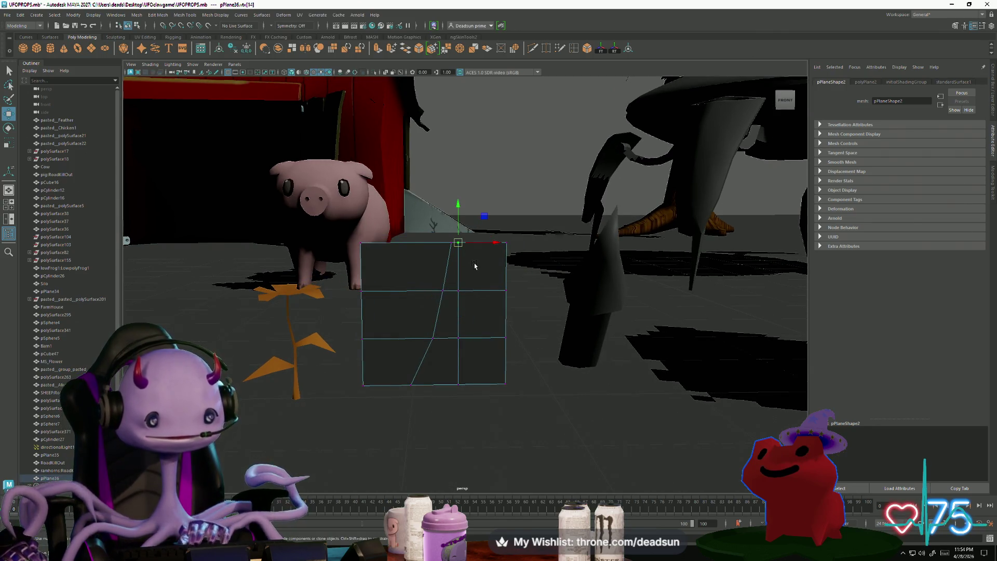
{"action": "left_click_drag", "start_coordinate": [495, 243], "coordinate": [494, 244]}
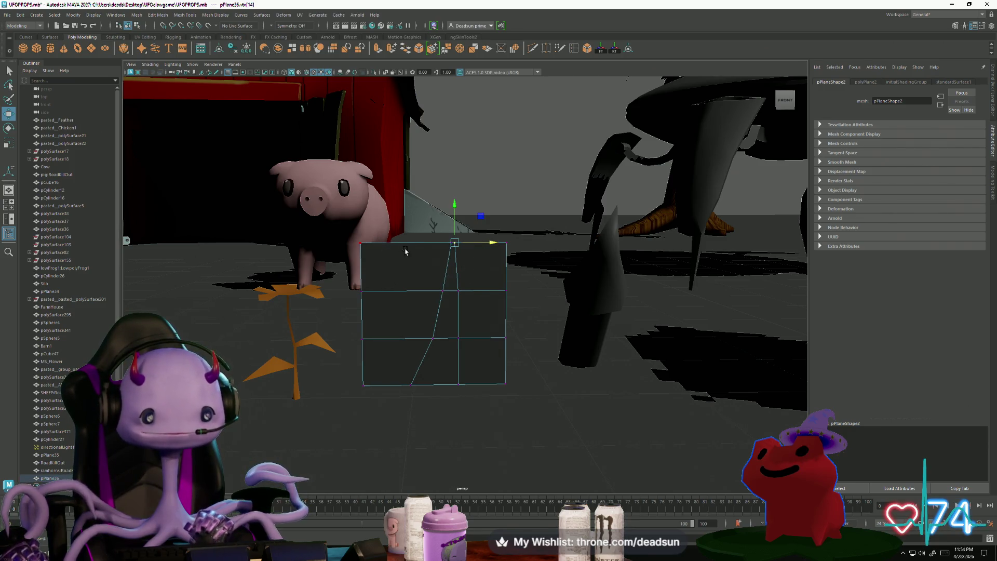
Merge the two top vertices into a single pointed tip.
{"action": "left_click", "coordinate": [457, 244], "text": "shift"}
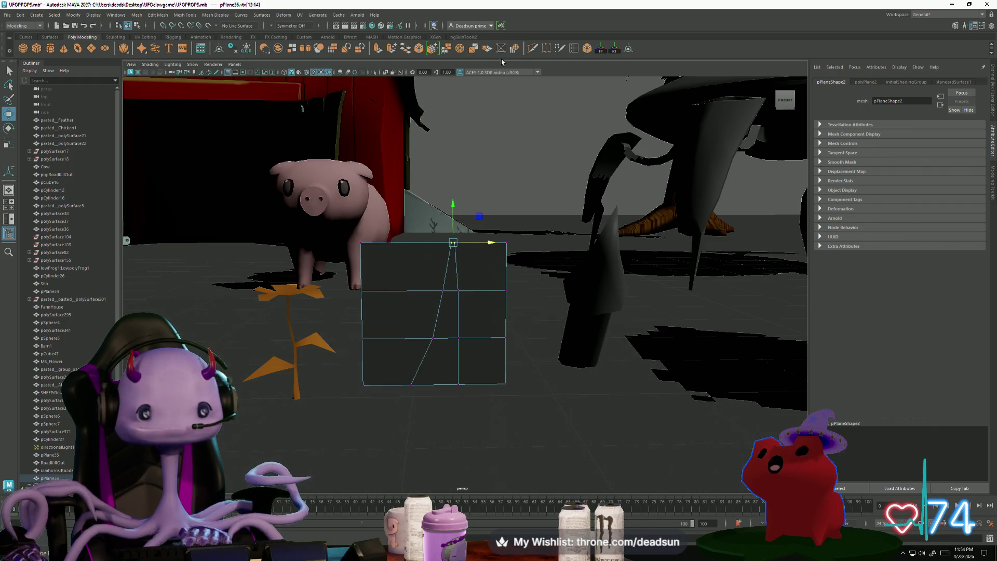
{"action": "left_click", "coordinate": [534, 49]}
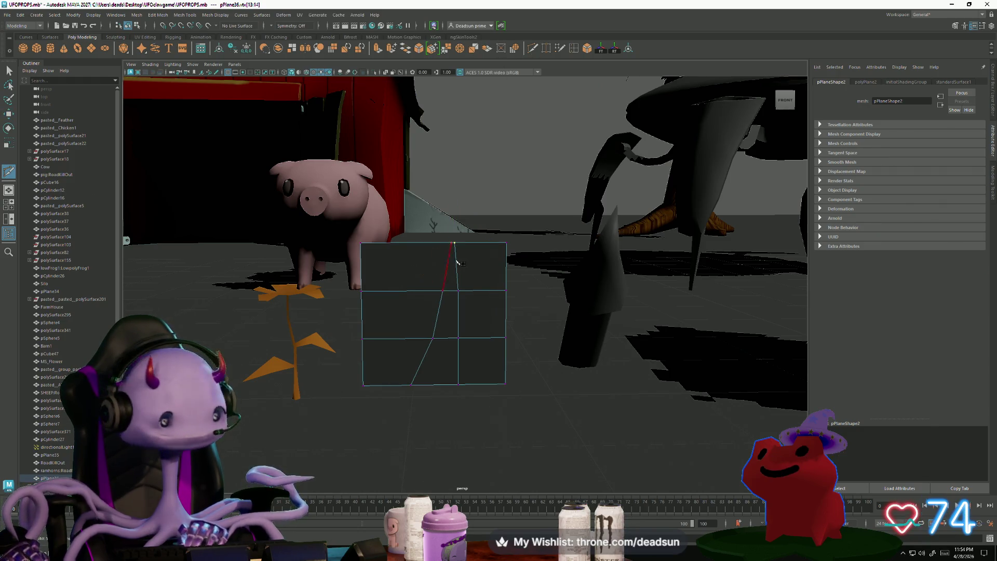
{"action": "left_click_drag", "start_coordinate": [467, 188], "coordinate": [443, 122], "text": "alt"}
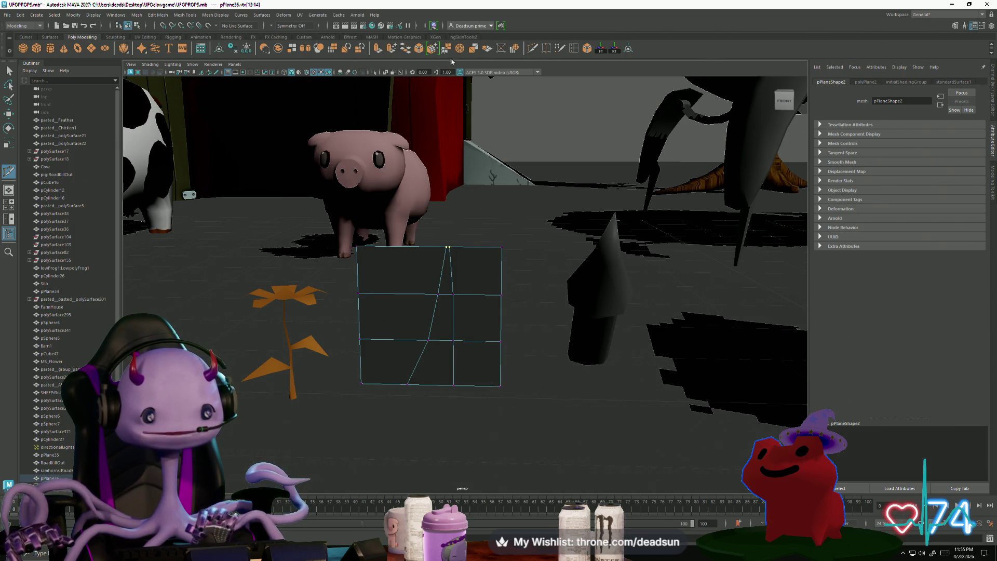
{"action": "left_click", "coordinate": [447, 51]}
{"action": "left_click_drag", "start_coordinate": [456, 205], "coordinate": [467, 297], "text": "alt"}
Multi-cut the second blade's pointed outline from bottom edge to tip and back.
{"action": "key", "text": "w"}
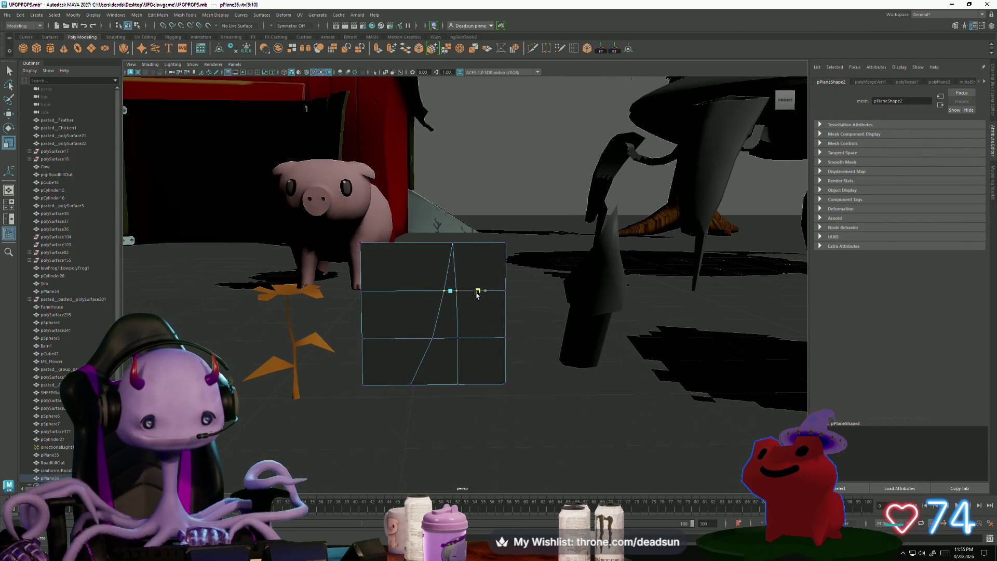
{"action": "left_click", "coordinate": [484, 291], "text": "shift"}
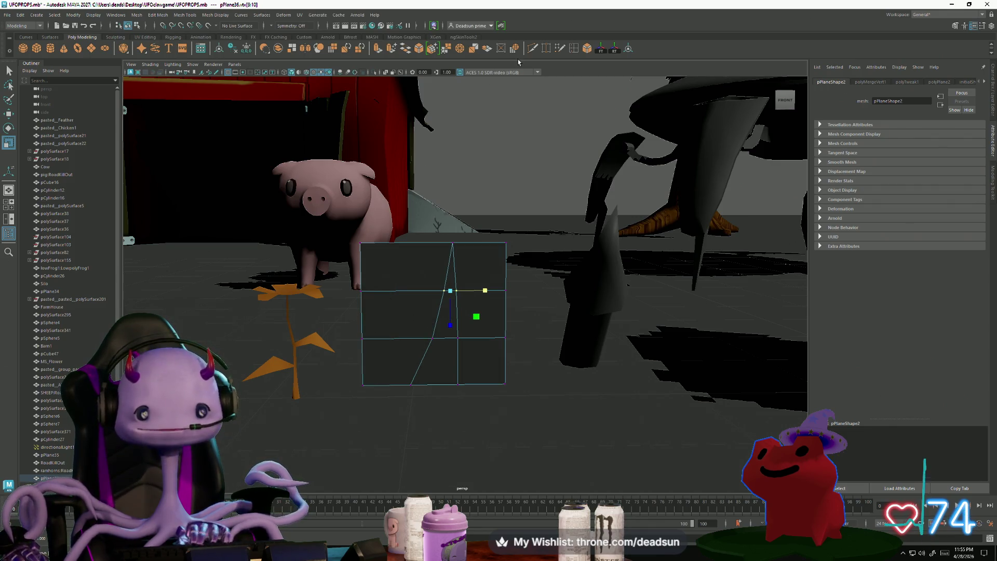
{"action": "left_click", "coordinate": [533, 49]}
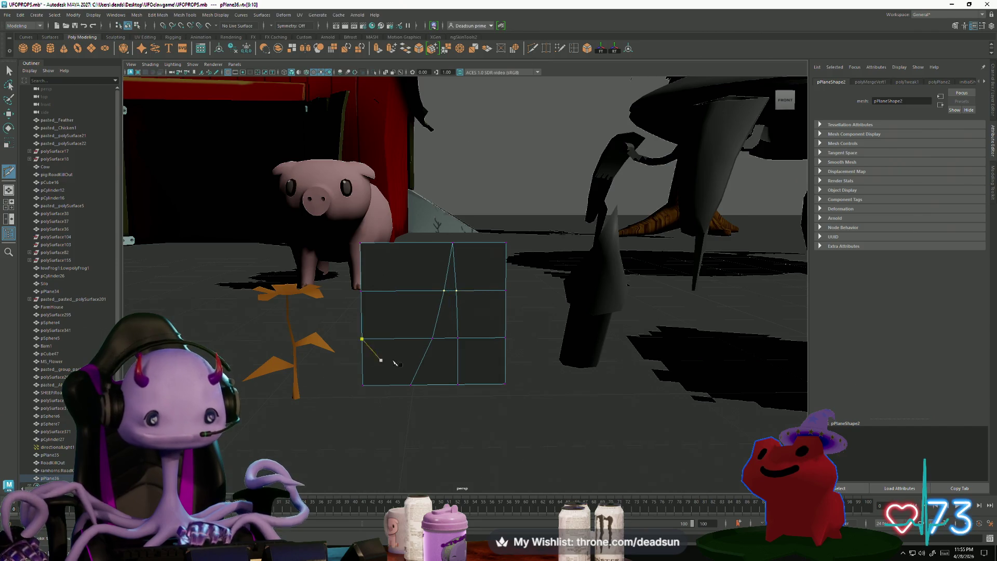
{"action": "left_click", "coordinate": [423, 359]}
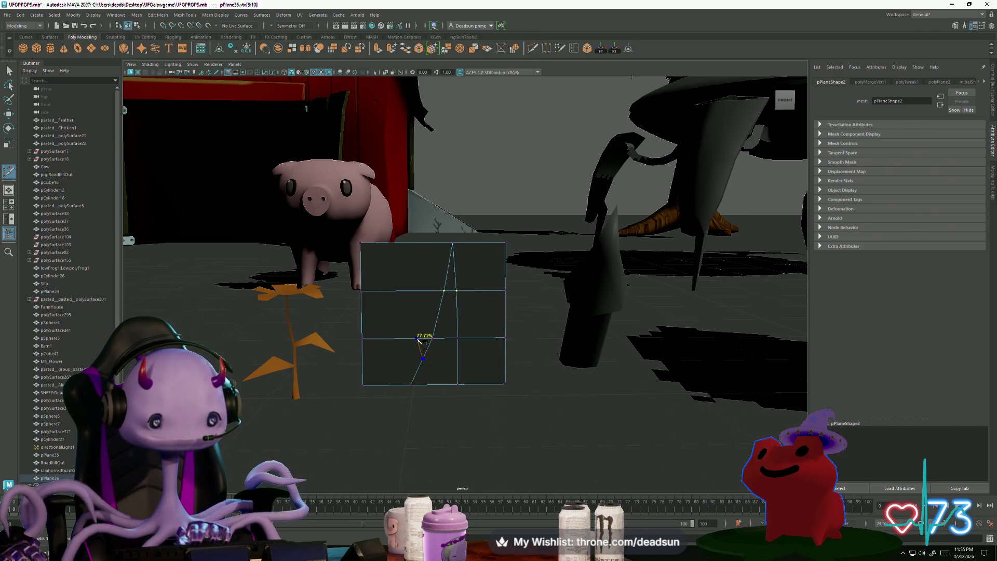
{"action": "left_click", "coordinate": [422, 338]}
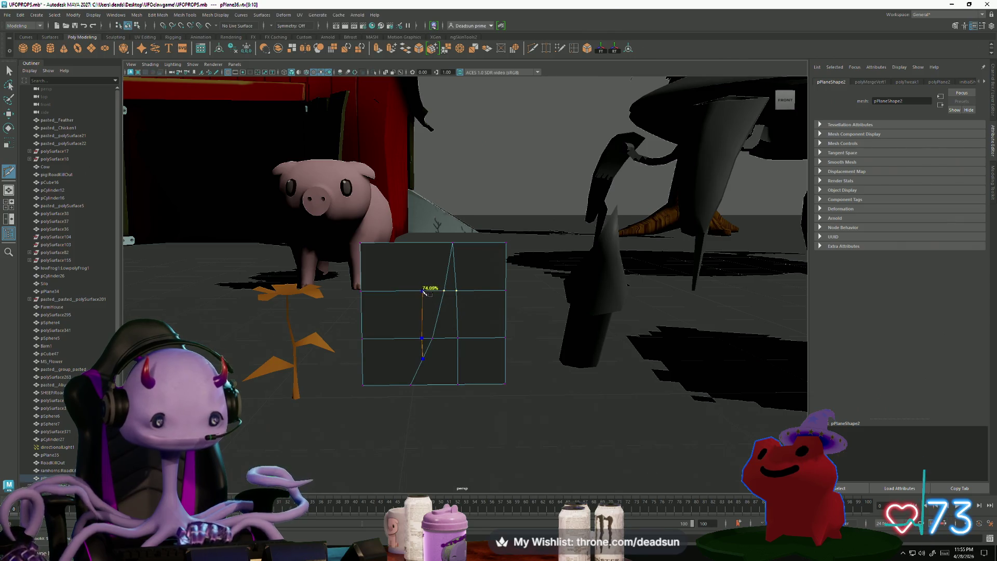
{"action": "left_click", "coordinate": [416, 291]}
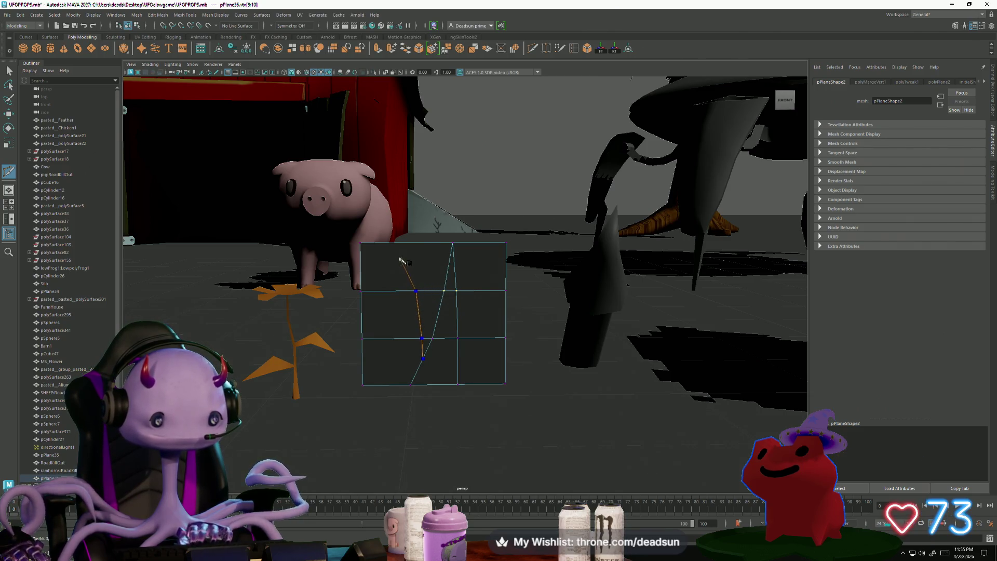
{"action": "left_click", "coordinate": [406, 259]}
{"action": "left_click", "coordinate": [404, 291]}
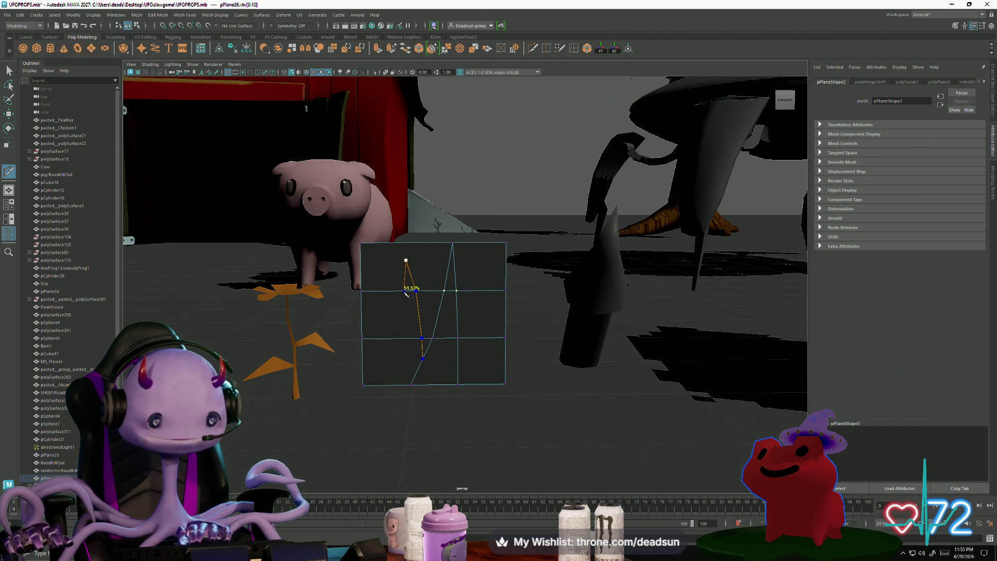
{"action": "left_click", "coordinate": [397, 338]}
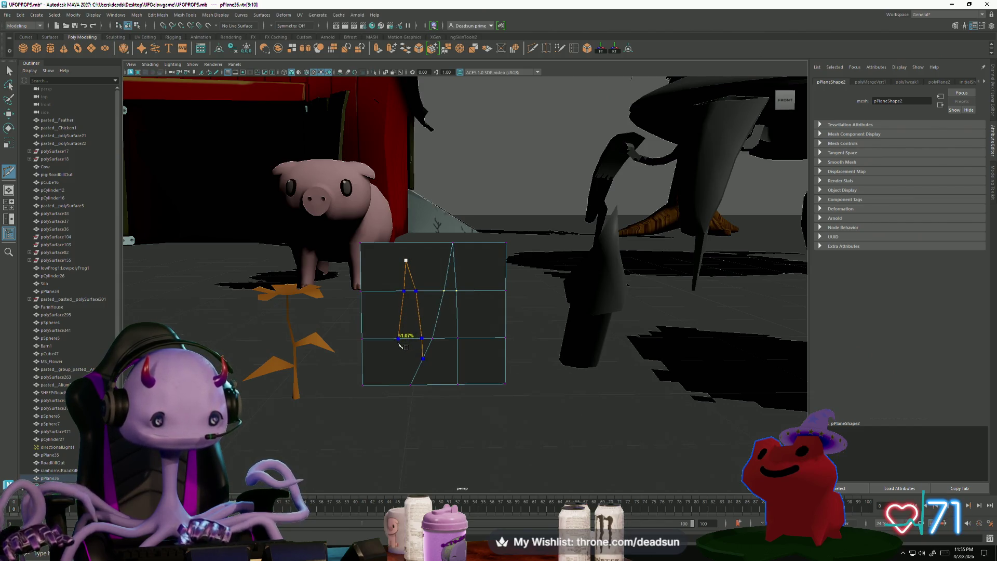
{"action": "left_click", "coordinate": [384, 385]}
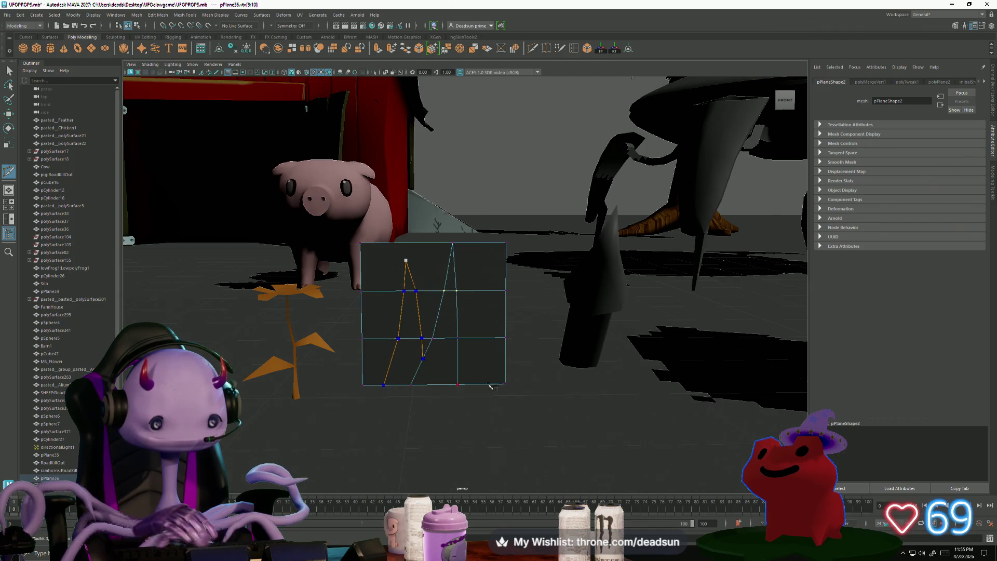
{"action": "key", "text": "Return"}
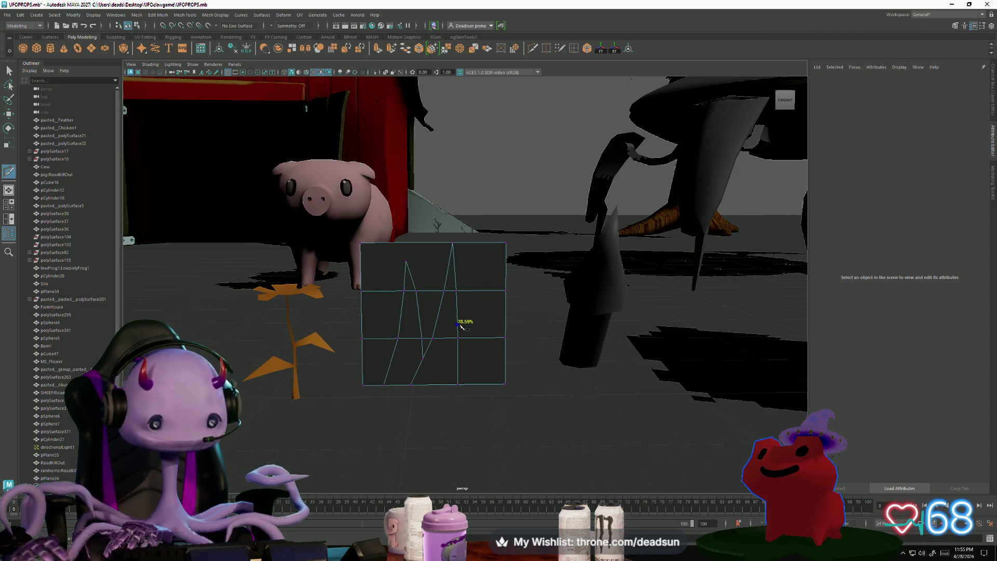
Multi-cut the third blade's pointed outline, discarding two false starts.
{"action": "left_click", "coordinate": [473, 292]}
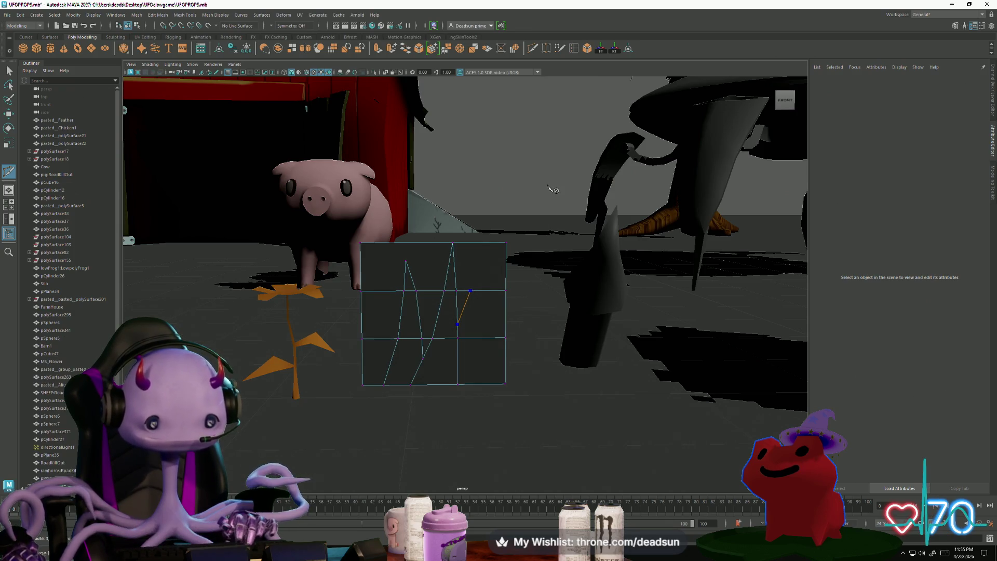
{"action": "key", "text": "ctrl+z"}
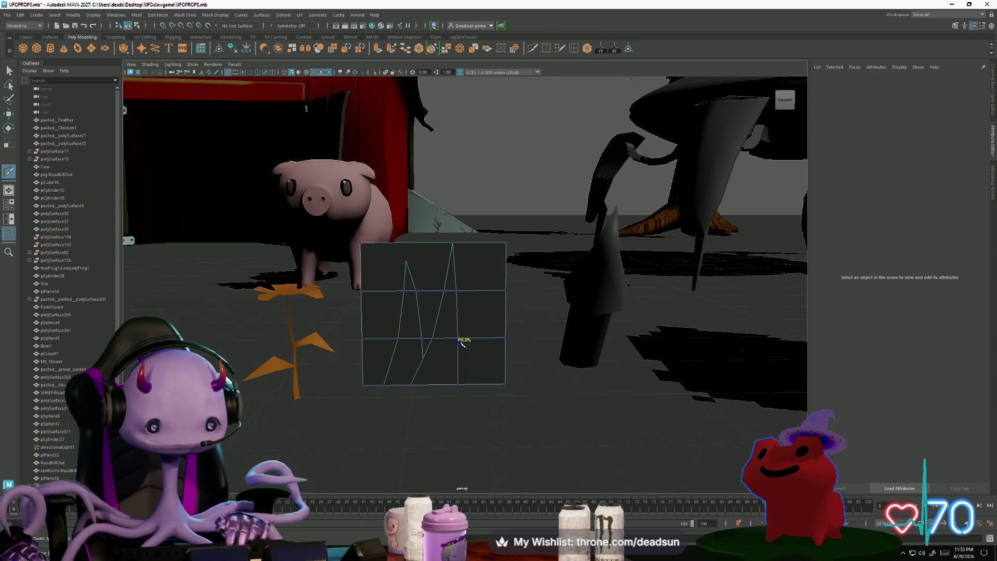
{"action": "left_click", "coordinate": [457, 338]}
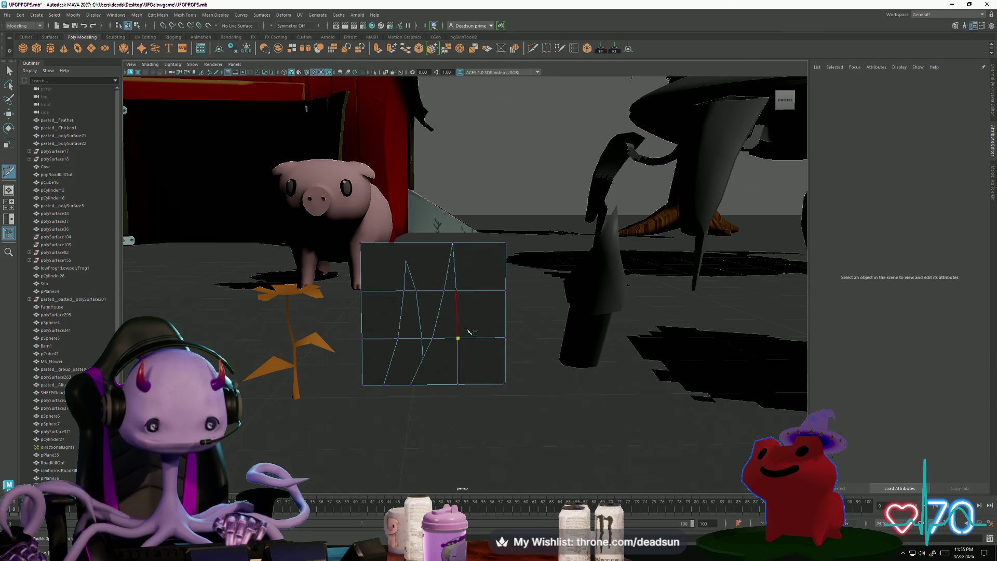
{"action": "key", "text": "ctrl+z"}
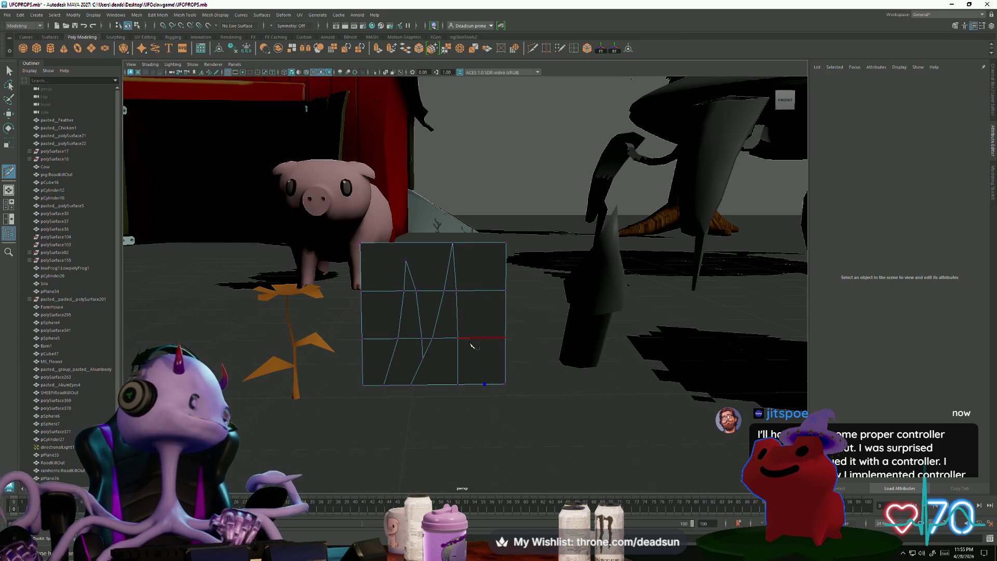
{"action": "left_click", "coordinate": [488, 337]}
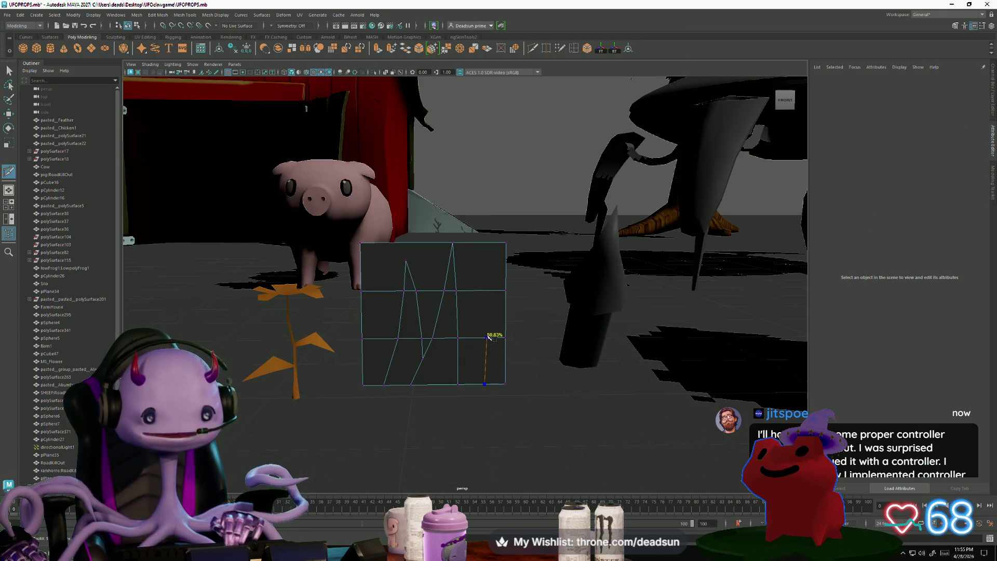
{"action": "left_click", "coordinate": [486, 291]}
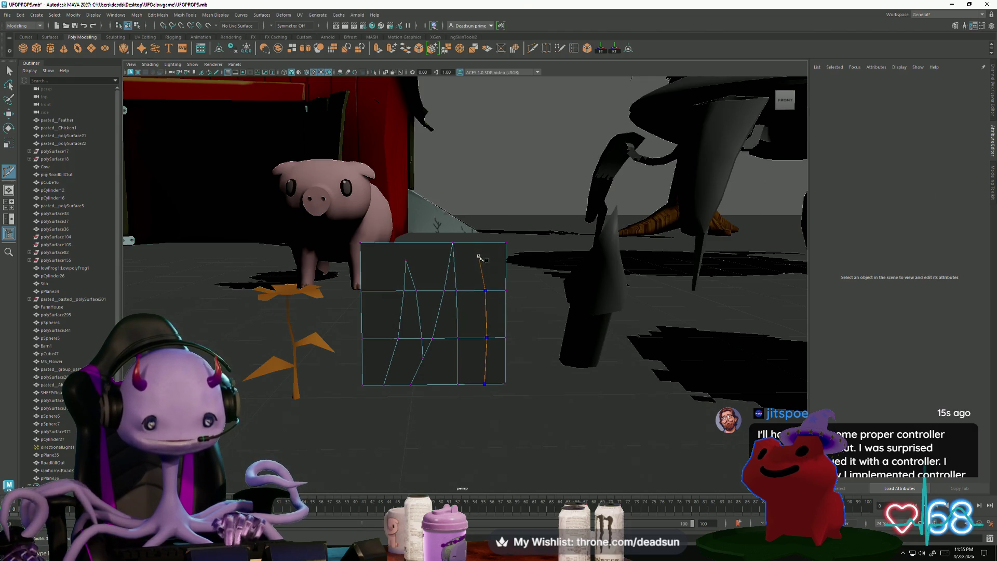
{"action": "left_click", "coordinate": [475, 285]}
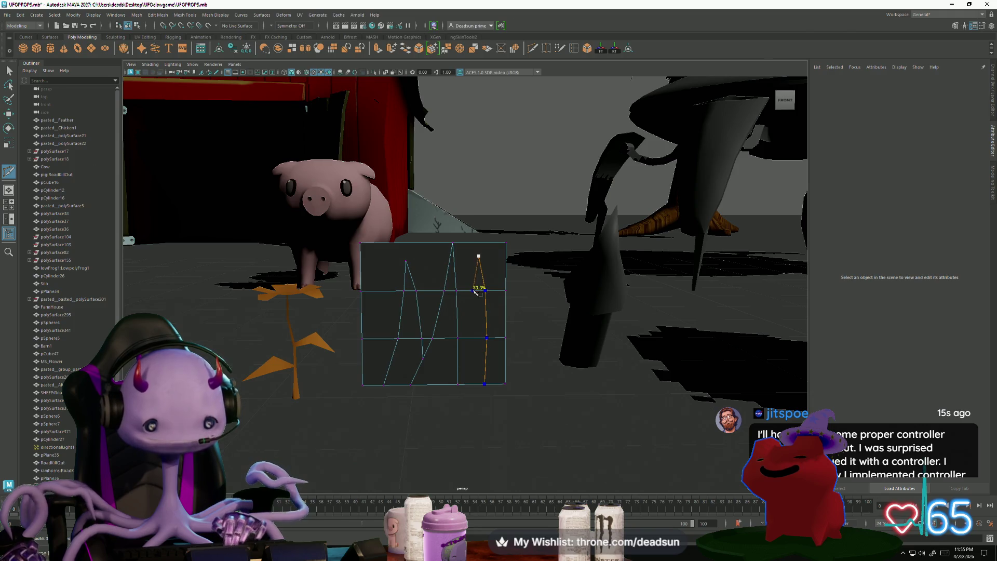
{"action": "left_click", "coordinate": [469, 338]}
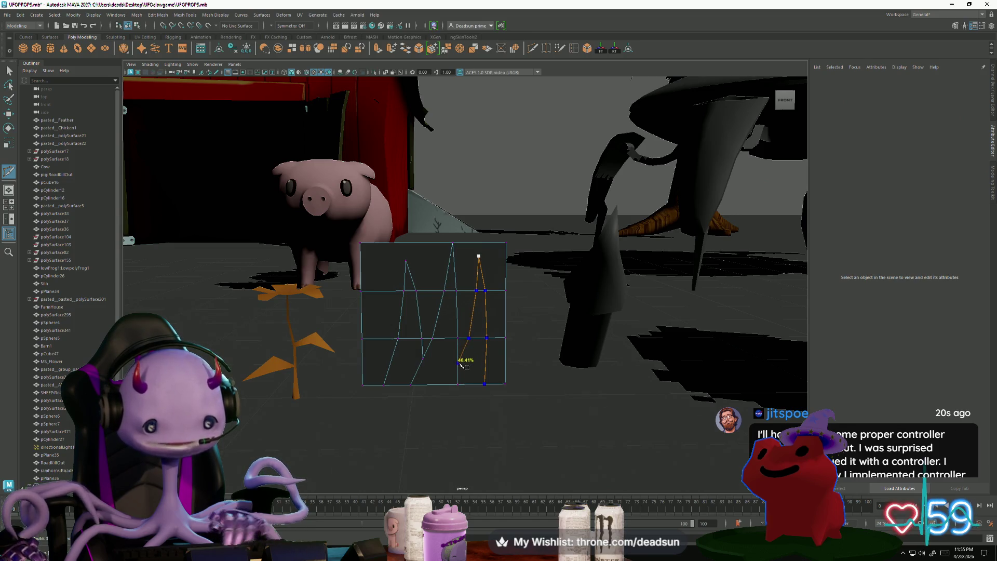
{"action": "left_click", "coordinate": [459, 363]}
{"action": "key", "text": "Return"}
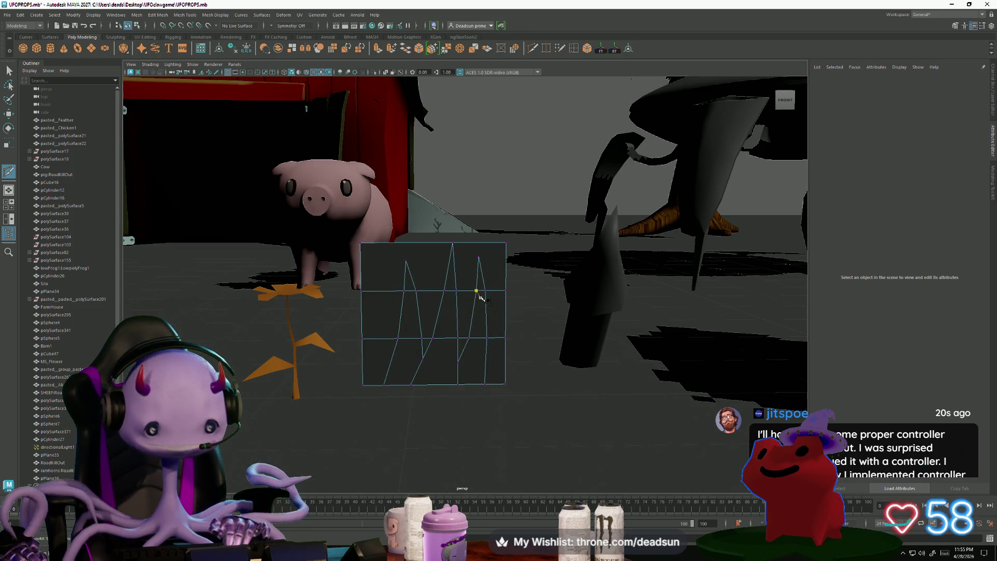
Cut edges from the left and middle blade tips down to the bottom edge.
{"action": "scroll", "coordinate": [394, 293], "scroll_direction": "up", "scroll_amount": 3}
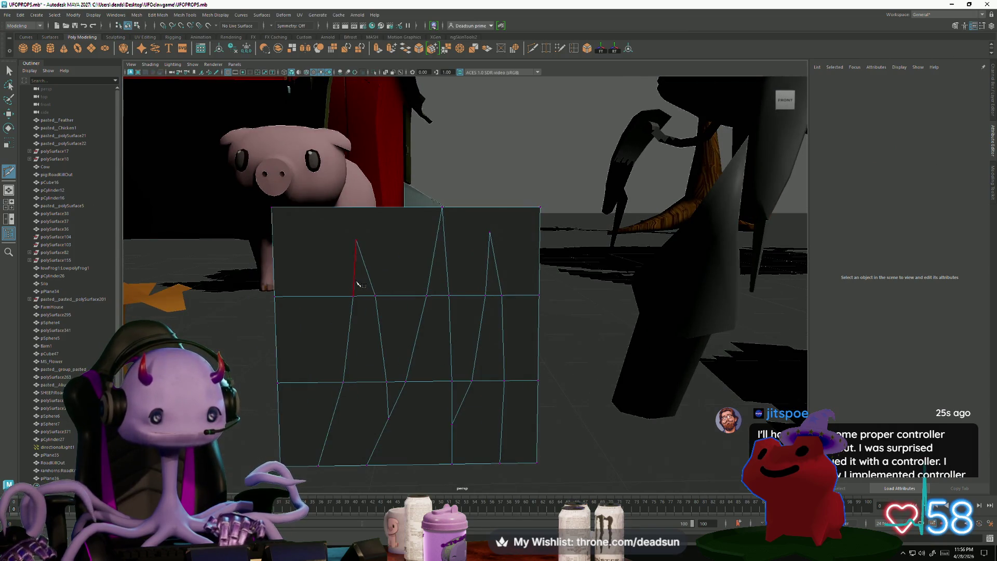
{"action": "left_click", "coordinate": [357, 240]}
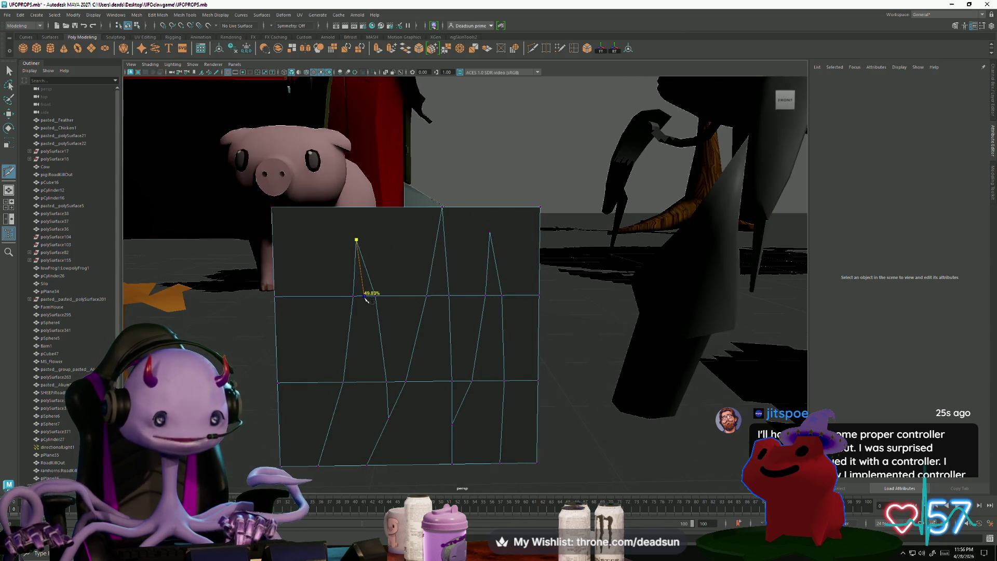
{"action": "left_click", "coordinate": [365, 296]}
{"action": "left_click", "coordinate": [365, 383]}
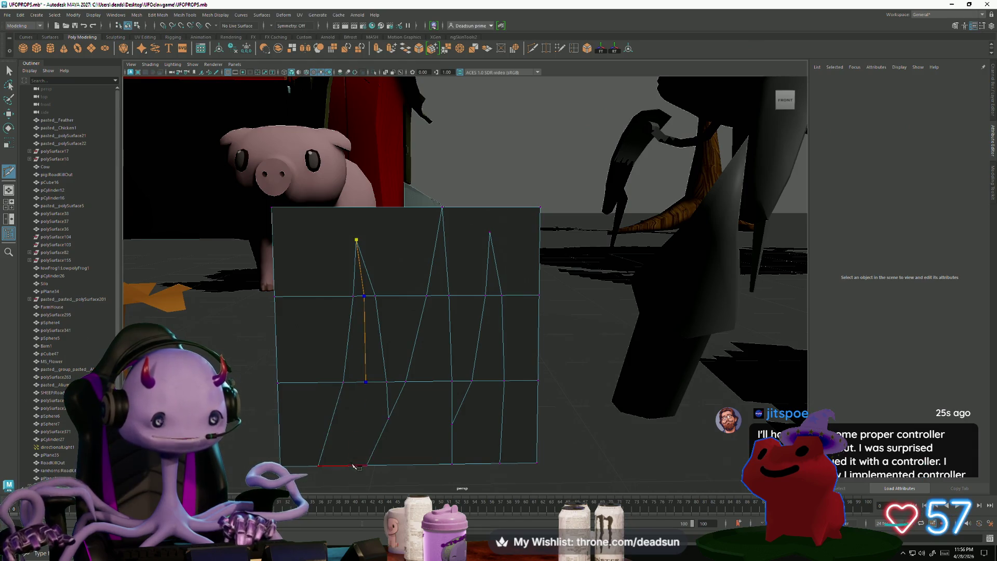
{"action": "left_click", "coordinate": [377, 457]}
{"action": "key", "text": "Return"}
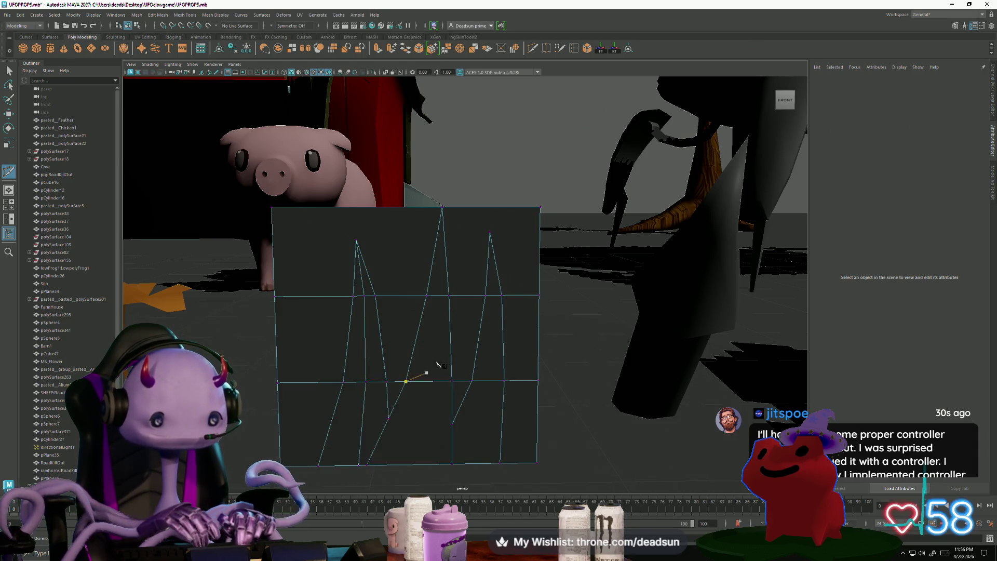
{"action": "left_click", "coordinate": [442, 207]}
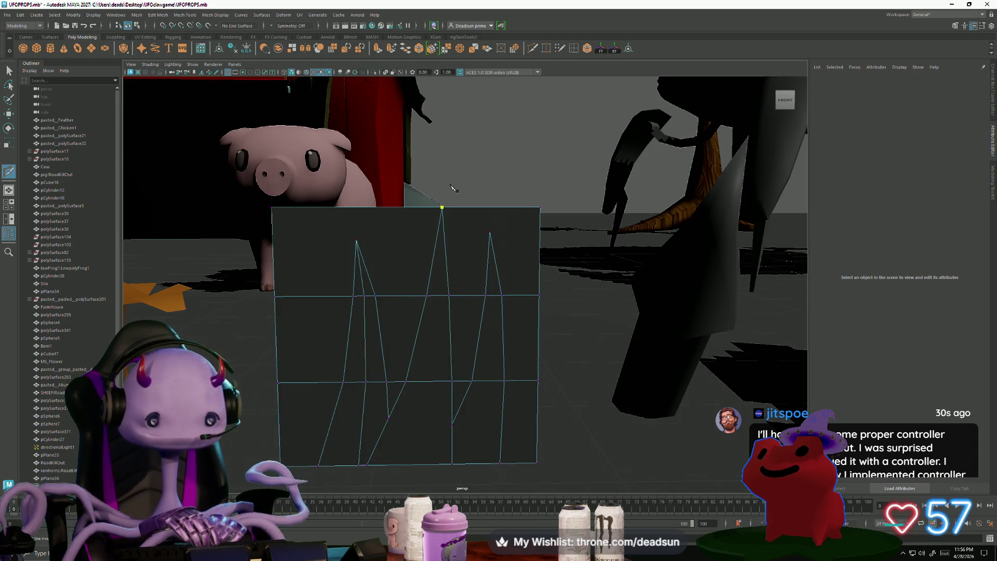
{"action": "left_click", "coordinate": [439, 295]}
{"action": "left_click", "coordinate": [429, 382]}
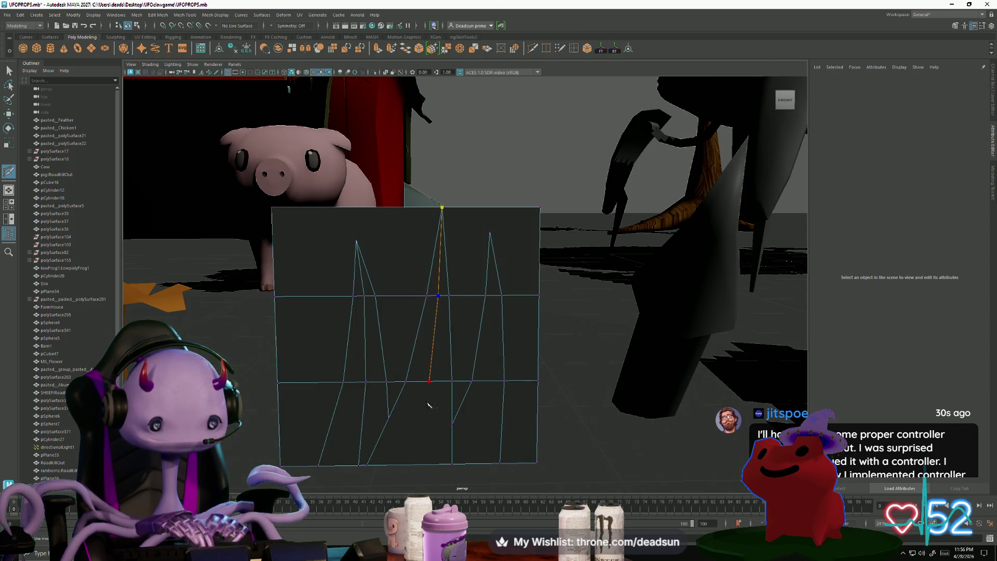
{"action": "left_click", "coordinate": [413, 464]}
{"action": "key", "text": "Return"}
Cut an edge from the right blade's tip down to the bottom edge.
{"action": "left_click", "coordinate": [485, 295]}
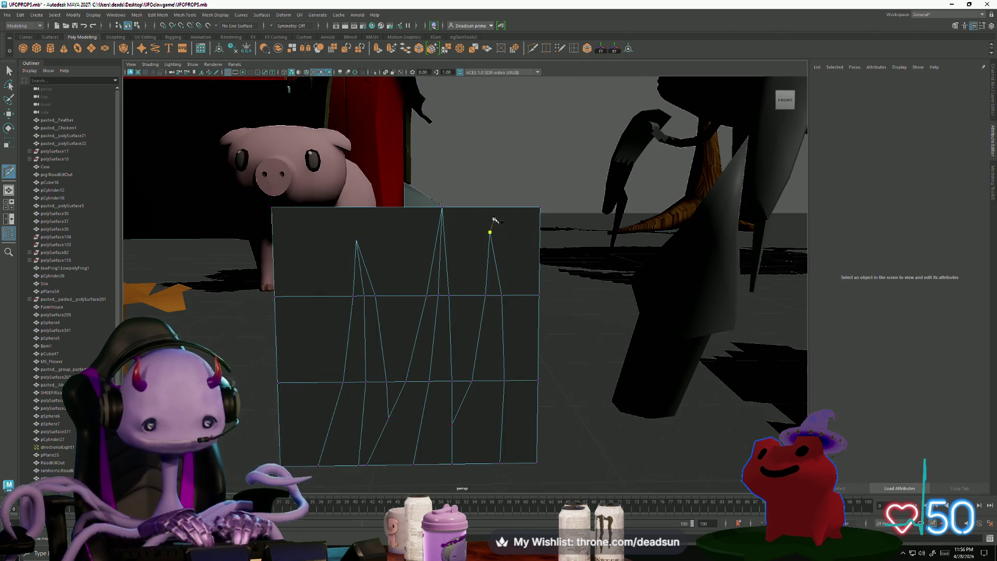
{"action": "key", "text": "Escape"}
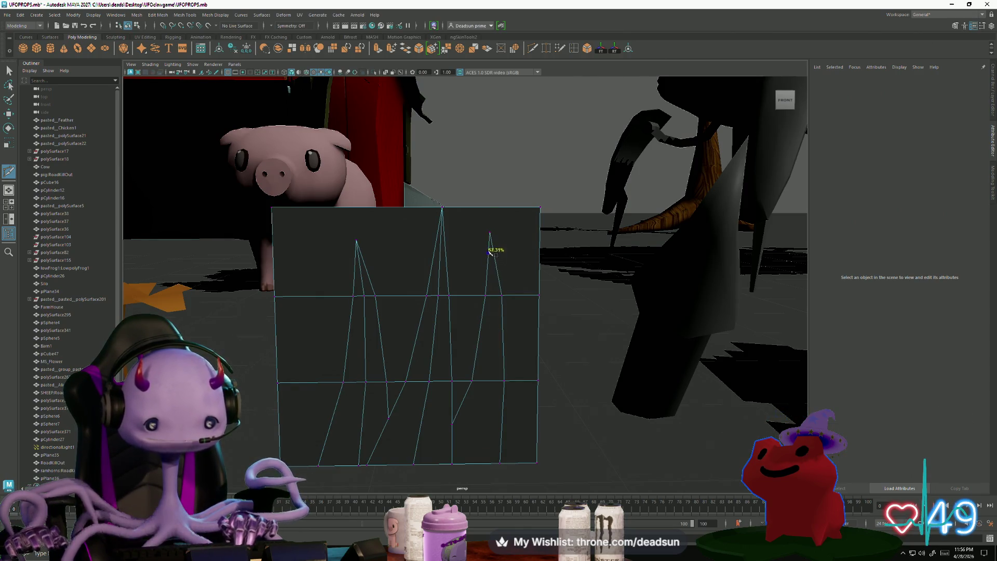
{"action": "left_click", "coordinate": [489, 233]}
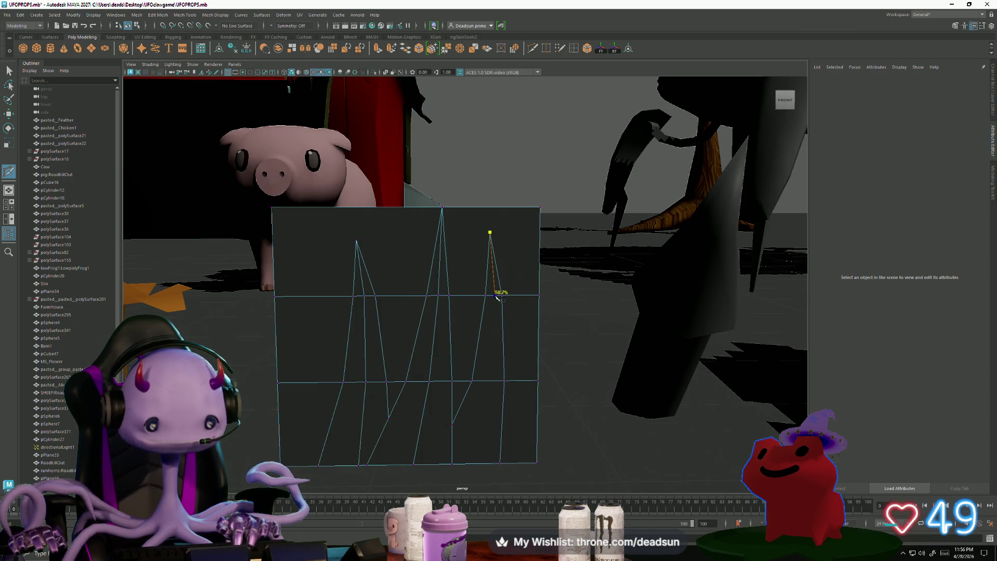
{"action": "left_click", "coordinate": [495, 295]}
{"action": "left_click", "coordinate": [487, 382]}
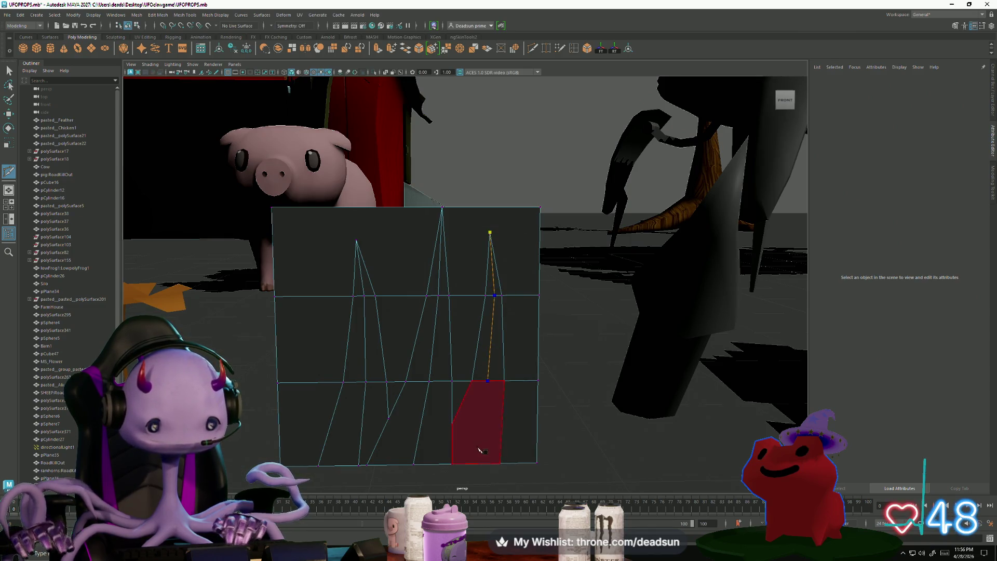
{"action": "left_click", "coordinate": [452, 464]}
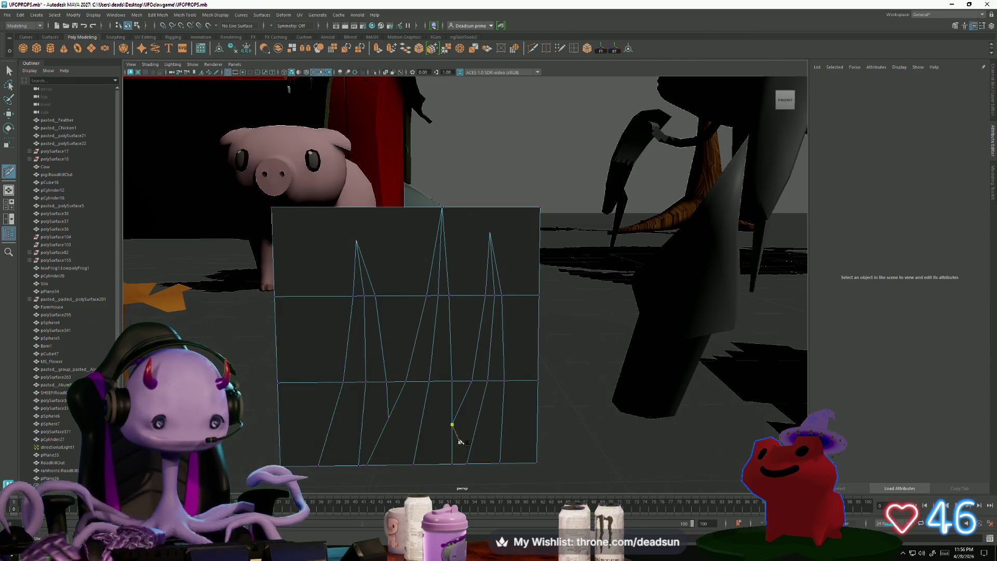
{"action": "key", "text": "Return"}
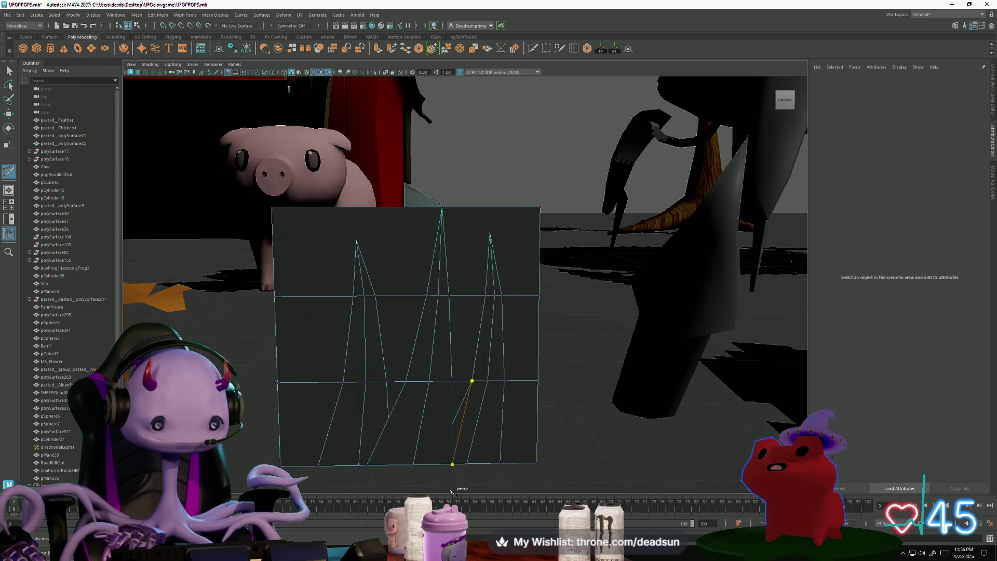
{"action": "left_click", "coordinate": [389, 418]}
Select the ten faces surrounding the three spikes for deletion.
{"action": "key", "text": "q"}
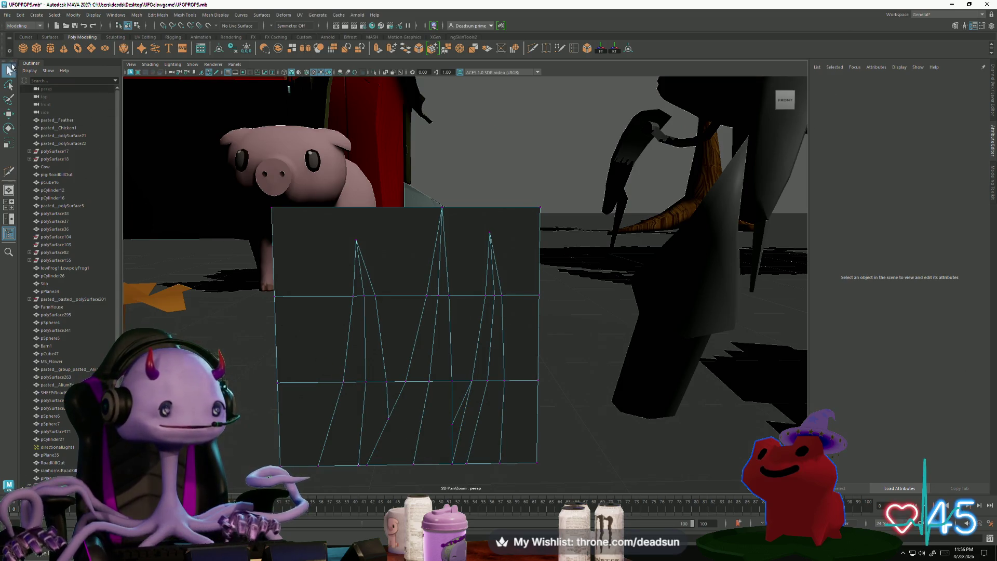
{"action": "left_click", "coordinate": [311, 280]}
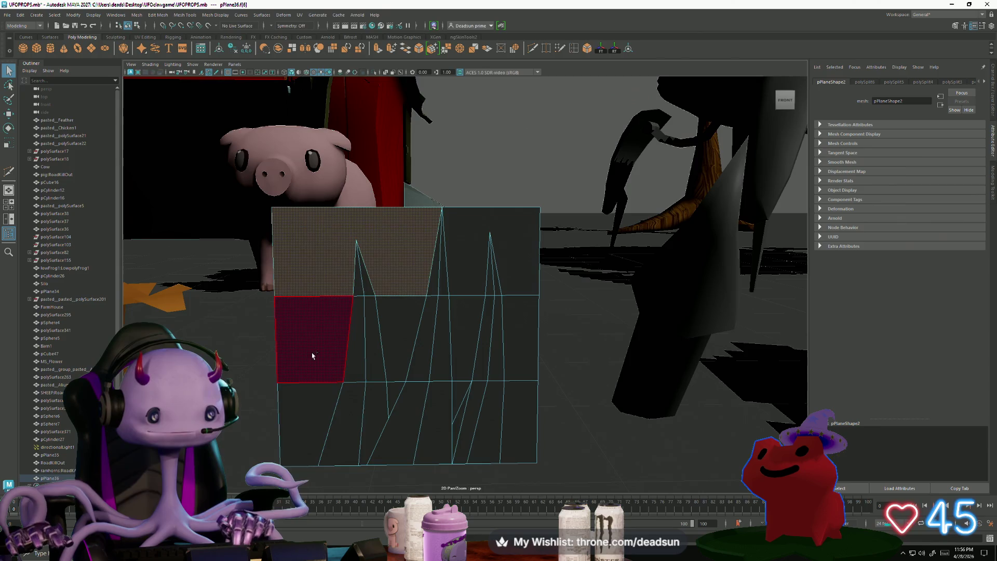
{"action": "left_click", "coordinate": [311, 356], "text": "shift"}
{"action": "left_click", "coordinate": [312, 429], "text": "shift"}
{"action": "left_click", "coordinate": [384, 333], "text": "shift"}
{"action": "left_click", "coordinate": [389, 401], "text": "shift"}
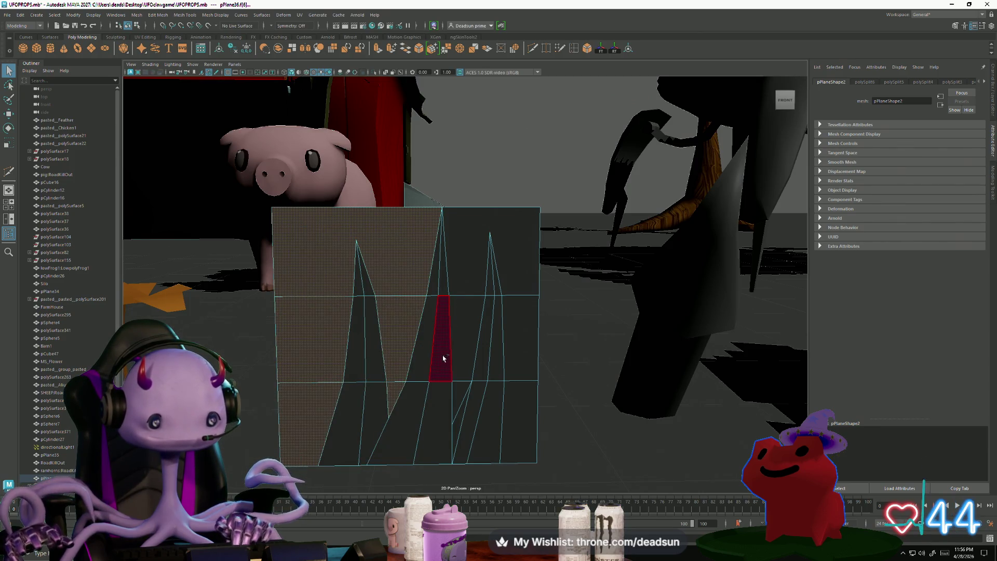
{"action": "left_click", "coordinate": [458, 352], "text": "shift"}
{"action": "left_click", "coordinate": [454, 395], "text": "shift"}
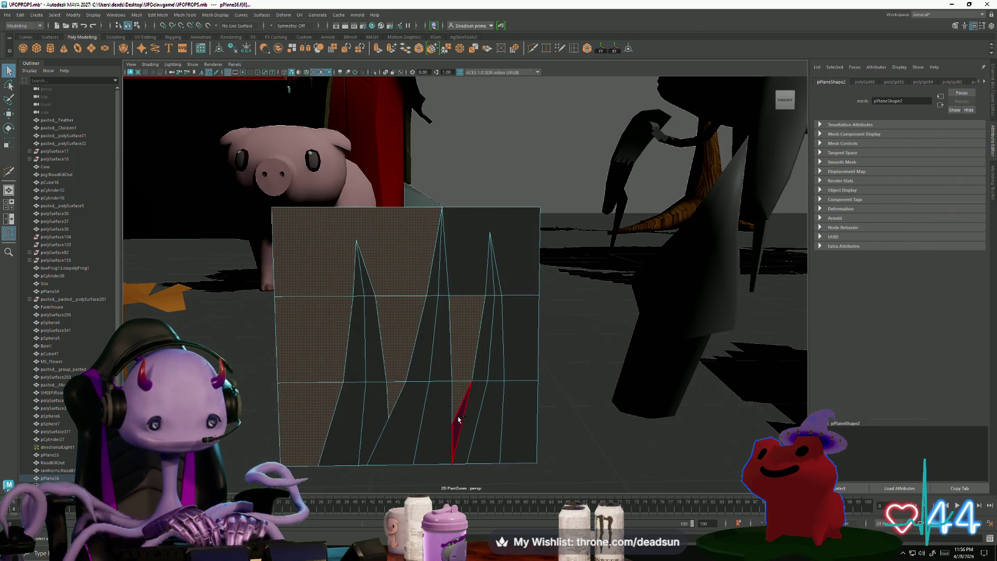
{"action": "left_click", "coordinate": [473, 256], "text": "shift"}
{"action": "left_click", "coordinate": [516, 325], "text": "shift"}
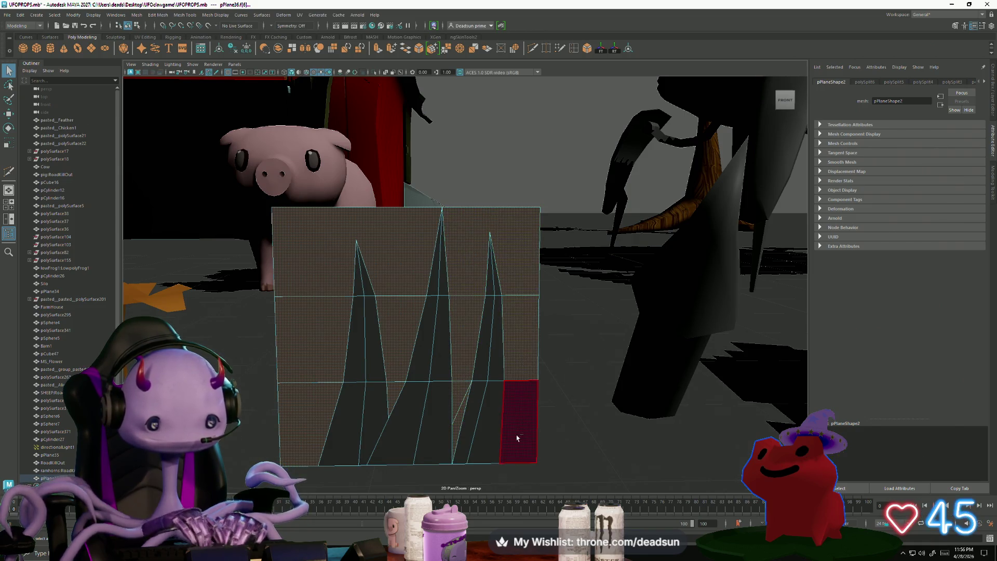
{"action": "left_click", "coordinate": [516, 439], "text": "shift"}
Inspect the remaining three grass blades from above and clear the selection.
{"action": "scroll", "coordinate": [556, 406], "scroll_direction": "down", "scroll_amount": 5}
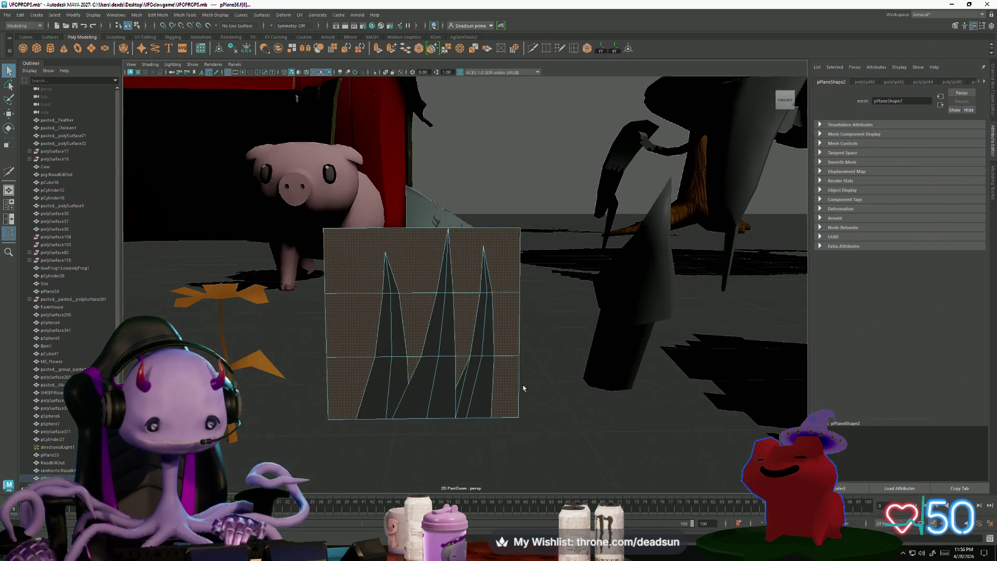
{"action": "mouse_move", "coordinate": [515, 384]}
{"action": "left_mouse_down", "text": "alt"}
{"action": "mouse_move", "coordinate": [468, 457]}
{"action": "mouse_move", "coordinate": [464, 414]}
{"action": "mouse_move", "coordinate": [383, 382]}
{"action": "left_mouse_up", "text": "alt"}
{"action": "left_click", "coordinate": [452, 410]}
{"action": "scroll", "coordinate": [439, 390], "scroll_direction": "up", "scroll_amount": 5}
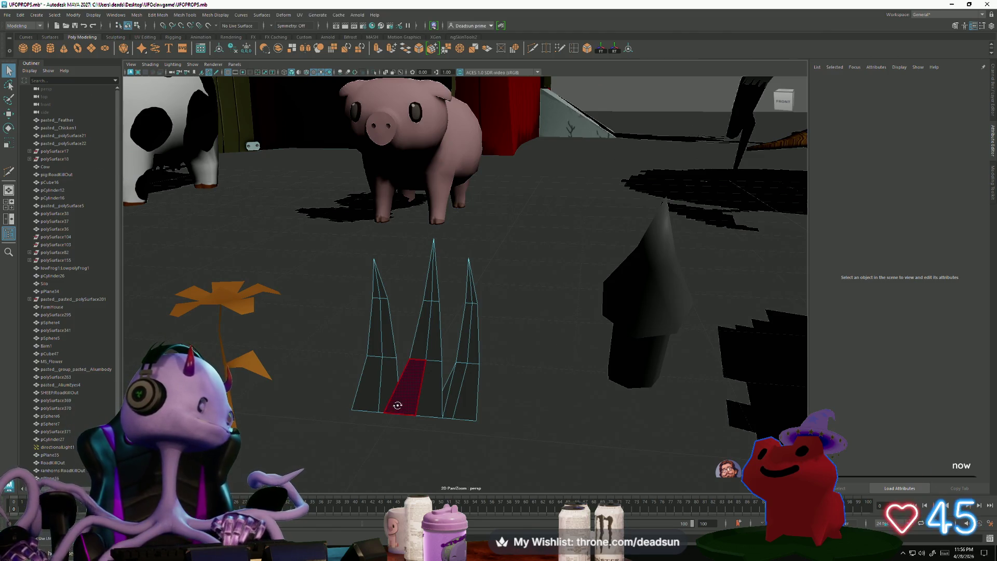
Try merging the blades' bottom vertices, then undo the merge.
{"action": "mouse_move", "coordinate": [401, 404]}
{"action": "left_mouse_down", "text": "alt"}
{"action": "mouse_move", "coordinate": [407, 411]}
{"action": "mouse_move", "coordinate": [423, 364]}
{"action": "left_mouse_up", "text": "alt"}
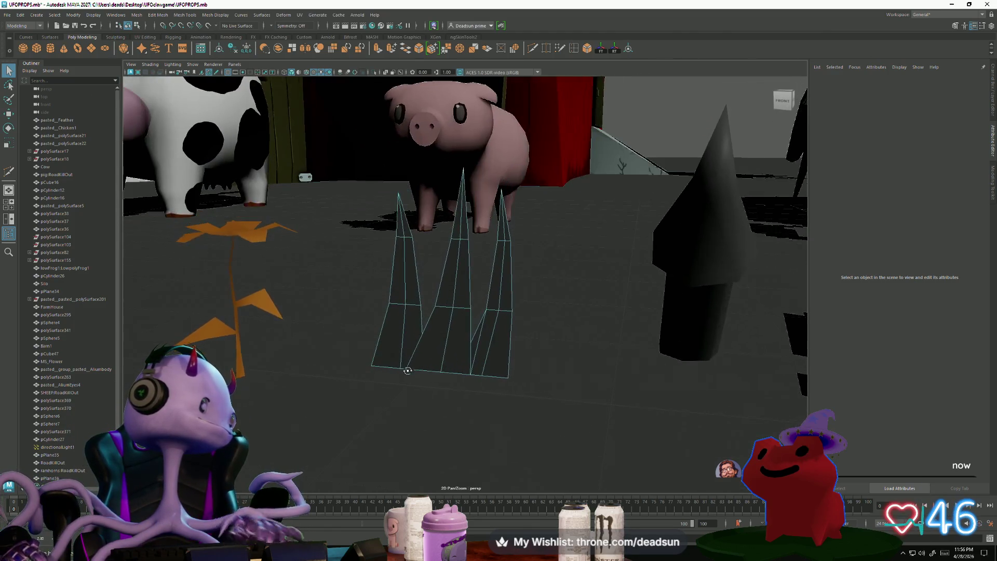
{"action": "right_click_drag", "start_coordinate": [407, 350], "coordinate": [403, 366]}
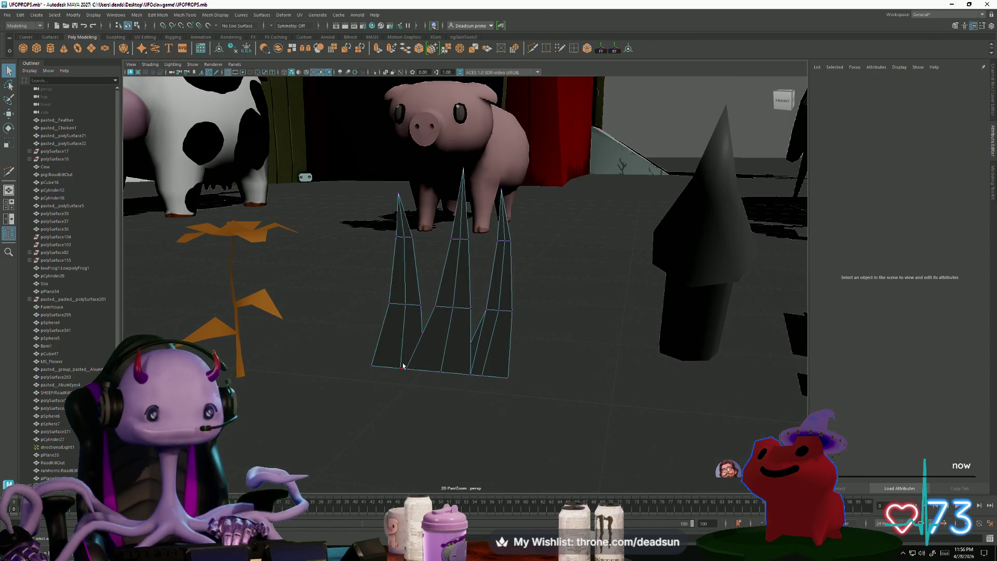
{"action": "left_click", "coordinate": [418, 392]}
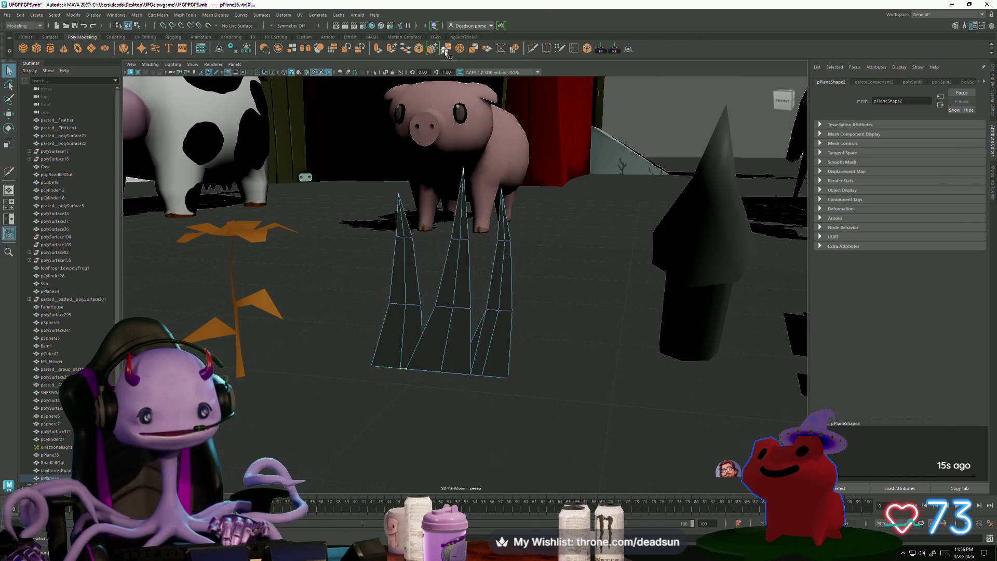
{"action": "mouse_move", "coordinate": [406, 368]}
{"action": "left_mouse_down"}
{"action": "mouse_move", "coordinate": [387, 368]}
{"action": "mouse_move", "coordinate": [423, 395]}
{"action": "left_mouse_up"}
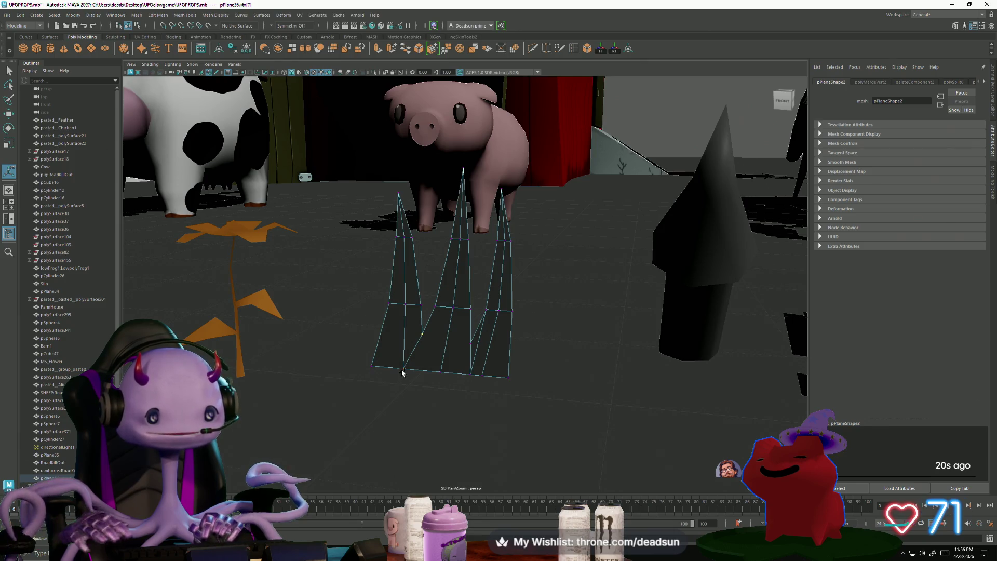
{"action": "key", "text": "ctrl+z"}
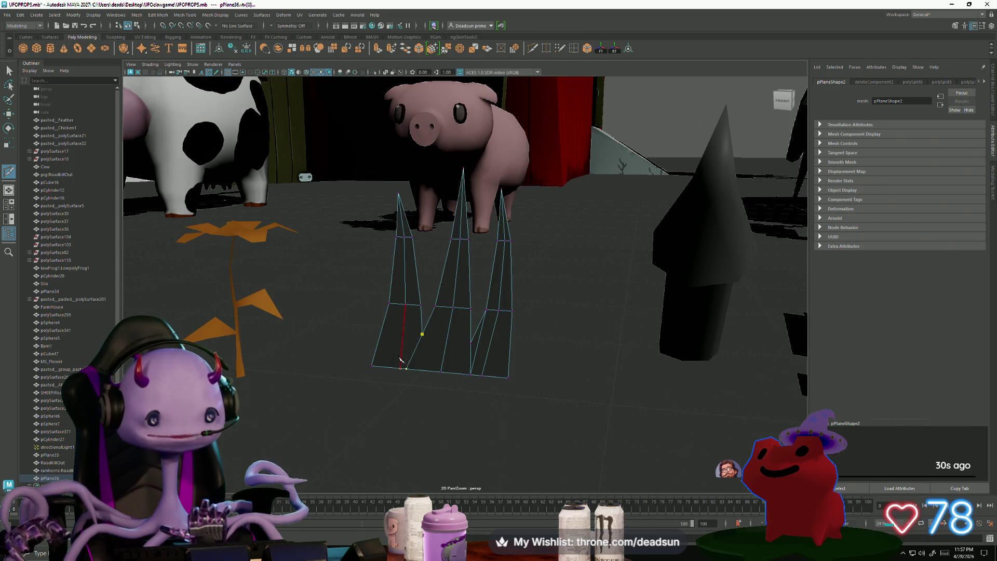
Cut two edges from the left blade's side down to the bottom edge.
{"action": "left_click", "coordinate": [470, 344]}
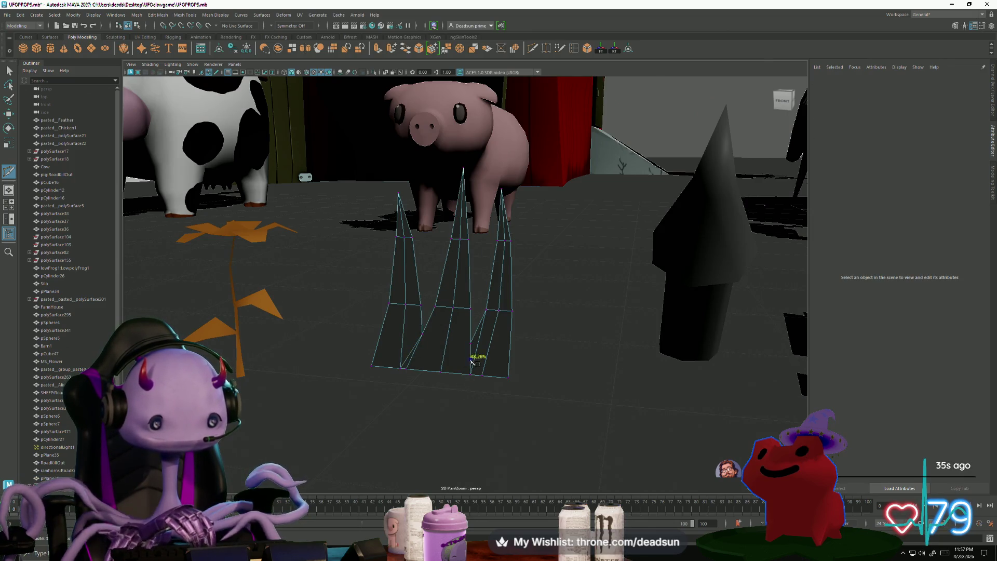
{"action": "left_click", "coordinate": [440, 377]}
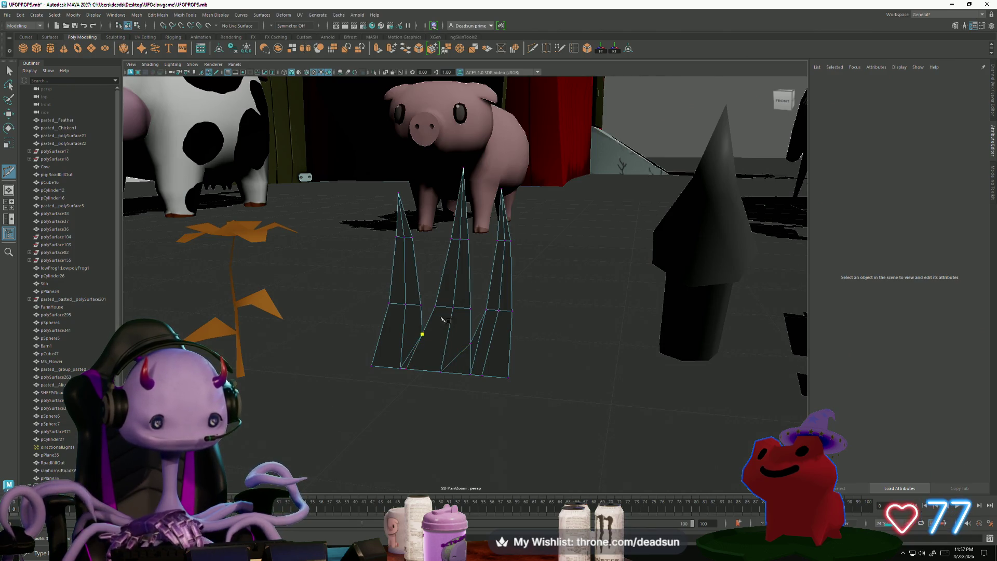
{"action": "left_click", "coordinate": [441, 372]}
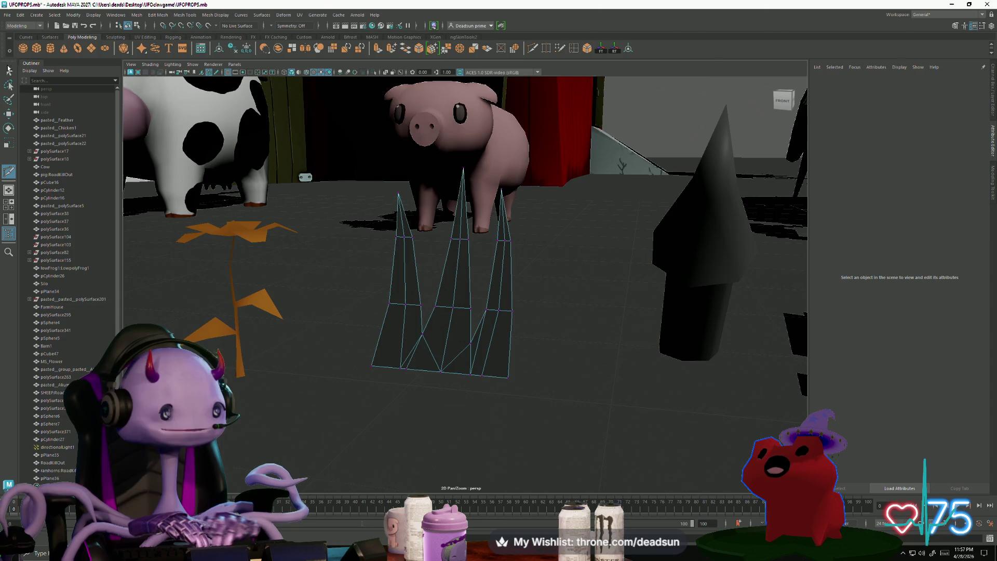
{"action": "key", "text": "q"}
{"action": "left_click_drag", "start_coordinate": [405, 333], "coordinate": [422, 340], "text": "alt"}
{"action": "right_click_drag", "start_coordinate": [422, 341], "coordinate": [405, 358]}
Splay the left blade outward by moving its bottom and side vertices to the lower left.
{"action": "left_click", "coordinate": [404, 374]}
{"action": "key", "text": "w"}
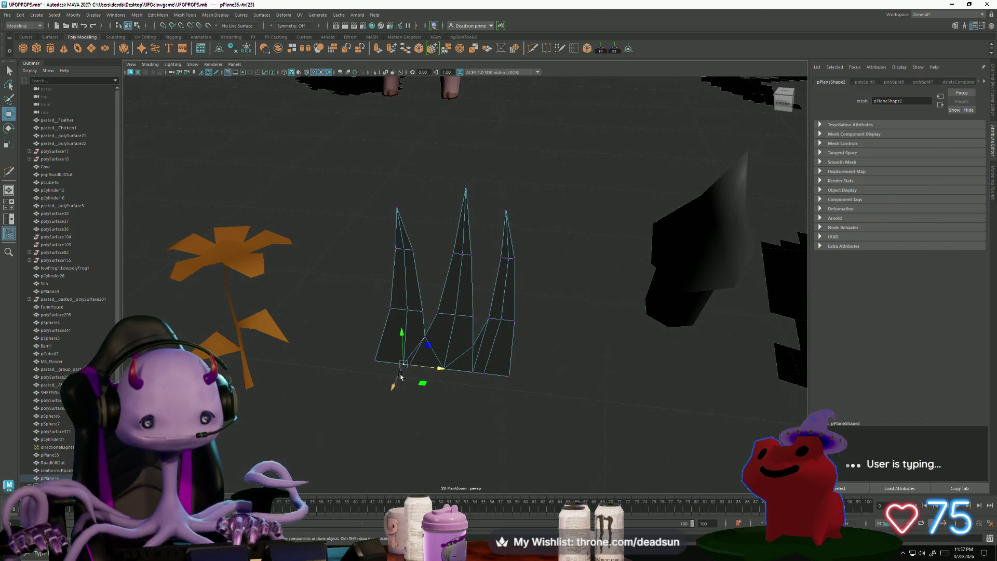
{"action": "left_click_drag", "start_coordinate": [433, 370], "coordinate": [383, 389]}
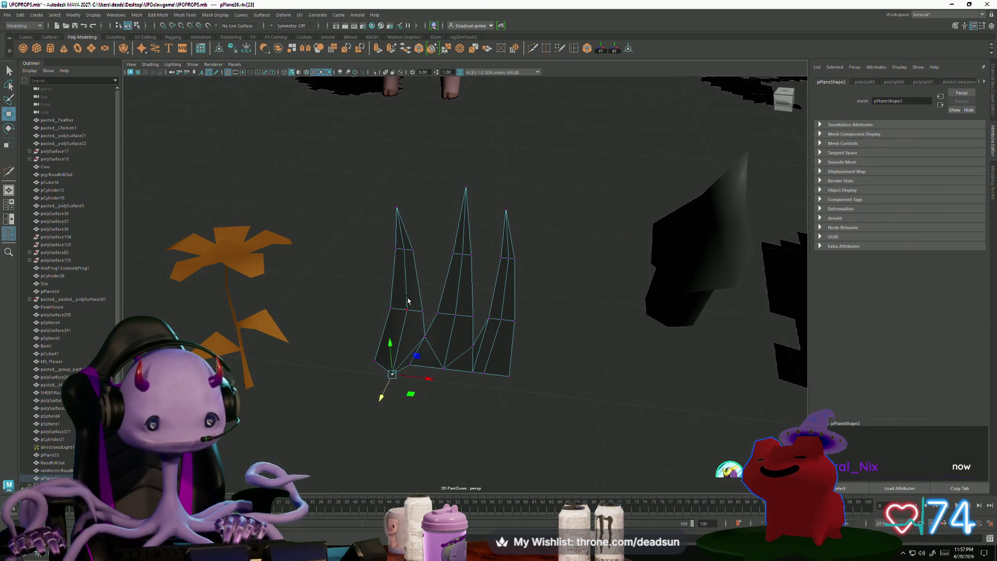
{"action": "left_click", "coordinate": [403, 334]}
{"action": "left_click", "coordinate": [401, 329]}
{"action": "right_click_drag", "start_coordinate": [408, 312], "coordinate": [364, 311]}
{"action": "left_click_drag", "start_coordinate": [402, 303], "coordinate": [412, 323]}
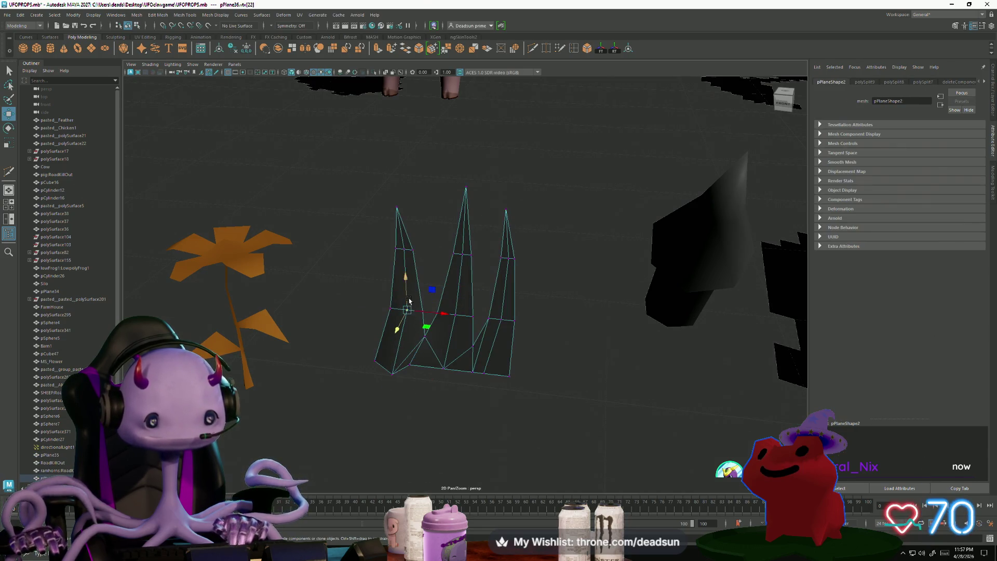
{"action": "left_click", "coordinate": [403, 247], "text": "shift"}
{"action": "middle_click_drag", "start_coordinate": [395, 302], "coordinate": [390, 306]}
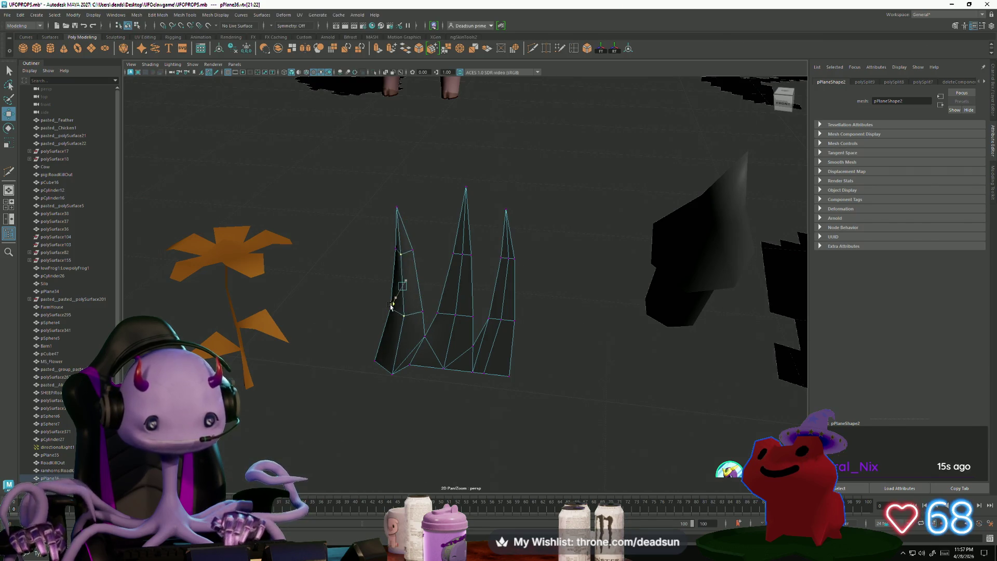
Shift the middle blade's lower vertices down-left and push the right-side bottom vertex outward.
{"action": "left_click", "coordinate": [461, 254]}
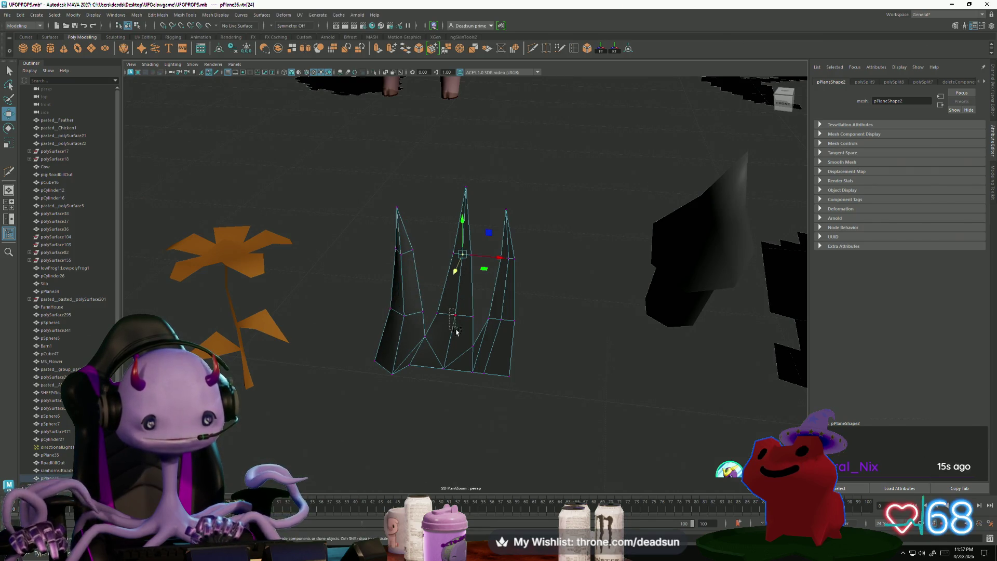
{"action": "left_click_drag", "start_coordinate": [456, 331], "coordinate": [453, 383], "text": "shift"}
{"action": "middle_click_drag", "start_coordinate": [445, 338], "coordinate": [446, 374]}
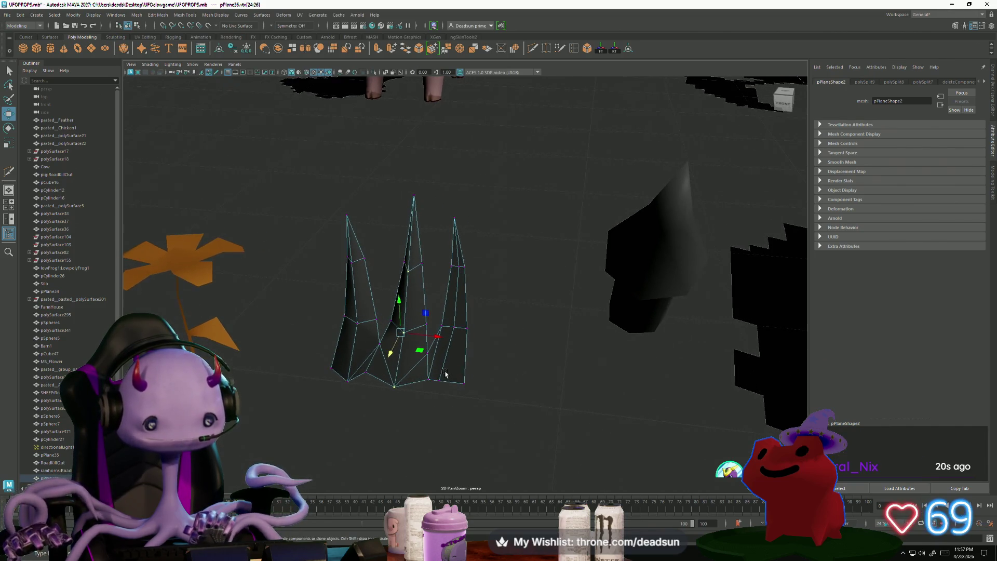
{"action": "left_click_drag", "start_coordinate": [445, 390], "coordinate": [445, 390]}
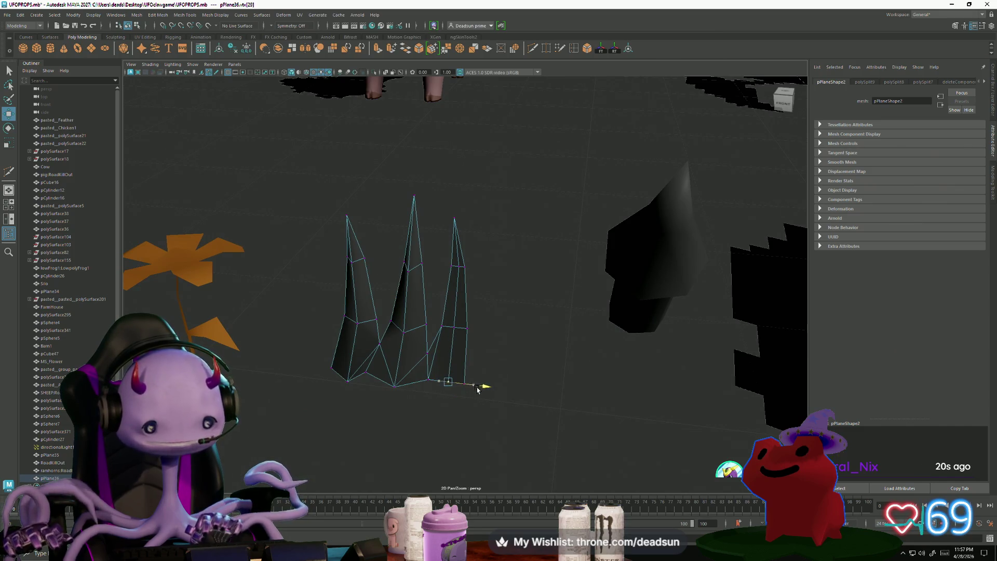
{"action": "middle_click_drag", "start_coordinate": [449, 401], "coordinate": [437, 413]}
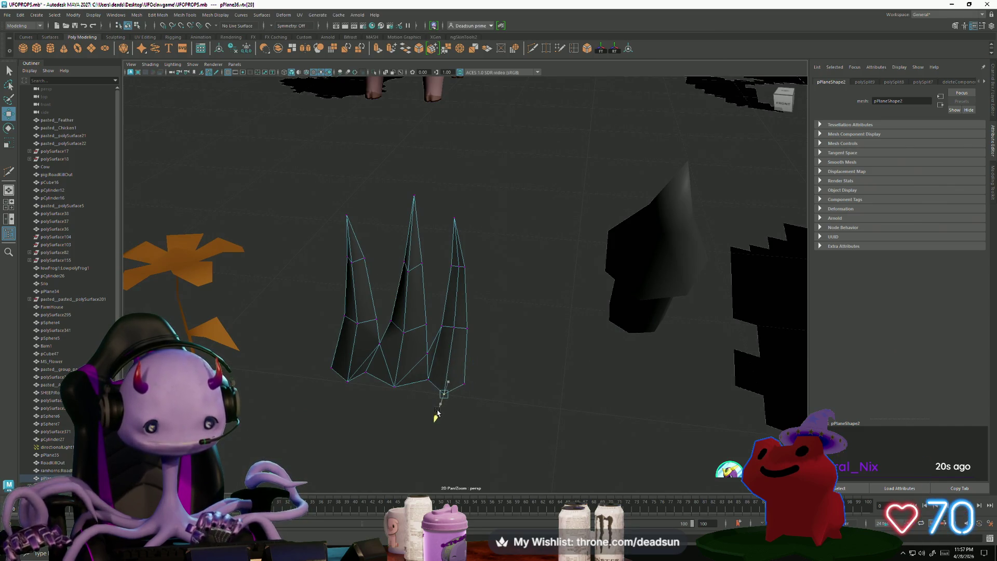
Select the right blade's lower and upper vertices.
{"action": "left_click", "coordinate": [452, 325]}
{"action": "left_click", "coordinate": [456, 262], "text": "shift"}
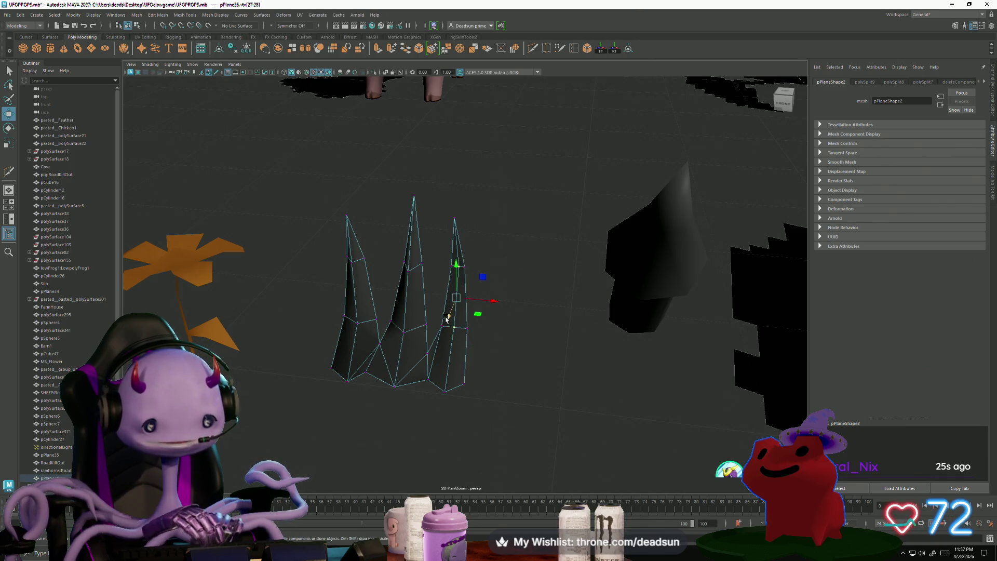
{"action": "mouse_move", "coordinate": [444, 332]}
{"action": "left_mouse_down", "text": "alt"}
{"action": "mouse_move", "coordinate": [467, 330]}
{"action": "mouse_move", "coordinate": [454, 335]}
{"action": "mouse_move", "coordinate": [451, 253]}
{"action": "mouse_move", "coordinate": [516, 412]}
{"action": "left_mouse_up", "text": "alt"}
Tilt and raise the right blade, then shift the left blade's vertices slightly.
{"action": "key", "text": "e"}
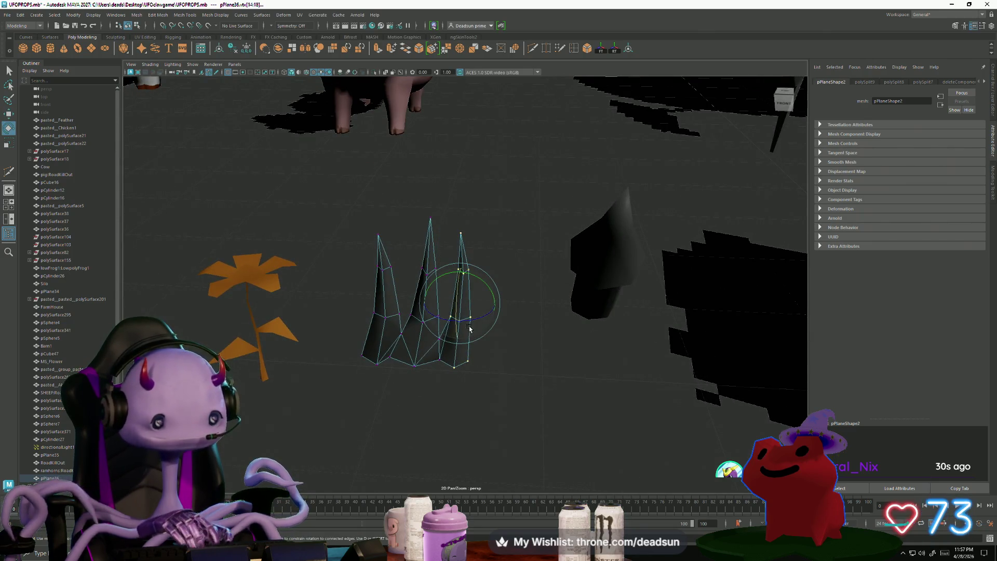
{"action": "mouse_move", "coordinate": [476, 326]}
{"action": "left_mouse_down"}
{"action": "mouse_move", "coordinate": [461, 334]}
{"action": "mouse_move", "coordinate": [474, 327]}
{"action": "mouse_move", "coordinate": [460, 316]}
{"action": "left_mouse_up"}
{"action": "key", "text": "w"}
{"action": "mouse_move", "coordinate": [339, 220]}
{"action": "left_mouse_down"}
{"action": "mouse_move", "coordinate": [375, 293]}
{"action": "mouse_move", "coordinate": [403, 388]}
{"action": "mouse_move", "coordinate": [392, 232]}
{"action": "left_mouse_up"}
{"action": "key", "text": "e"}
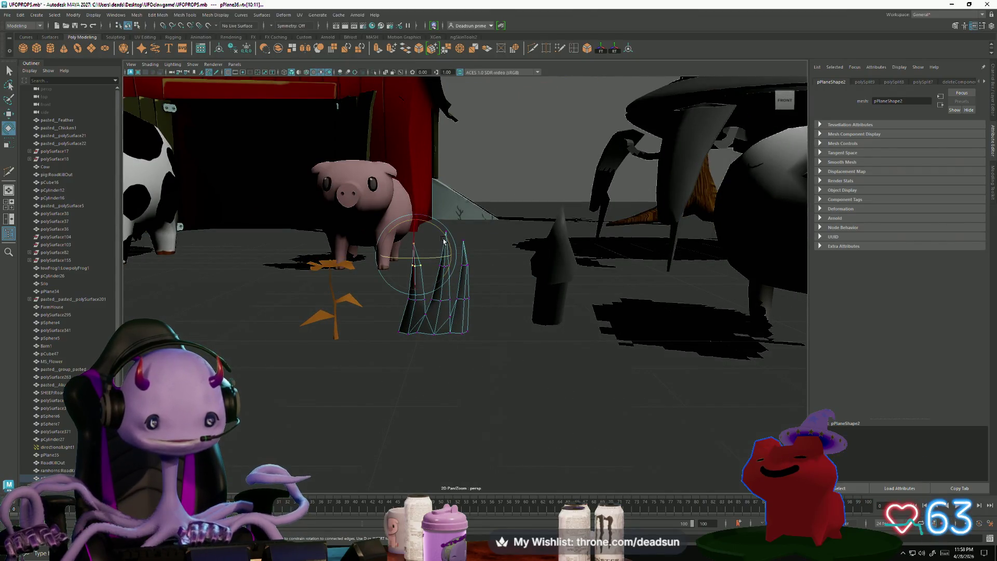
{"action": "key", "text": "w"}
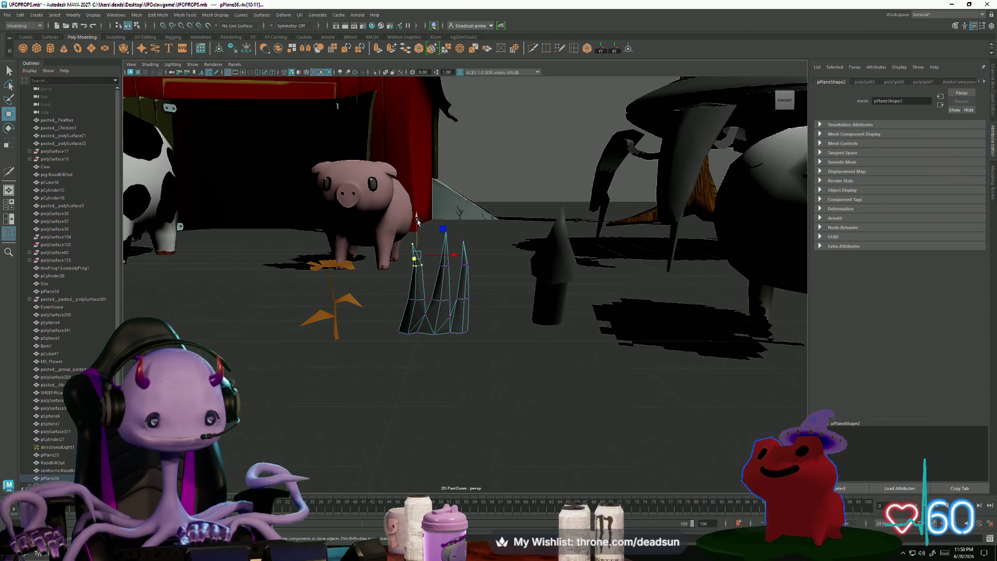
{"action": "left_click_drag", "start_coordinate": [446, 255], "coordinate": [490, 282]}
{"action": "key", "text": "e"}
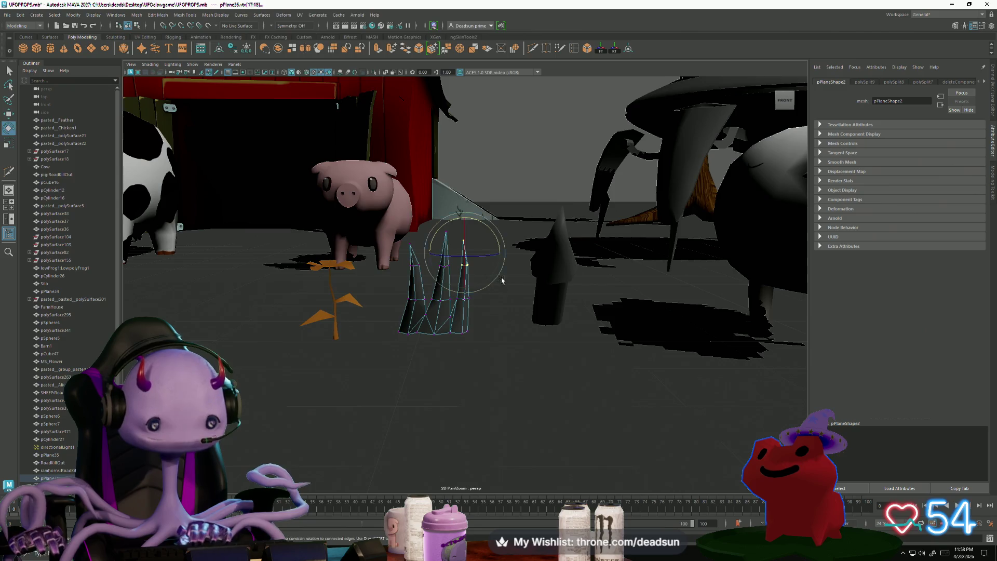
{"action": "key", "text": "w"}
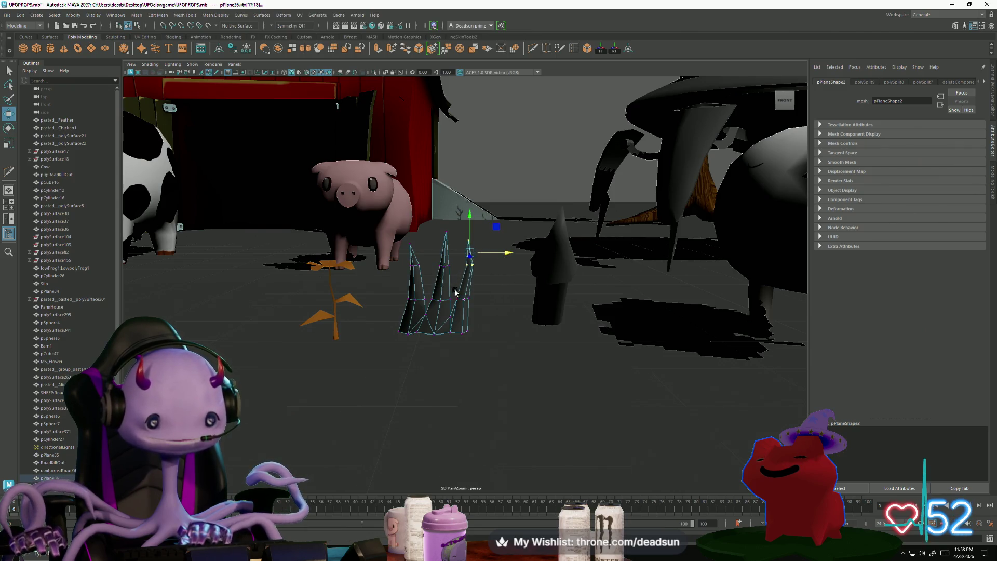
Select the right blade's lower and tip vertices plus the middle spike's tip vertex.
{"action": "left_click", "coordinate": [456, 294]}
{"action": "left_click", "coordinate": [431, 306]}
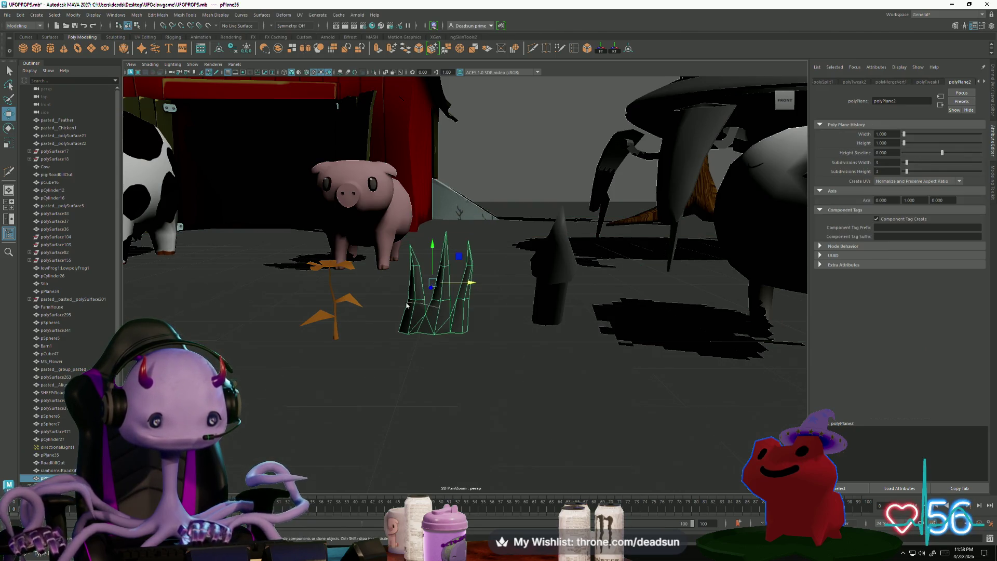
{"action": "right_click_drag", "start_coordinate": [431, 306], "coordinate": [408, 306]}
{"action": "left_click_drag", "start_coordinate": [454, 288], "coordinate": [477, 311]}
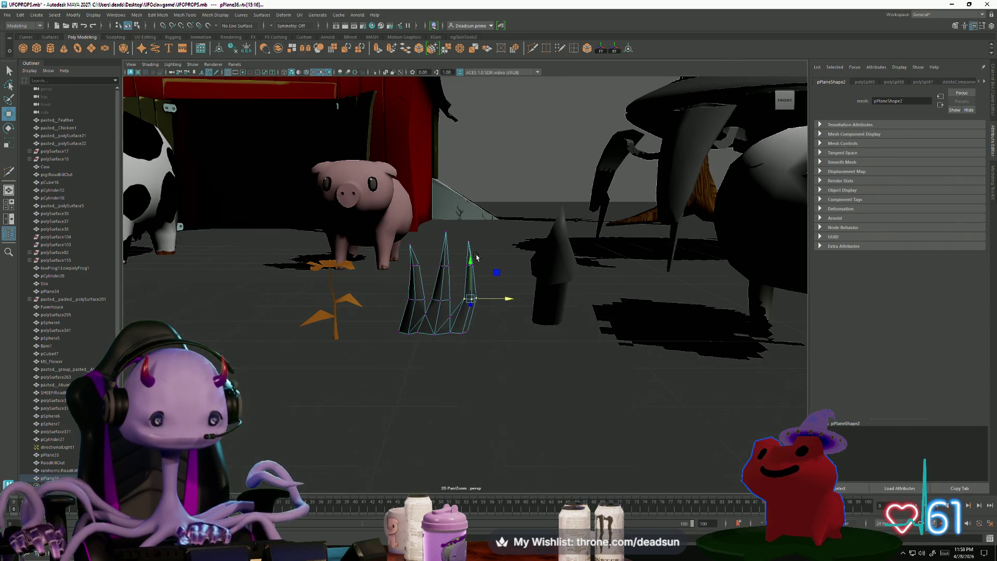
{"action": "mouse_move", "coordinate": [459, 230]}
{"action": "left_mouse_down"}
{"action": "mouse_move", "coordinate": [477, 249]}
{"action": "mouse_move", "coordinate": [502, 242]}
{"action": "left_mouse_up"}
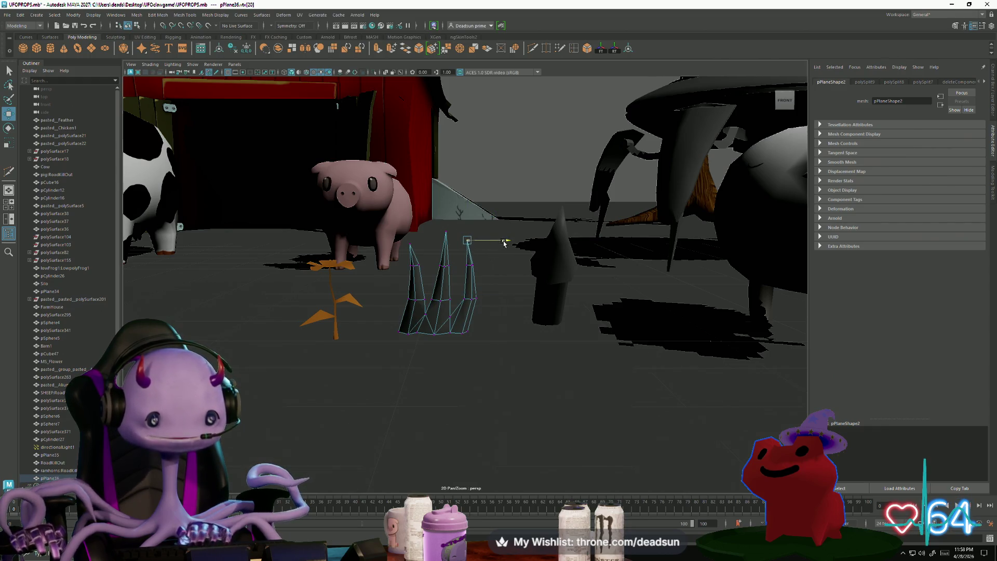
{"action": "left_click", "coordinate": [445, 233]}
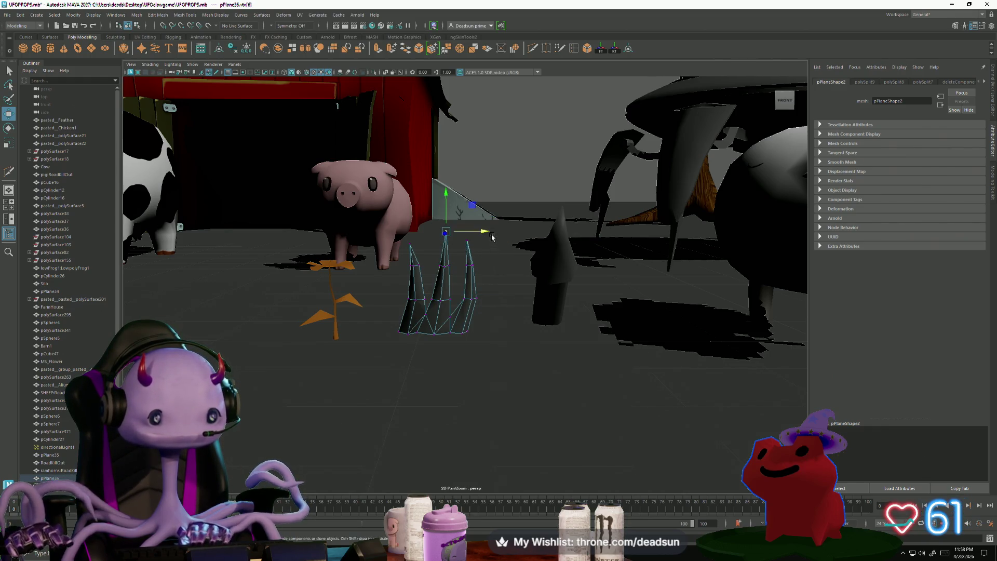
{"action": "mouse_move", "coordinate": [499, 299]}
{"action": "left_mouse_down", "text": "alt"}
{"action": "mouse_move", "coordinate": [440, 318]}
{"action": "mouse_move", "coordinate": [474, 367]}
{"action": "mouse_move", "coordinate": [488, 352]}
{"action": "mouse_move", "coordinate": [437, 347]}
{"action": "mouse_move", "coordinate": [431, 336]}
{"action": "left_mouse_up", "text": "alt"}
Select edges across the spike mesh in edge mode and bring up the Mesh Display menu.
{"action": "right_click_drag", "start_coordinate": [431, 337], "coordinate": [426, 318]}
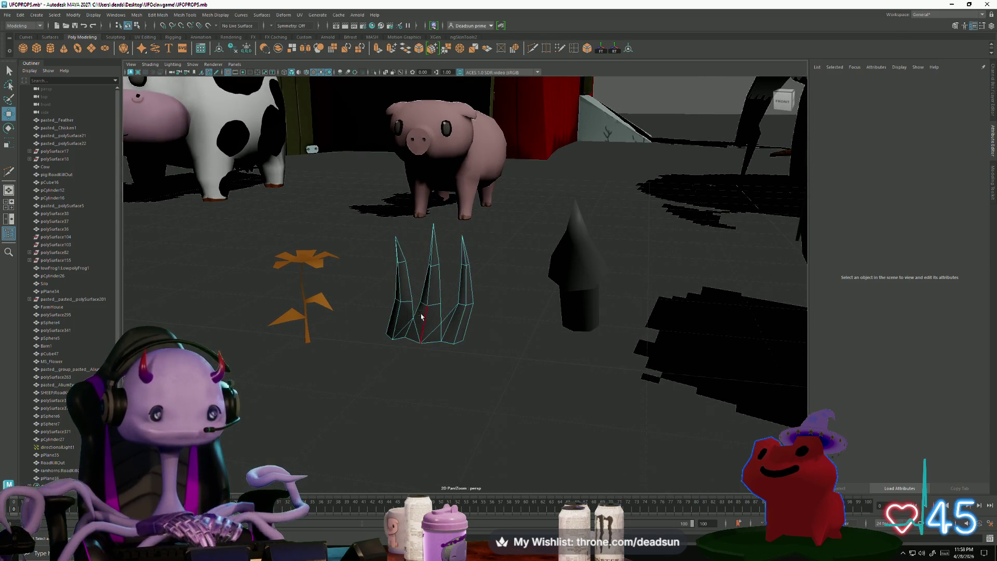
{"action": "double_click", "coordinate": [425, 318]}
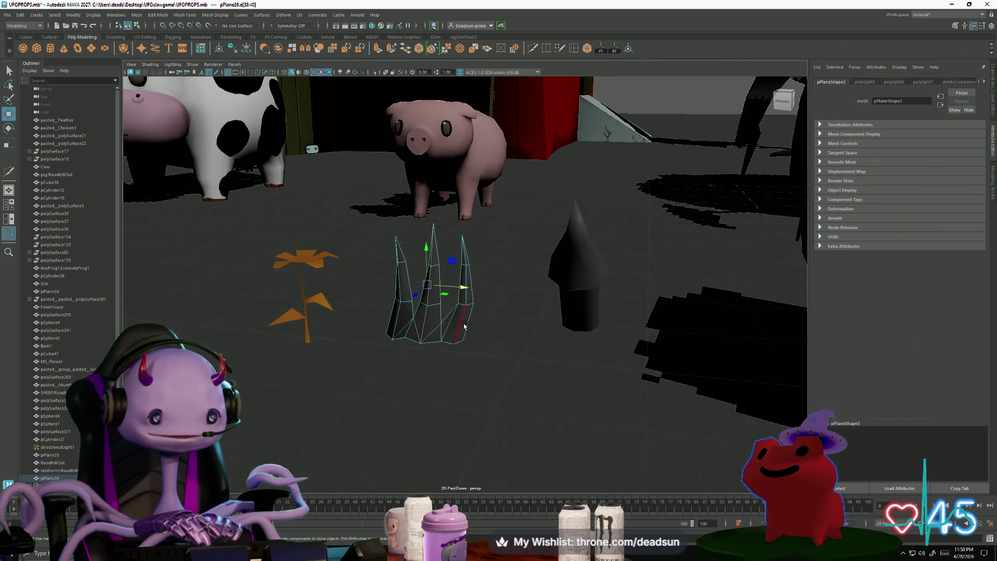
{"action": "left_click_drag", "start_coordinate": [457, 332], "coordinate": [472, 324], "text": "alt"}
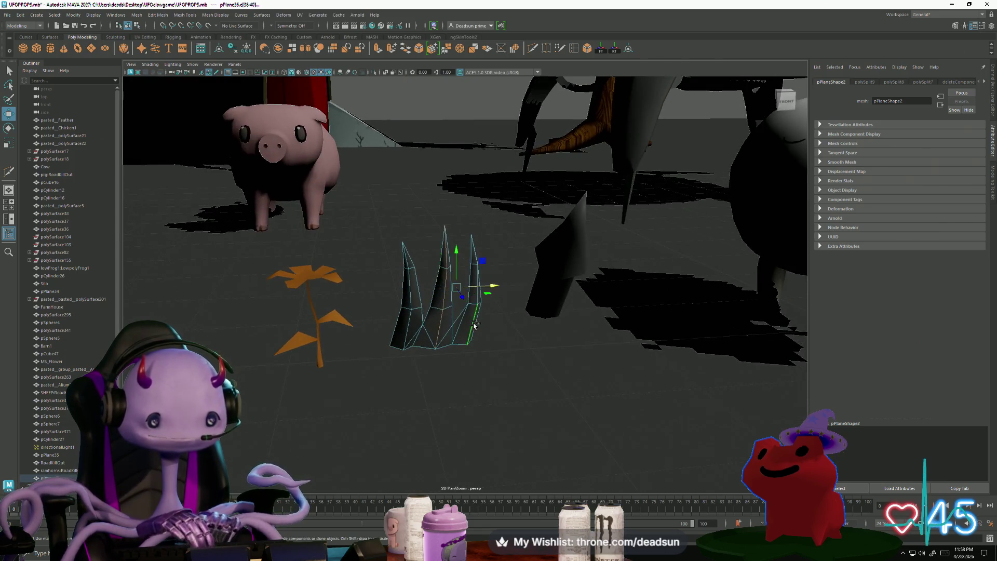
{"action": "left_click", "coordinate": [410, 293]}
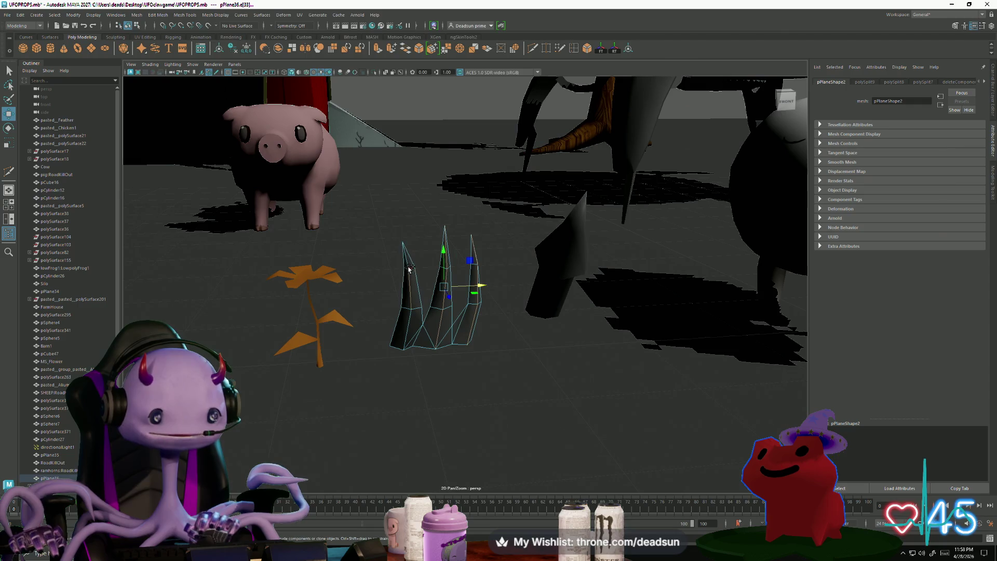
{"action": "mouse_move", "coordinate": [411, 323]}
{"action": "left_mouse_down", "text": "alt"}
{"action": "mouse_move", "coordinate": [430, 367]}
{"action": "mouse_move", "coordinate": [416, 337]}
{"action": "mouse_move", "coordinate": [453, 336]}
{"action": "left_mouse_up", "text": "alt"}
{"action": "left_click", "coordinate": [417, 335]}
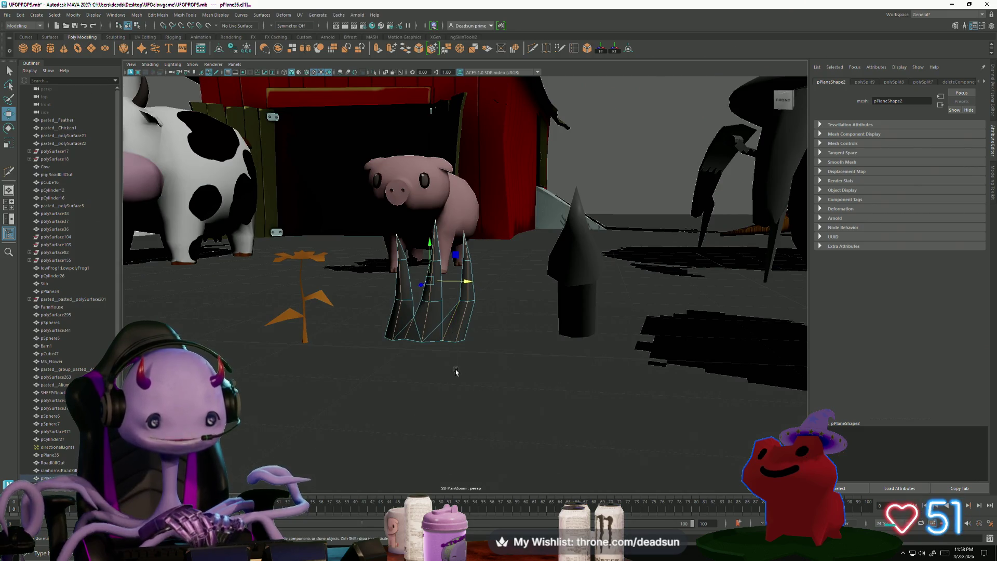
{"action": "mouse_move", "coordinate": [455, 371]}
{"action": "left_mouse_down", "text": "alt"}
{"action": "mouse_move", "coordinate": [480, 370]}
{"action": "mouse_move", "coordinate": [461, 370]}
{"action": "left_mouse_up", "text": "alt"}
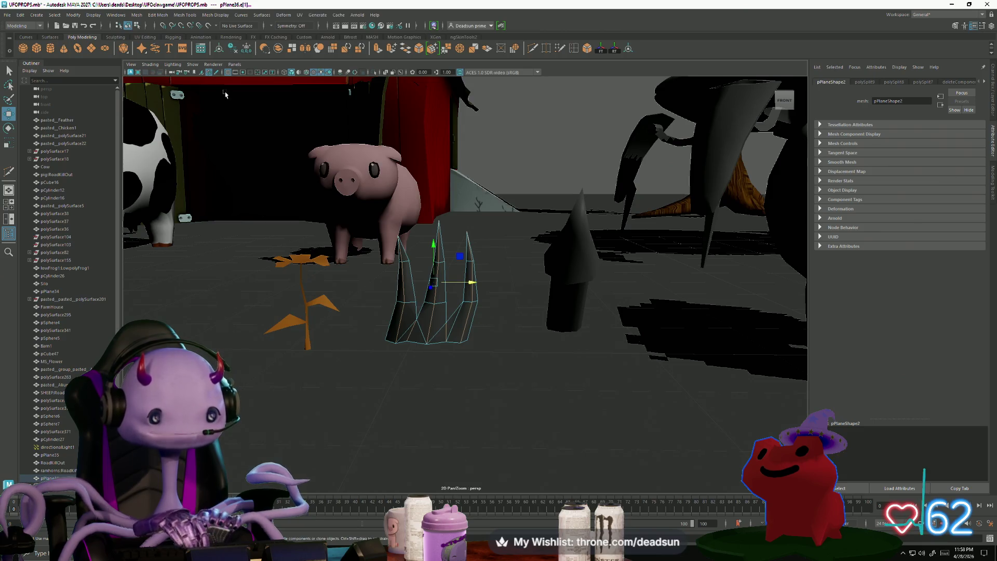
{"action": "left_click", "coordinate": [185, 14]}
{"action": "mouse_move", "coordinate": [207, 22]}
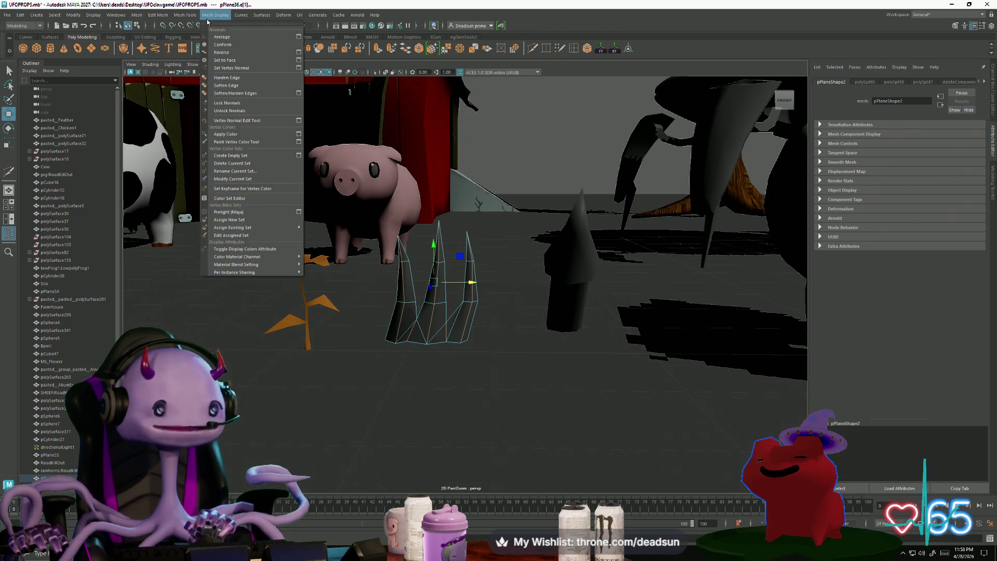
Apply Mesh Display > Harden Edge to give the spike mesh faceted edges.
{"action": "left_click", "coordinate": [219, 79]}
{"action": "left_click_drag", "start_coordinate": [435, 244], "coordinate": [440, 301], "text": "alt"}
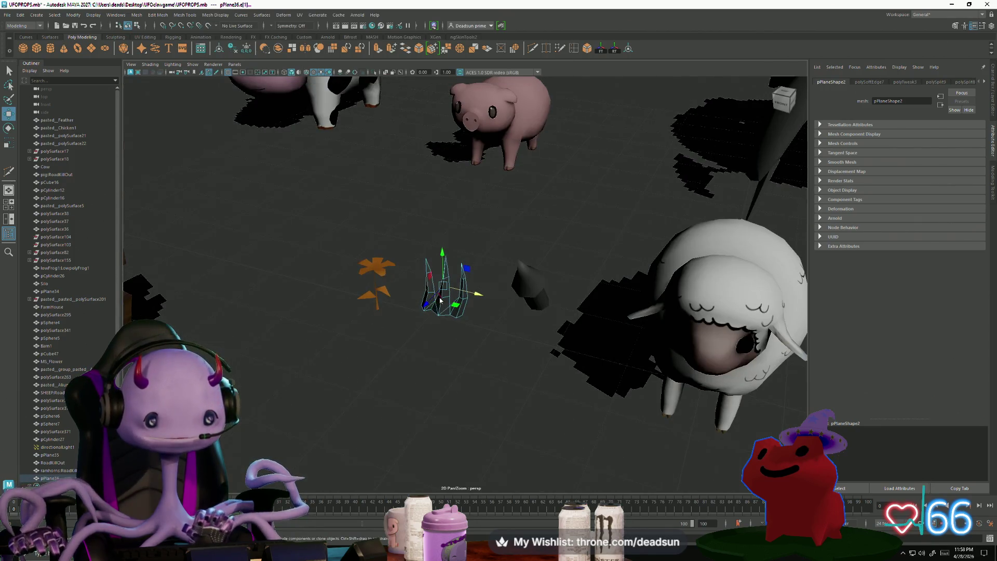
{"action": "right_click_drag", "start_coordinate": [440, 300], "coordinate": [431, 358]}
{"action": "scroll", "coordinate": [416, 332], "scroll_direction": "down", "scroll_amount": 3}
{"action": "scroll", "coordinate": [396, 341], "scroll_direction": "up", "scroll_amount": 8}
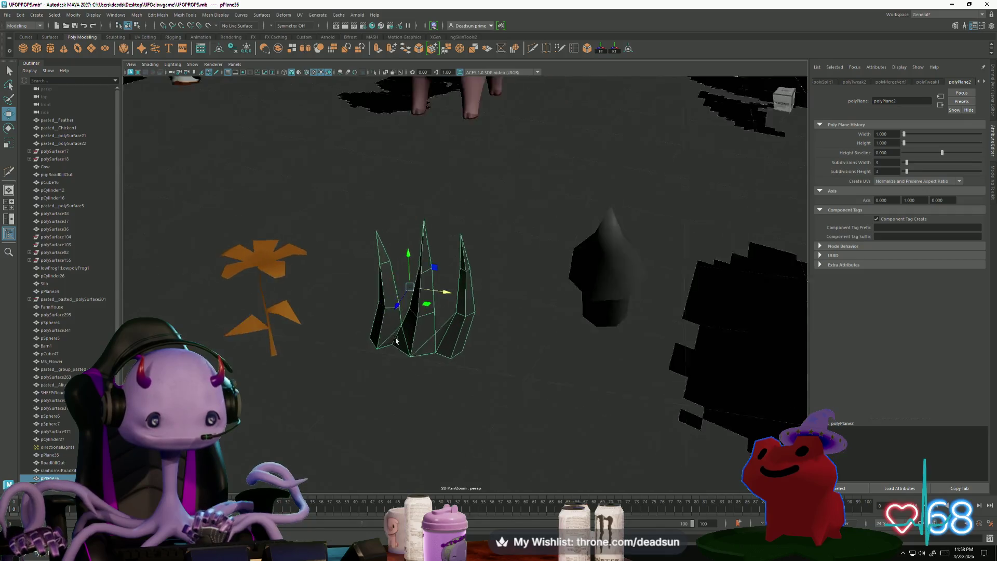
{"action": "left_click_drag", "start_coordinate": [396, 341], "coordinate": [379, 325], "text": "alt"}
{"action": "right_click_drag", "start_coordinate": [379, 325], "coordinate": [363, 312]}
Box-select the spikes' upper vertices and nudge them slightly up and to the right.
{"action": "left_click_drag", "start_coordinate": [342, 208], "coordinate": [493, 328]}
{"action": "mouse_move", "coordinate": [460, 294]}
{"action": "right_mouse_down"}
{"action": "mouse_move", "coordinate": [457, 284]}
{"action": "mouse_move", "coordinate": [431, 290]}
{"action": "right_mouse_up"}
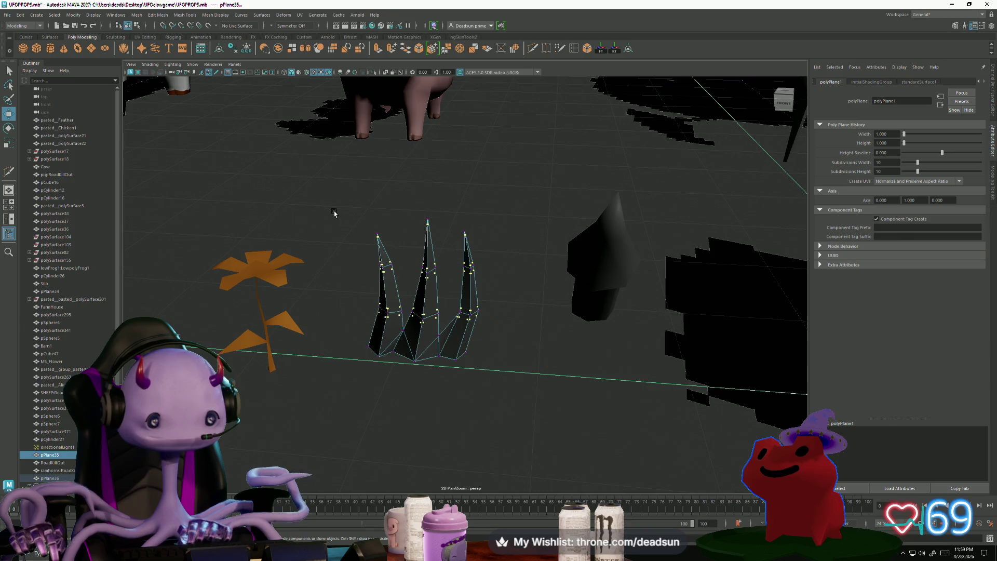
{"action": "mouse_move", "coordinate": [341, 215]}
{"action": "left_mouse_down"}
{"action": "mouse_move", "coordinate": [526, 335]}
{"action": "mouse_move", "coordinate": [526, 362]}
{"action": "left_mouse_up"}
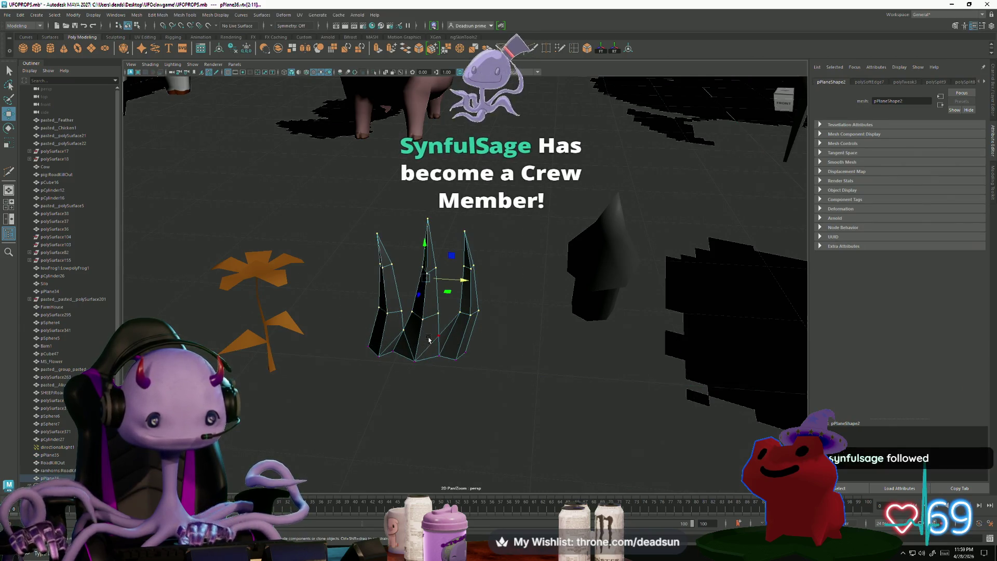
{"action": "key", "text": "e"}
{"action": "left_click_drag", "start_coordinate": [395, 332], "coordinate": [403, 256], "text": "alt"}
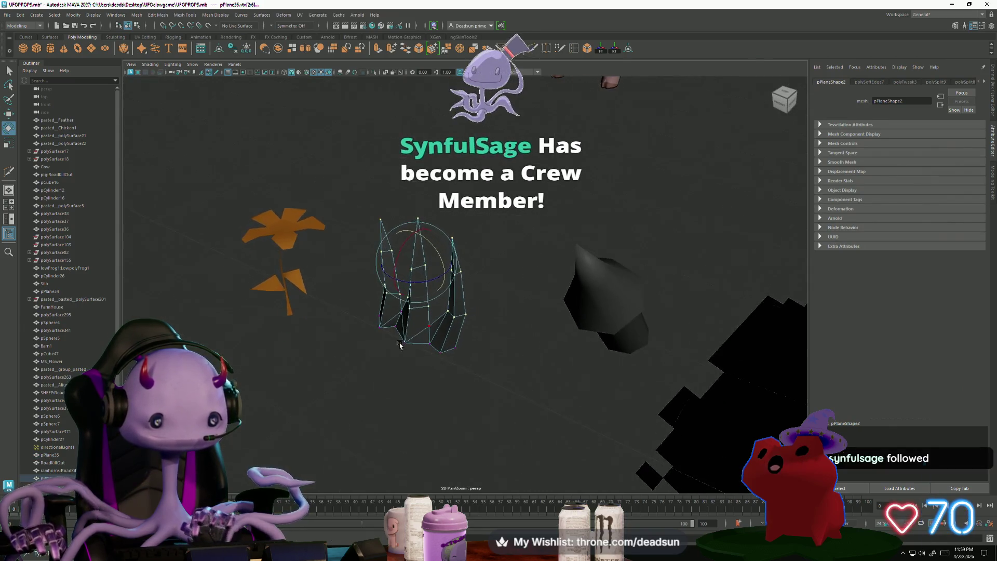
{"action": "key", "text": "w"}
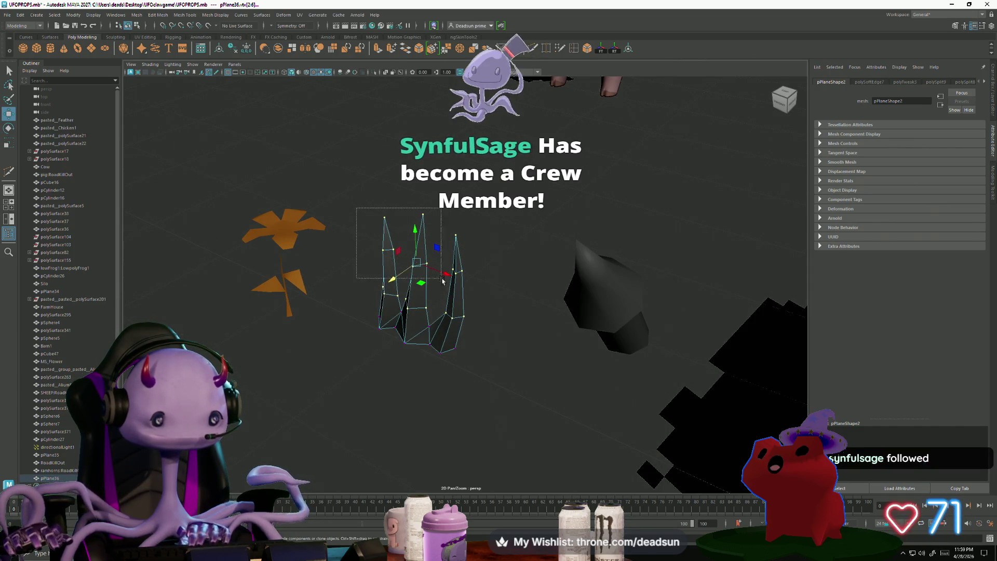
{"action": "key", "text": "e"}
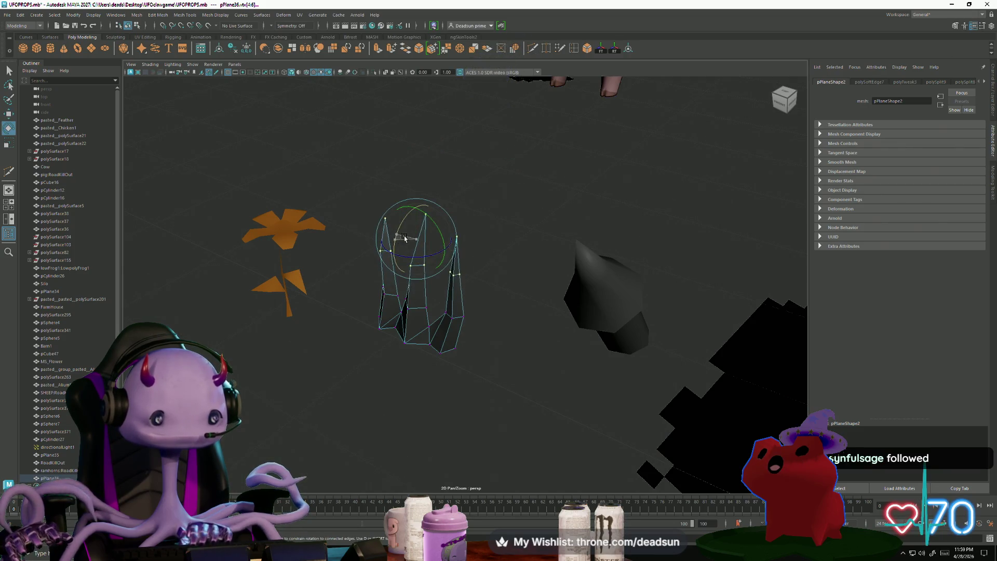
{"action": "key", "text": "w"}
{"action": "left_click_drag", "start_coordinate": [405, 244], "coordinate": [402, 254]}
{"action": "scroll", "coordinate": [401, 254], "scroll_direction": "down", "scroll_amount": 10}
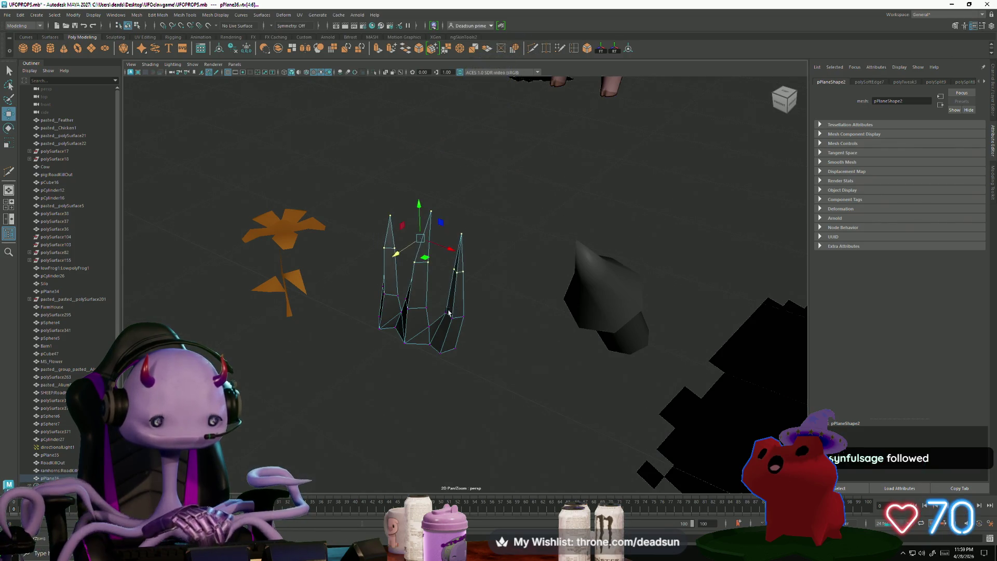
{"action": "scroll", "coordinate": [407, 305], "scroll_direction": "down", "scroll_amount": 5}
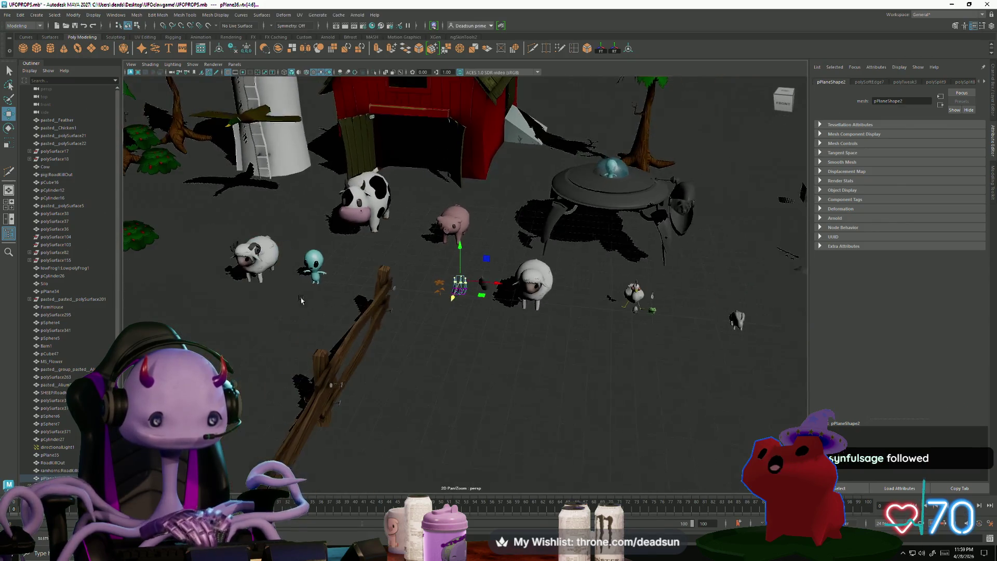
{"action": "left_click_drag", "start_coordinate": [406, 305], "coordinate": [510, 180], "text": "alt"}
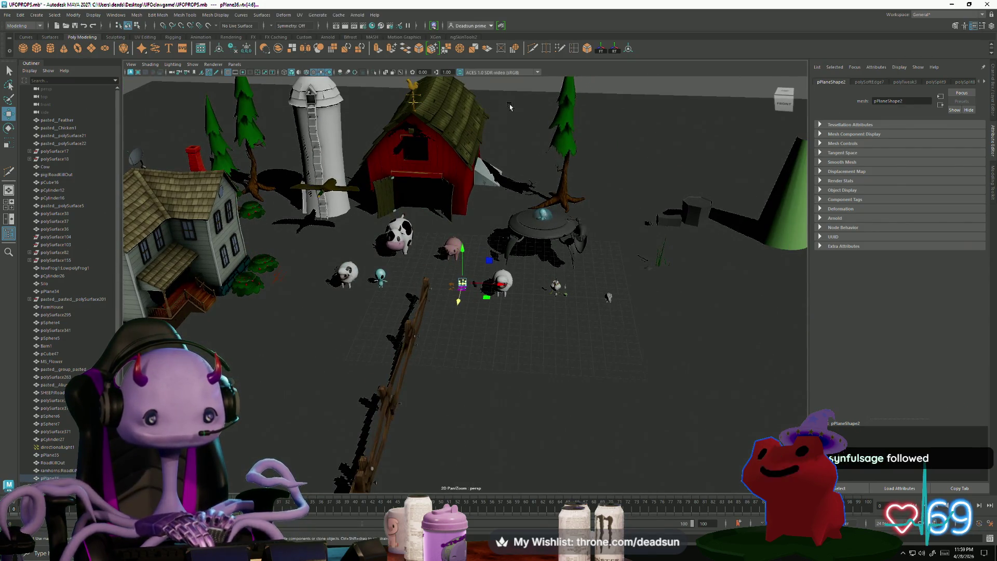
{"action": "left_click", "coordinate": [523, 89]}
{"action": "scroll", "coordinate": [748, 409], "scroll_direction": "up", "scroll_amount": 5}
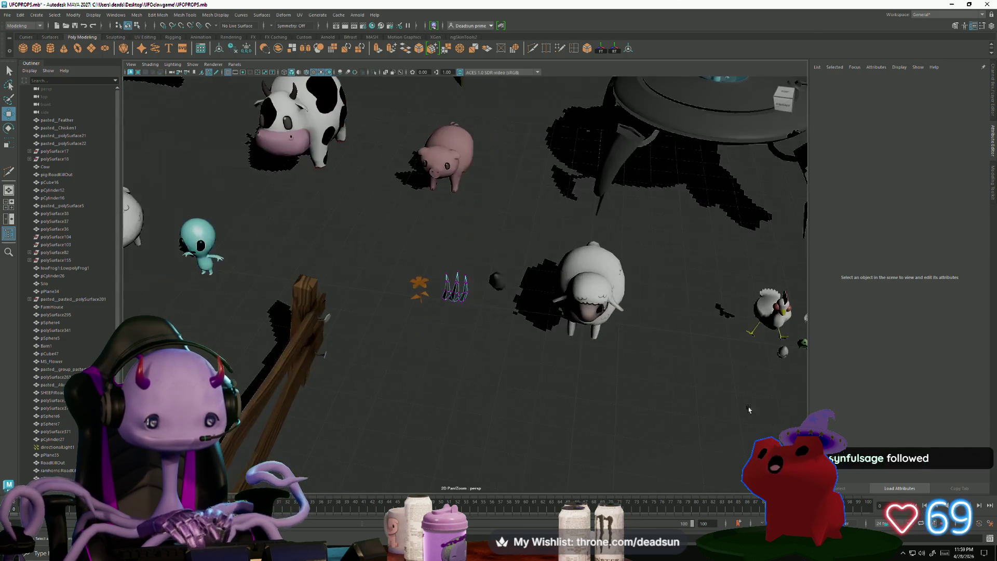
{"action": "scroll", "coordinate": [458, 291], "scroll_direction": "down", "scroll_amount": 6}
{"action": "left_click", "coordinate": [457, 285]}
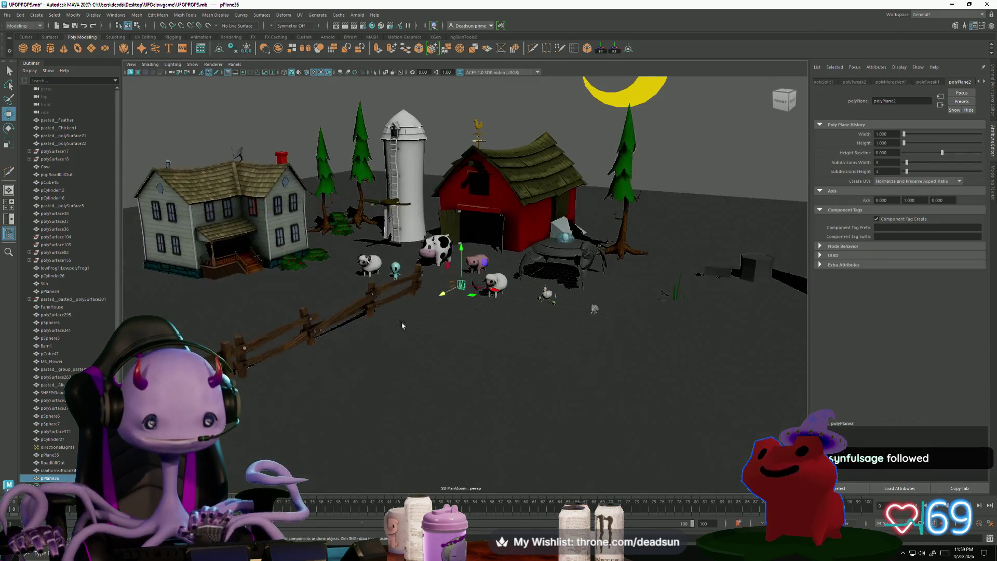
{"action": "left_click", "coordinate": [581, 130]}
{"action": "left_click_drag", "start_coordinate": [581, 129], "coordinate": [485, 319], "text": "alt"}
{"action": "left_click_drag", "start_coordinate": [520, 336], "coordinate": [468, 311], "text": "alt"}
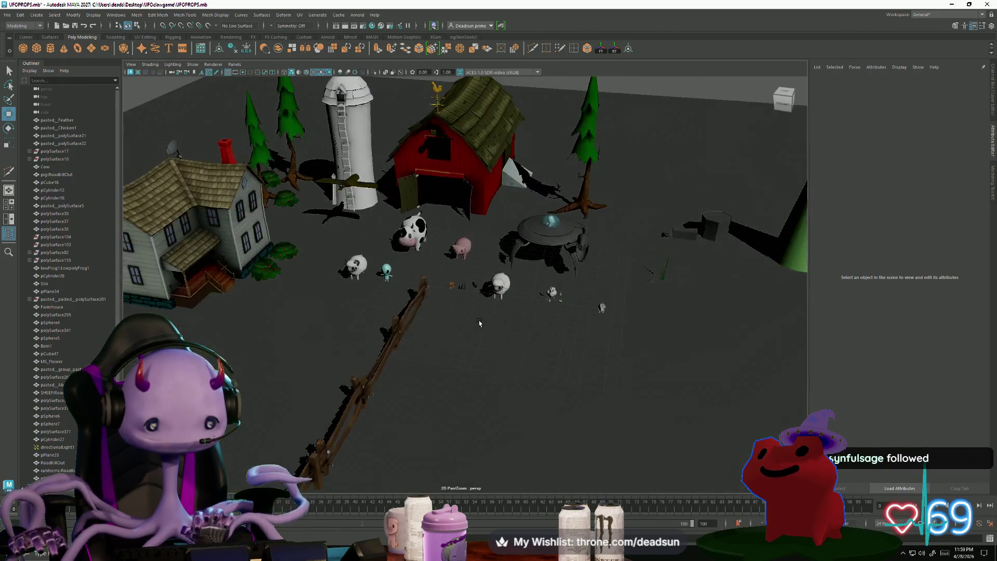
{"action": "scroll", "coordinate": [444, 304], "scroll_direction": "up", "scroll_amount": 5}
{"action": "left_click", "coordinate": [444, 304]}
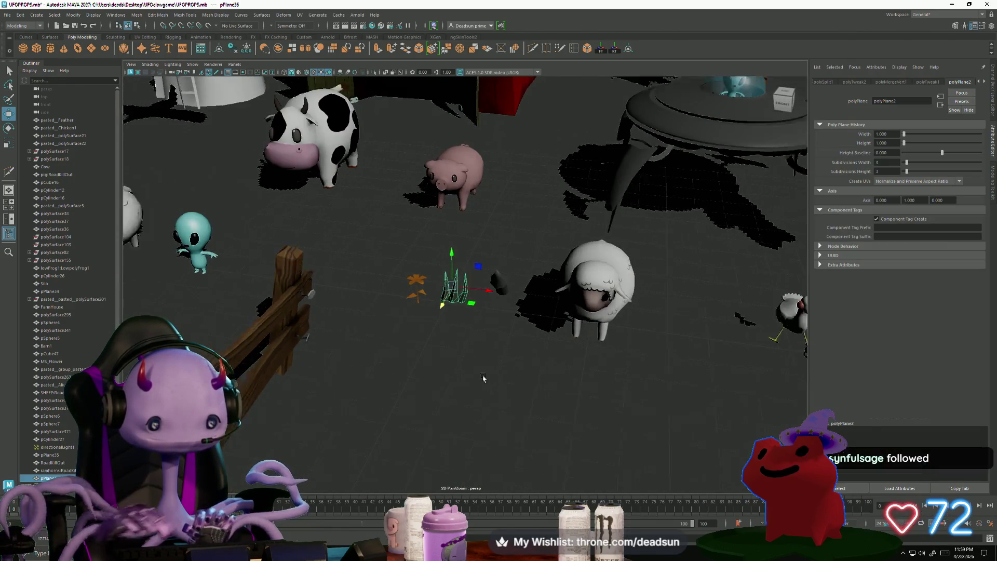
{"action": "scroll", "coordinate": [443, 303], "scroll_direction": "down", "scroll_amount": 5}
{"action": "scroll", "coordinate": [386, 375], "scroll_direction": "down", "scroll_amount": 2}
{"action": "scroll", "coordinate": [386, 375], "scroll_direction": "up", "scroll_amount": 3}
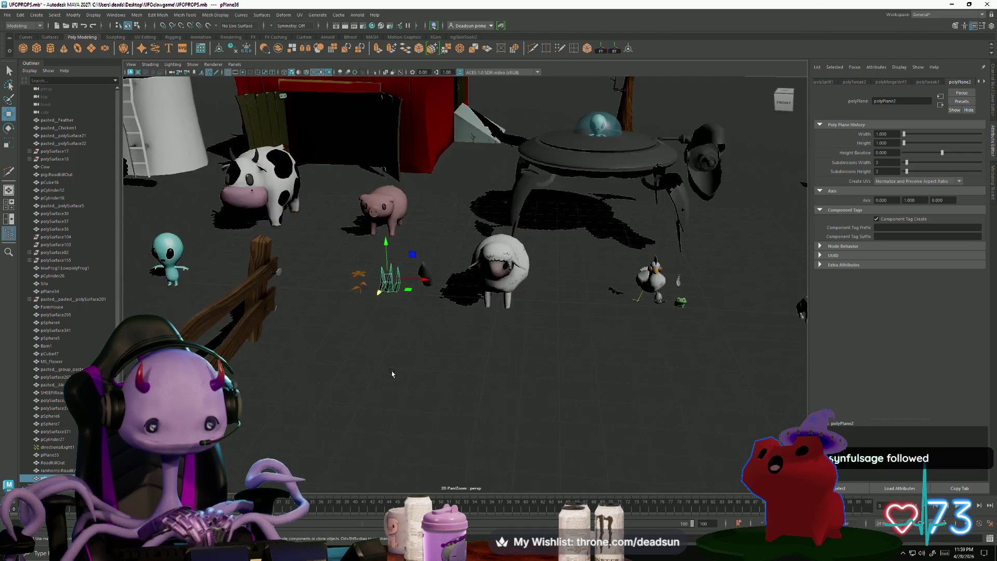
{"action": "scroll", "coordinate": [355, 358], "scroll_direction": "up", "scroll_amount": 5}
{"action": "mouse_move", "coordinate": [469, 367]}
{"action": "left_mouse_down", "text": "alt"}
{"action": "mouse_move", "coordinate": [434, 379]}
{"action": "mouse_move", "coordinate": [421, 404]}
{"action": "mouse_move", "coordinate": [451, 356]}
{"action": "mouse_move", "coordinate": [439, 325]}
{"action": "left_mouse_up", "text": "alt"}
Scale the grass clump wider sideways and much lower in height.
{"action": "key", "text": "r"}
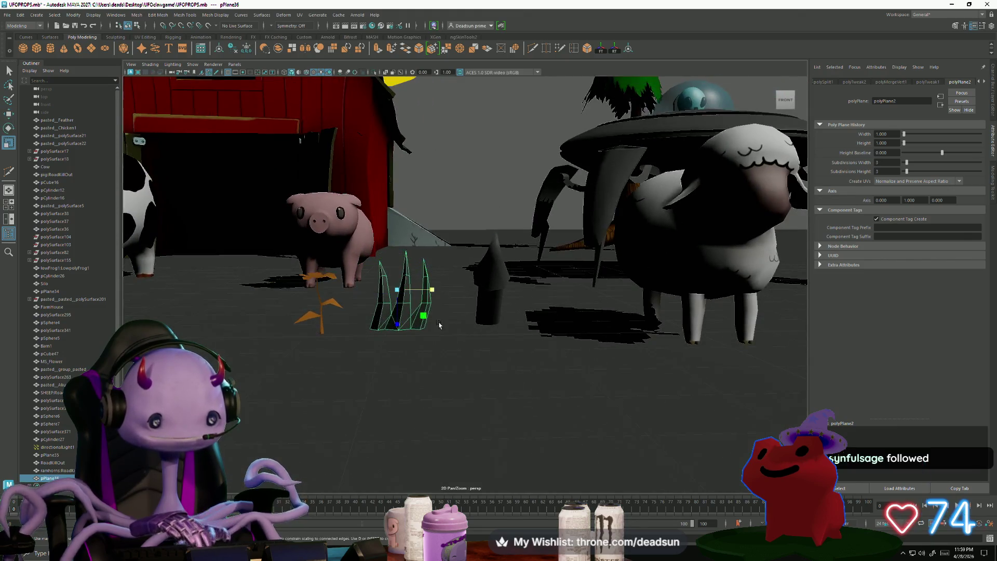
{"action": "left_click_drag", "start_coordinate": [433, 289], "coordinate": [444, 289]}
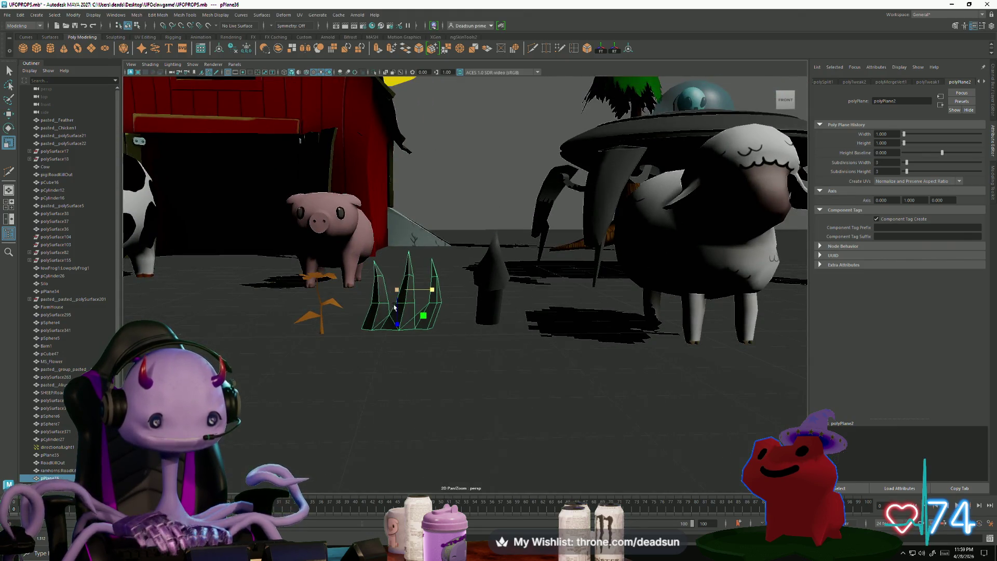
{"action": "left_click_drag", "start_coordinate": [399, 327], "coordinate": [397, 307]}
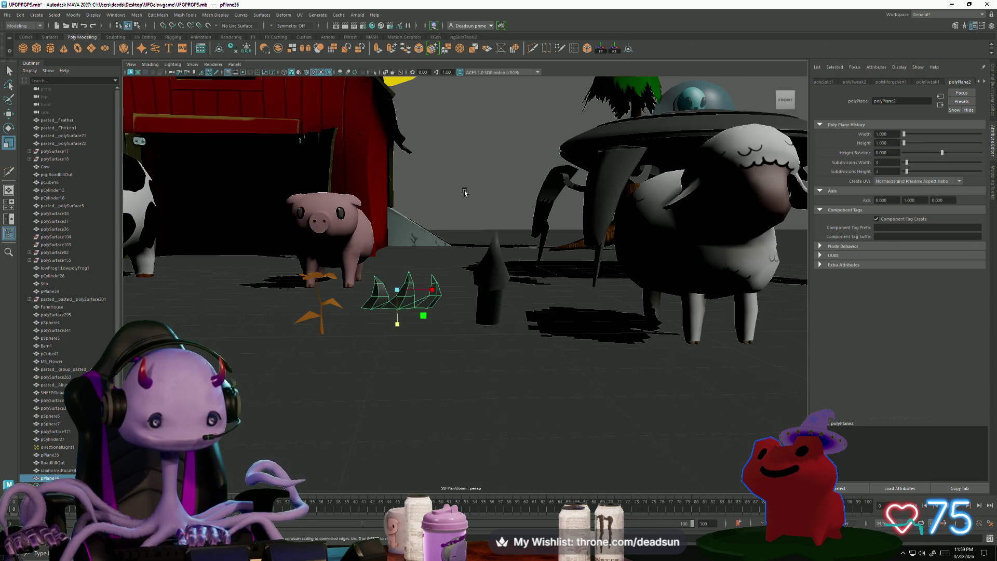
{"action": "left_click", "coordinate": [464, 193]}
{"action": "mouse_move", "coordinate": [465, 192]}
{"action": "left_mouse_down", "text": "alt"}
{"action": "mouse_move", "coordinate": [441, 387]}
{"action": "mouse_move", "coordinate": [363, 396]}
{"action": "mouse_move", "coordinate": [421, 333]}
{"action": "left_mouse_up", "text": "alt"}
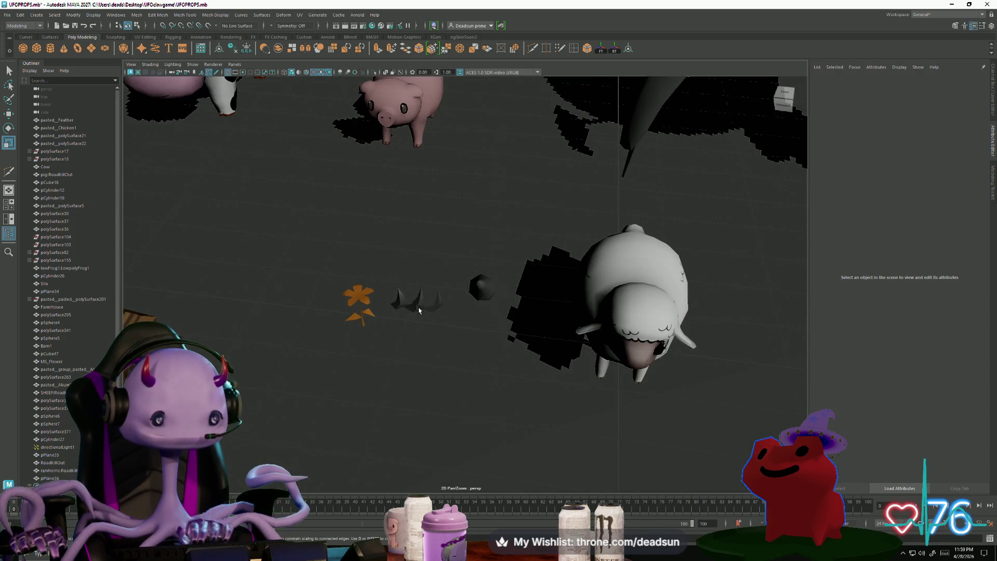
{"action": "left_click", "coordinate": [419, 310]}
{"action": "key", "text": "w"}
Select the clump's bottom vertices and slide them slightly to the right.
{"action": "mouse_move", "coordinate": [389, 368]}
{"action": "left_mouse_down", "text": "alt"}
{"action": "mouse_move", "coordinate": [457, 383]}
{"action": "mouse_move", "coordinate": [362, 325]}
{"action": "left_mouse_up", "text": "alt"}
{"action": "right_click_drag", "start_coordinate": [338, 307], "coordinate": [286, 315]}
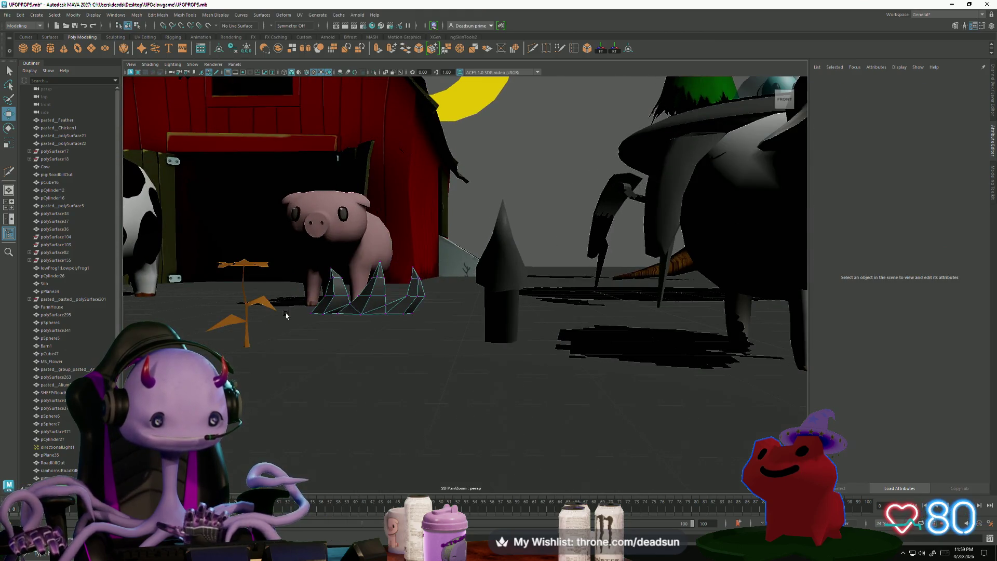
{"action": "left_click_drag", "start_coordinate": [389, 341], "coordinate": [436, 347]}
{"action": "key", "text": "r"}
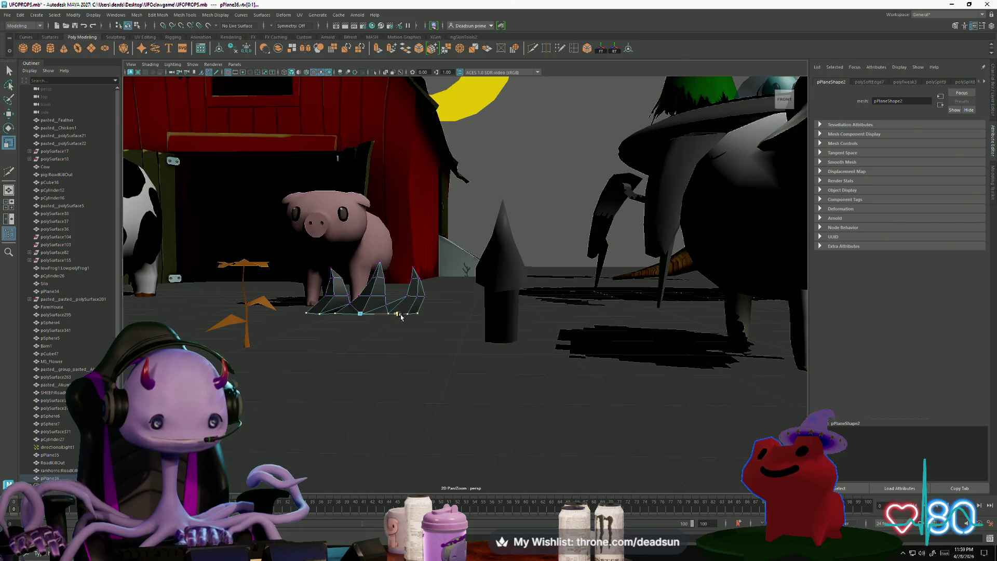
{"action": "key", "text": "w"}
{"action": "mouse_move", "coordinate": [393, 315]}
{"action": "left_mouse_down"}
{"action": "mouse_move", "coordinate": [342, 271]}
{"action": "mouse_move", "coordinate": [338, 301]}
{"action": "left_mouse_up"}
{"action": "key", "text": "e"}
{"action": "key", "text": "w"}
Pick individual spike vertices, then return the grass clump to Object Mode.
{"action": "left_click", "coordinate": [330, 303]}
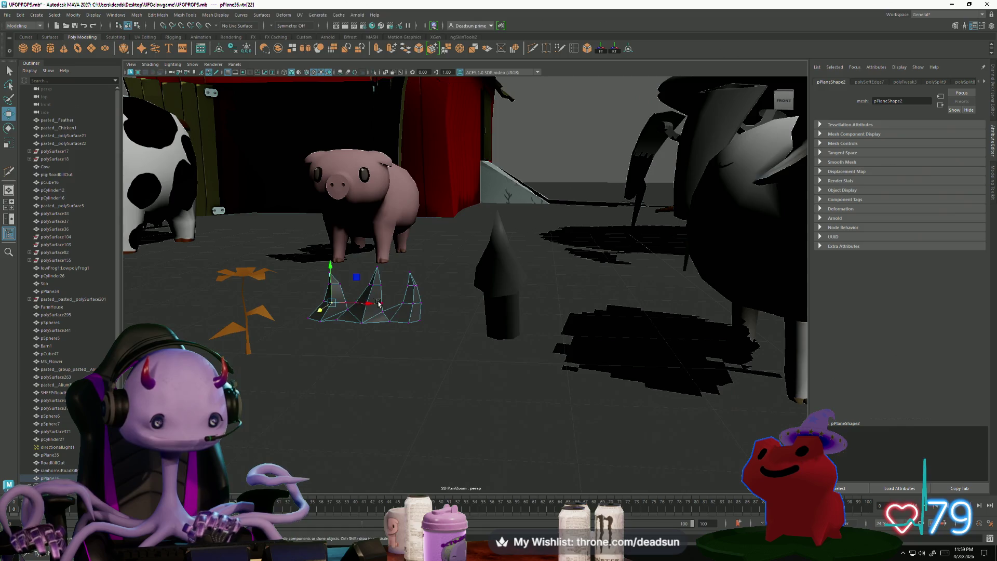
{"action": "left_click_drag", "start_coordinate": [426, 329], "coordinate": [424, 299], "text": "alt"}
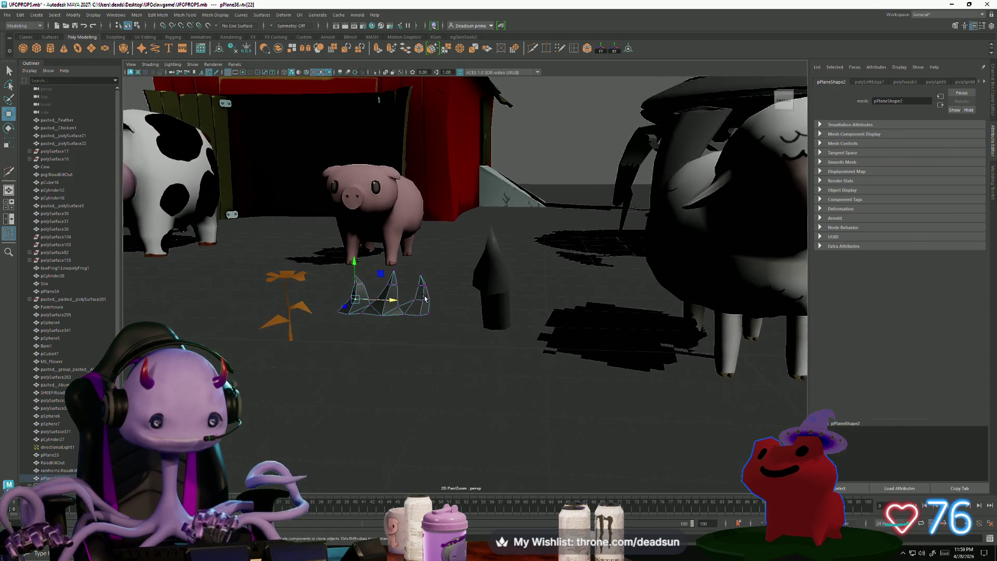
{"action": "left_click", "coordinate": [424, 287]}
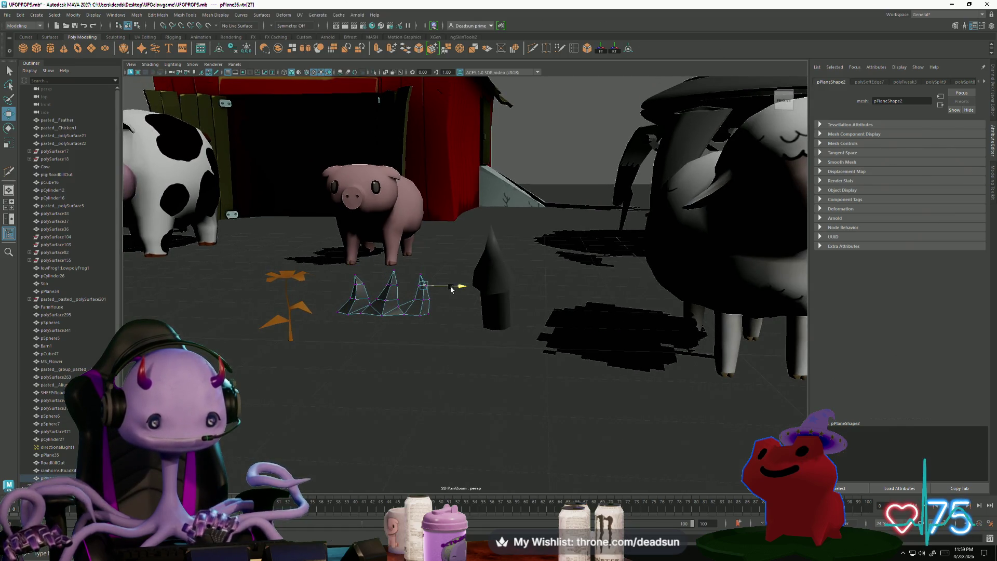
{"action": "left_click", "coordinate": [426, 303]}
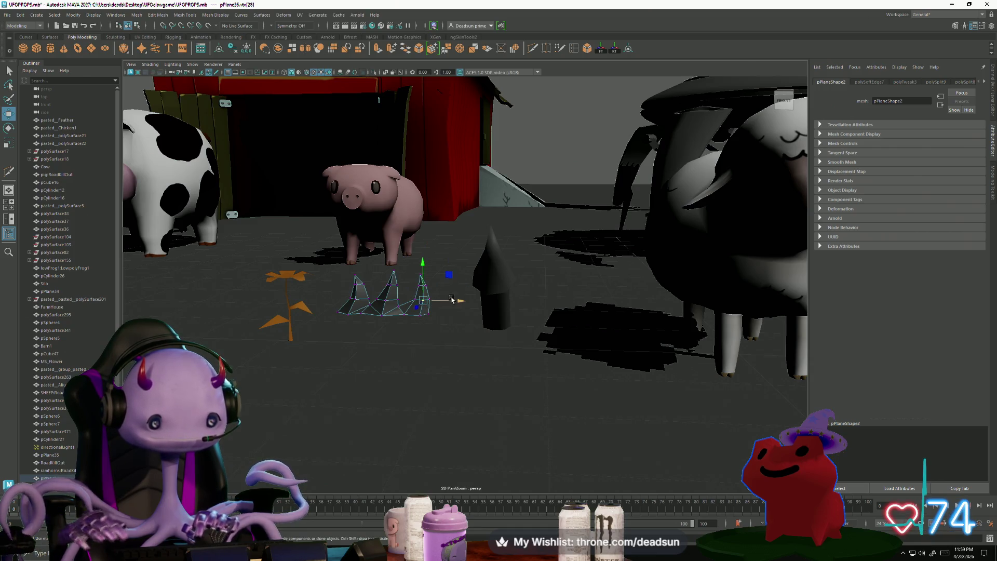
{"action": "mouse_move", "coordinate": [426, 306]}
{"action": "left_mouse_down", "text": "alt"}
{"action": "mouse_move", "coordinate": [404, 386]}
{"action": "mouse_move", "coordinate": [442, 316]}
{"action": "left_mouse_up", "text": "alt"}
{"action": "right_click_drag", "start_coordinate": [446, 307], "coordinate": [475, 297]}
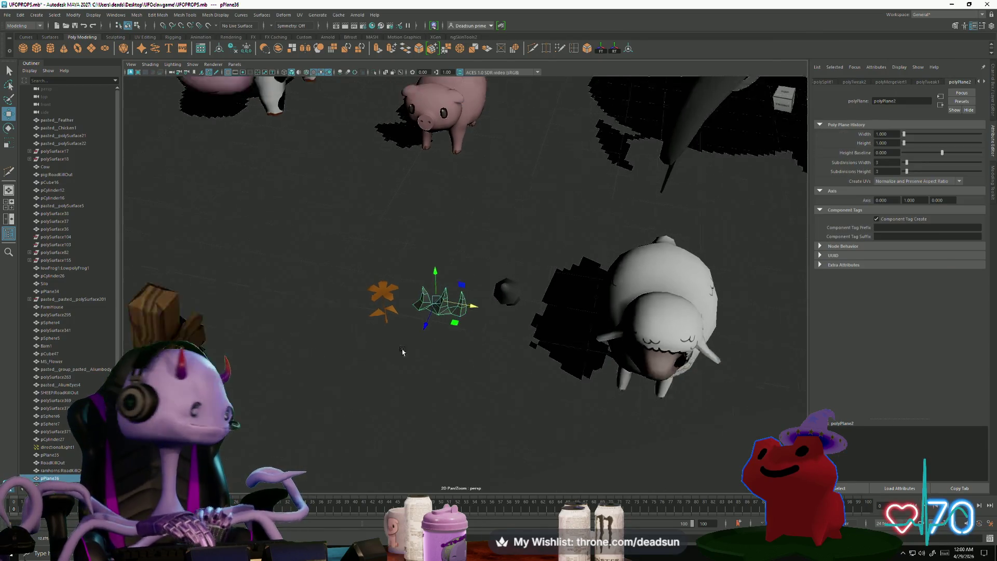
{"action": "mouse_move", "coordinate": [475, 312]}
{"action": "left_mouse_down", "text": "alt"}
{"action": "mouse_move", "coordinate": [445, 414]}
{"action": "mouse_move", "coordinate": [500, 438]}
{"action": "mouse_move", "coordinate": [474, 400]}
{"action": "mouse_move", "coordinate": [443, 405]}
{"action": "mouse_move", "coordinate": [410, 384]}
{"action": "mouse_move", "coordinate": [445, 403]}
{"action": "mouse_move", "coordinate": [526, 266]}
{"action": "left_mouse_up", "text": "alt"}
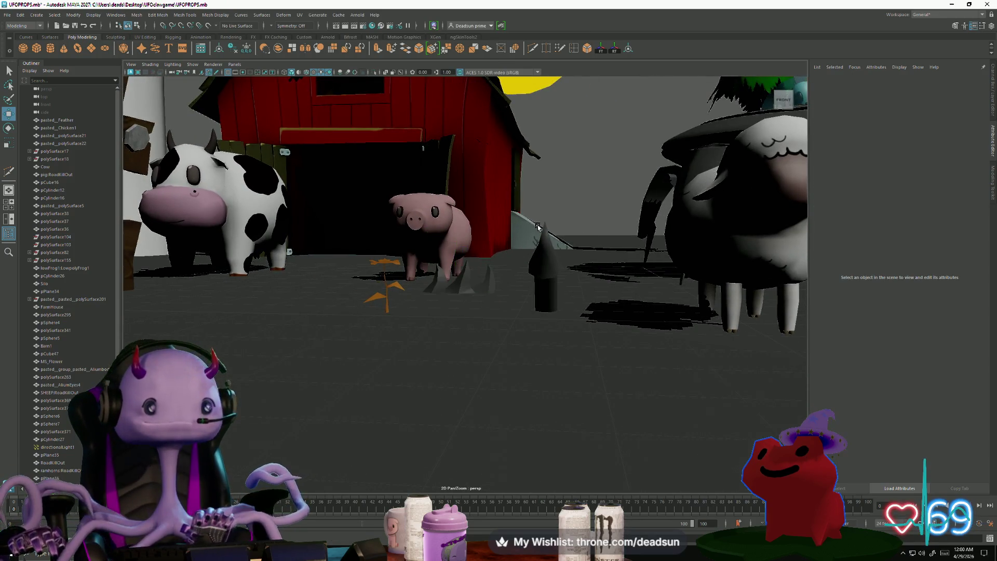
Scale the grass clump taller along Y and lower it onto the ground.
{"action": "left_click_drag", "start_coordinate": [427, 352], "coordinate": [421, 373], "text": "alt"}
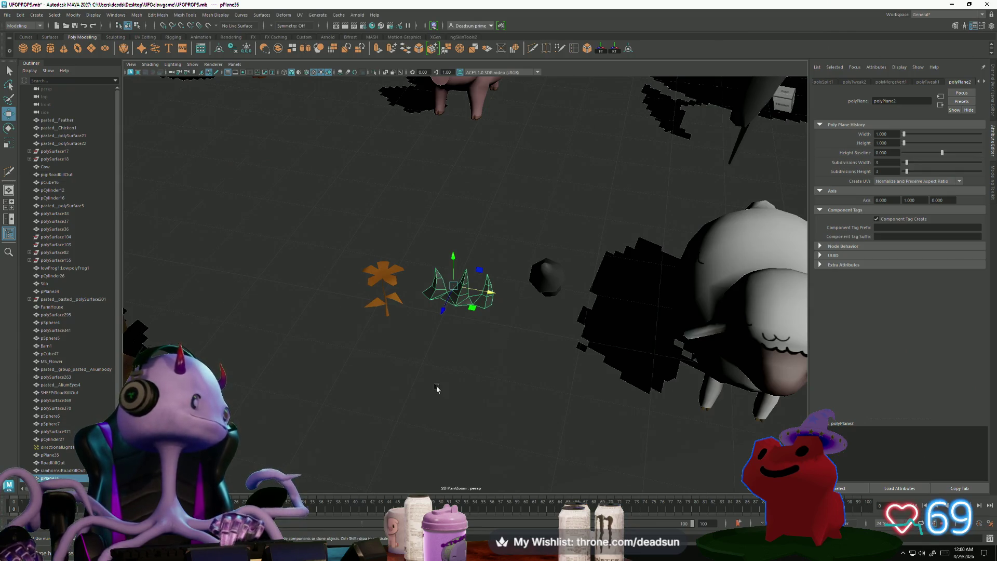
{"action": "scroll", "coordinate": [437, 381], "scroll_direction": "up", "scroll_amount": 2}
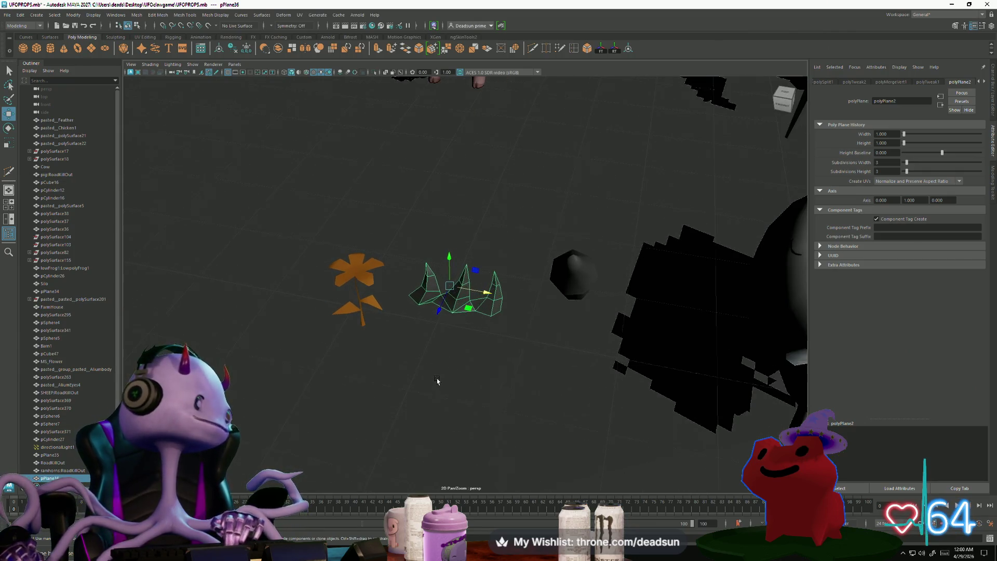
{"action": "scroll", "coordinate": [438, 385], "scroll_direction": "up", "scroll_amount": 1}
{"action": "mouse_move", "coordinate": [436, 385]}
{"action": "left_mouse_down", "text": "alt"}
{"action": "mouse_move", "coordinate": [452, 396]}
{"action": "mouse_move", "coordinate": [451, 231]}
{"action": "left_mouse_up", "text": "alt"}
{"action": "key", "text": "r"}
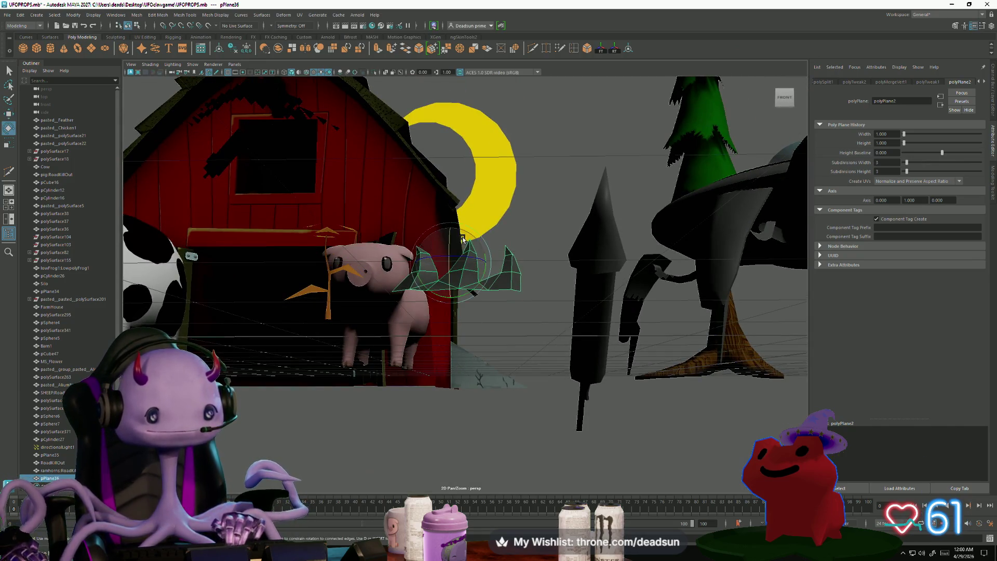
{"action": "mouse_move", "coordinate": [451, 293]}
{"action": "left_mouse_down"}
{"action": "mouse_move", "coordinate": [450, 321]}
{"action": "mouse_move", "coordinate": [416, 351]}
{"action": "left_mouse_up"}
{"action": "key", "text": "w"}
{"action": "mouse_move", "coordinate": [439, 263]}
{"action": "left_mouse_down"}
{"action": "mouse_move", "coordinate": [441, 288]}
{"action": "mouse_move", "coordinate": [438, 270]}
{"action": "mouse_move", "coordinate": [437, 280]}
{"action": "left_mouse_up"}
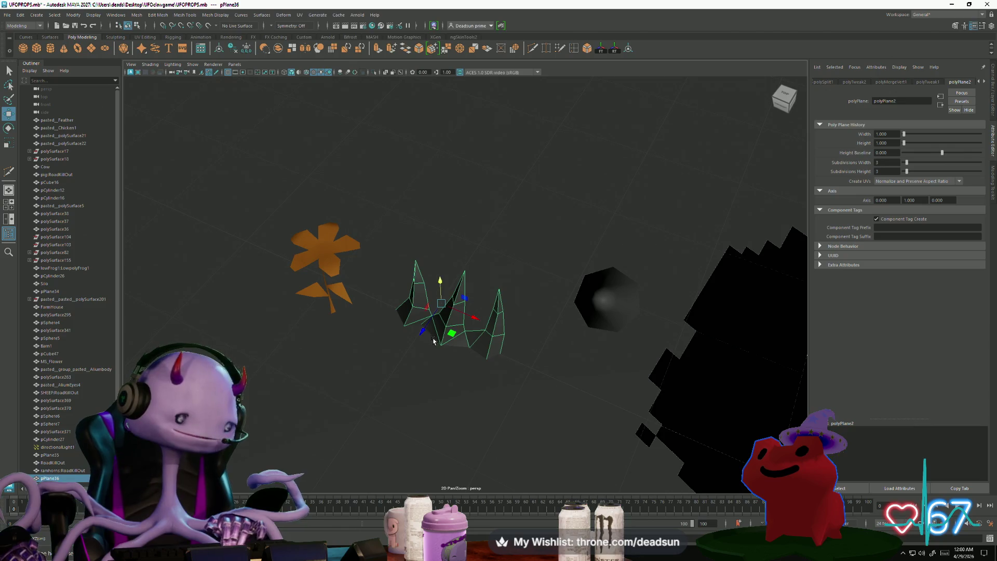
Check the clump from ground level and top-down, then select the orange flower.
{"action": "mouse_move", "coordinate": [431, 340]}
{"action": "left_mouse_down", "text": "alt"}
{"action": "mouse_move", "coordinate": [436, 311]}
{"action": "mouse_move", "coordinate": [285, 329]}
{"action": "mouse_move", "coordinate": [461, 248]}
{"action": "left_mouse_up", "text": "alt"}
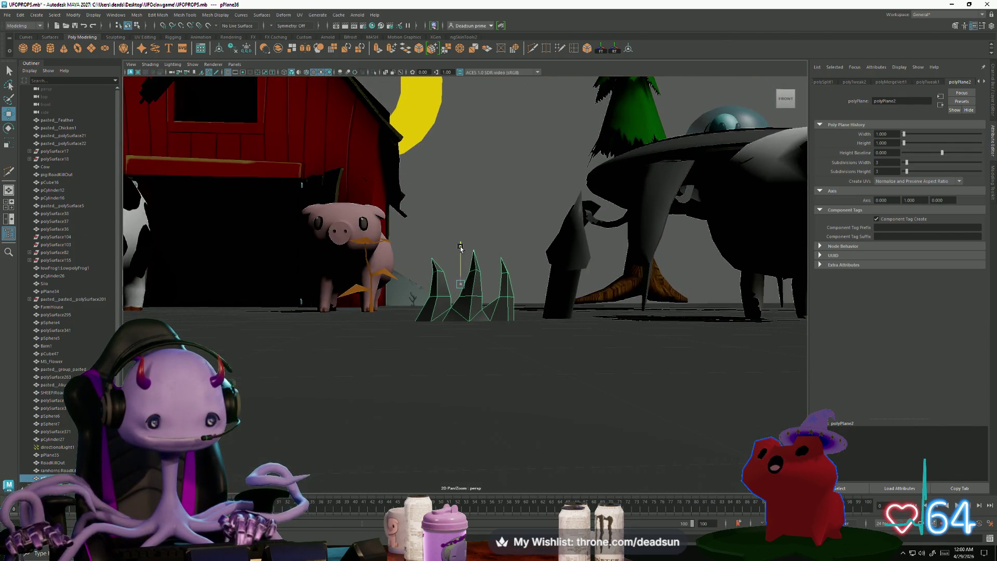
{"action": "left_click", "coordinate": [441, 333]}
{"action": "mouse_move", "coordinate": [441, 332]}
{"action": "left_mouse_down", "text": "alt"}
{"action": "mouse_move", "coordinate": [411, 334]}
{"action": "mouse_move", "coordinate": [466, 301]}
{"action": "mouse_move", "coordinate": [463, 321]}
{"action": "left_mouse_up", "text": "alt"}
{"action": "left_click", "coordinate": [466, 301]}
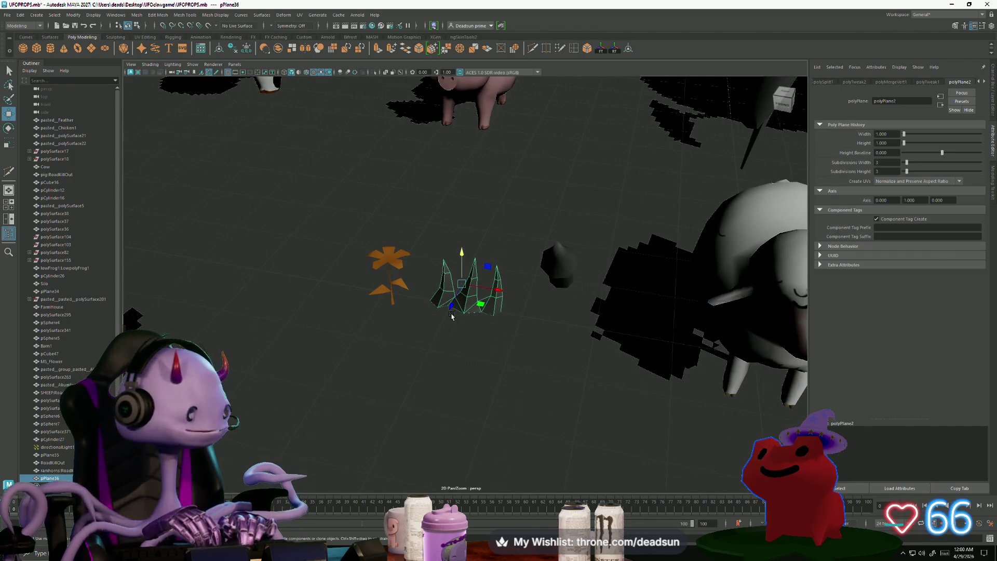
{"action": "left_click_drag", "start_coordinate": [347, 282], "coordinate": [335, 280], "text": "alt"}
{"action": "left_click", "coordinate": [345, 254]}
{"action": "scroll", "coordinate": [312, 291], "scroll_direction": "up", "scroll_amount": 3}
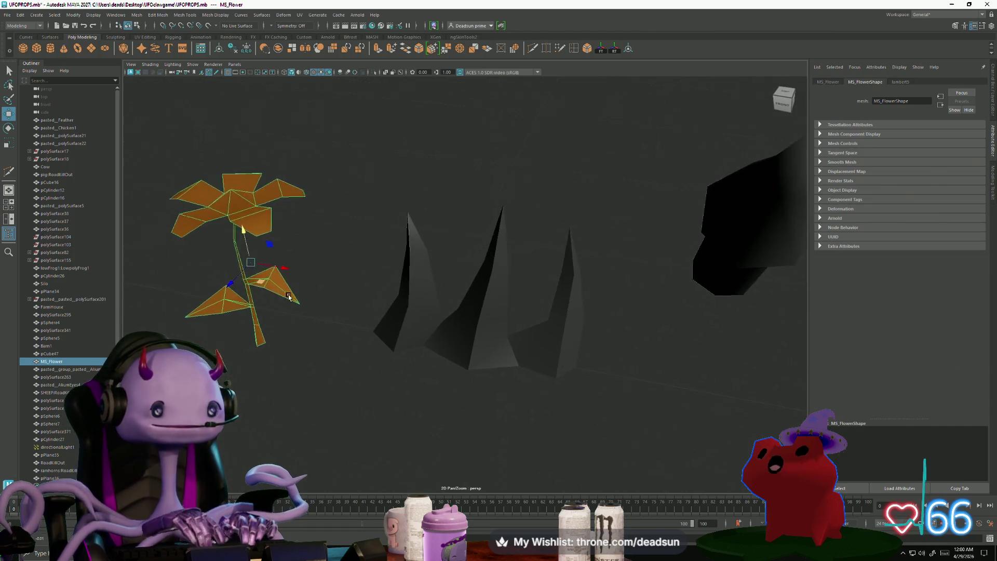
Select the flower head's edges and apply Mesh Display > Harden Edge.
{"action": "middle_click_drag", "start_coordinate": [294, 290], "coordinate": [445, 363], "text": "alt"}
{"action": "key", "text": "F10"}
{"action": "left_click", "coordinate": [401, 307]}
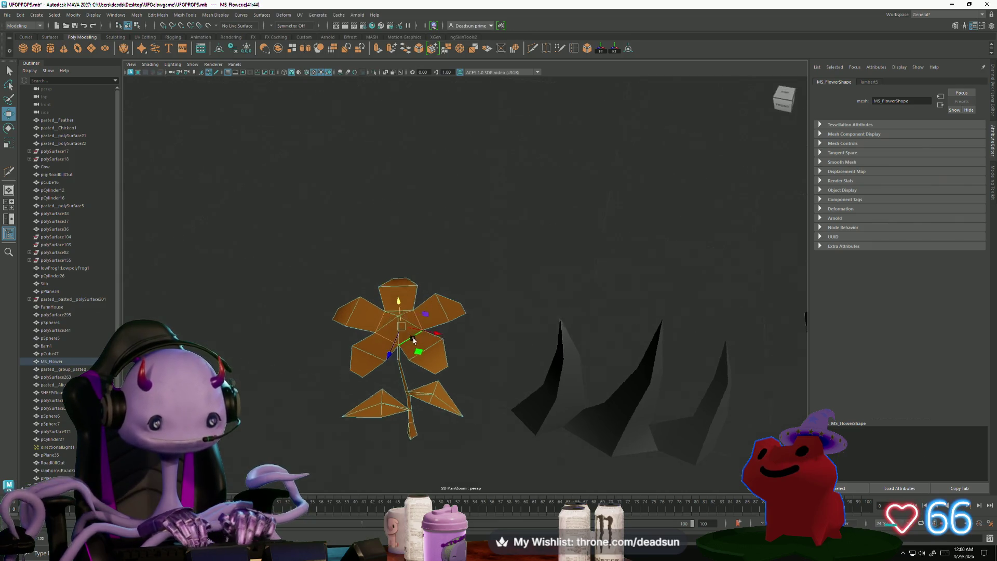
{"action": "left_click_drag", "start_coordinate": [409, 326], "coordinate": [397, 316], "text": "alt"}
{"action": "left_click", "coordinate": [398, 316], "text": "shift"}
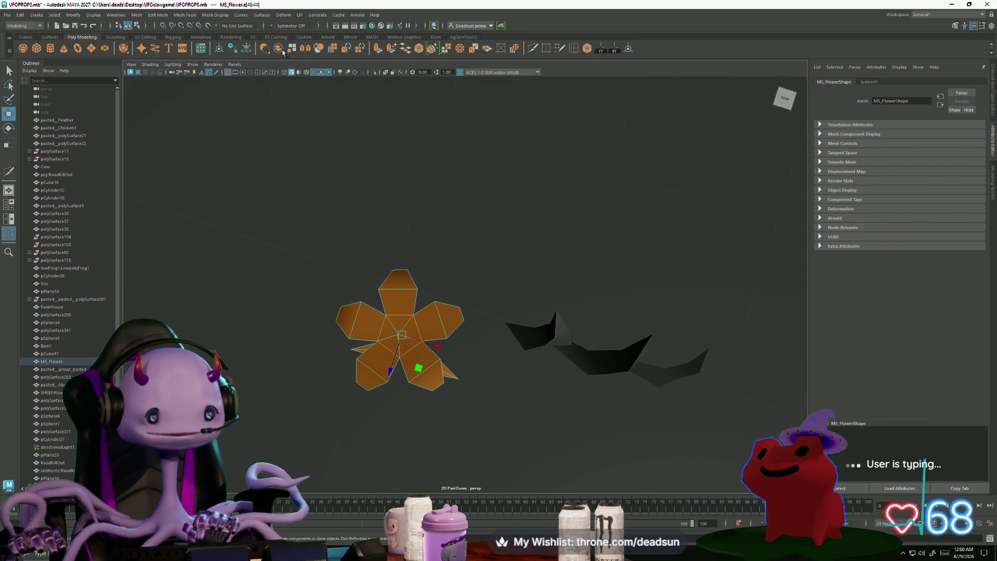
{"action": "left_click", "coordinate": [285, 16]}
{"action": "mouse_move", "coordinate": [184, 17]}
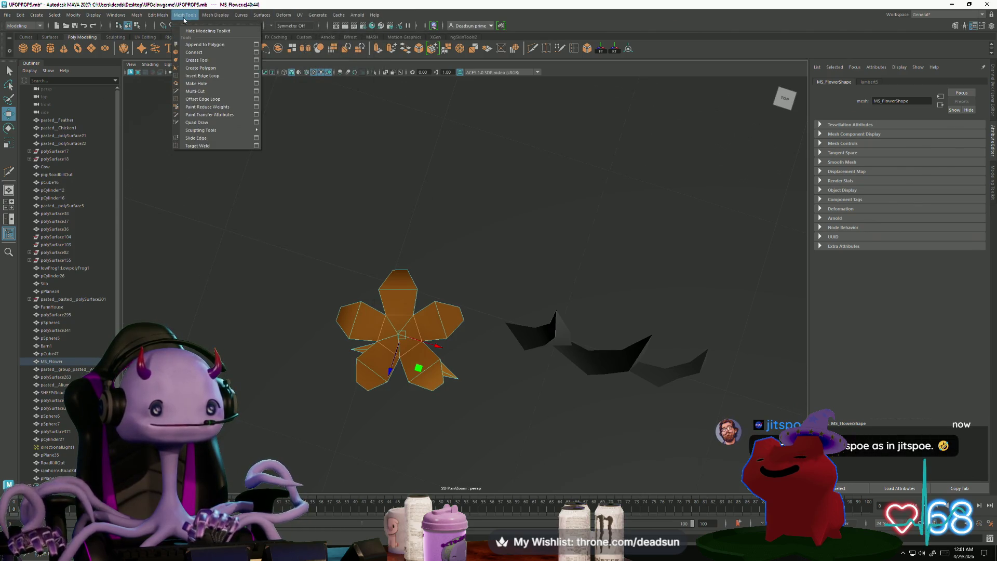
{"action": "mouse_move", "coordinate": [215, 15]}
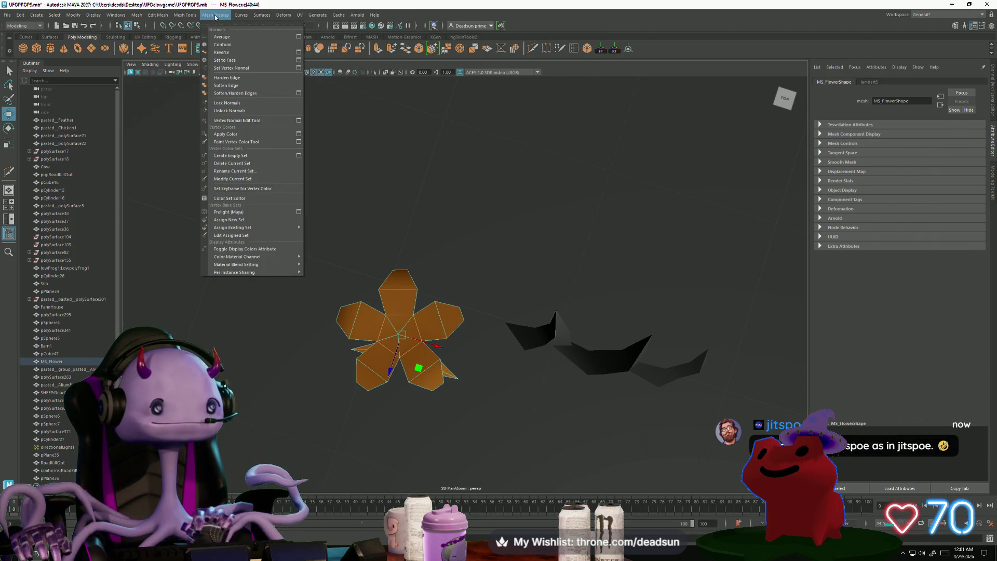
{"action": "left_click", "coordinate": [223, 79]}
Return the flower to Object Mode and look over the surrounding farm props.
{"action": "left_click_drag", "start_coordinate": [400, 333], "coordinate": [414, 315], "text": "alt"}
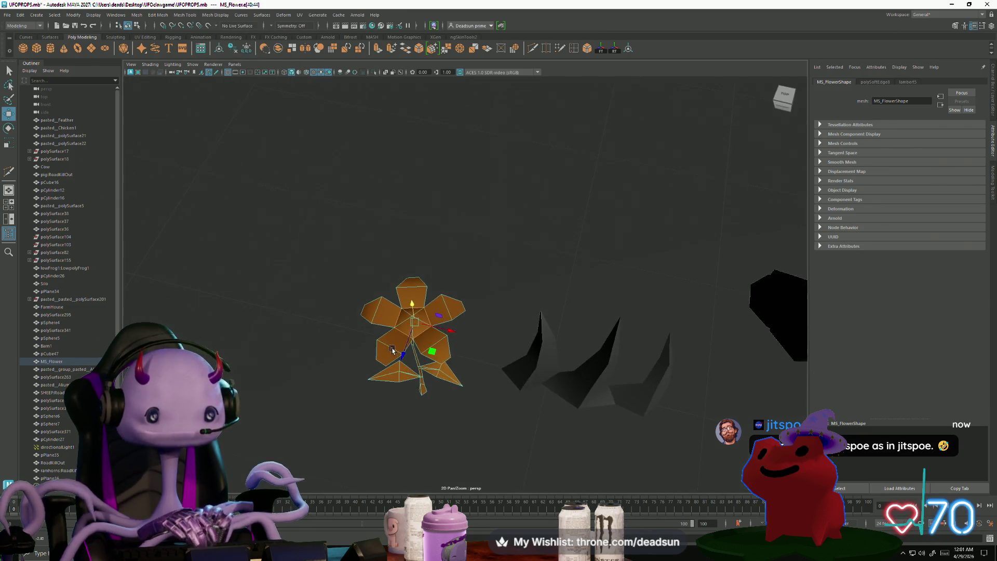
{"action": "right_click_drag", "start_coordinate": [414, 315], "coordinate": [441, 304]}
{"action": "mouse_move", "coordinate": [479, 338]}
{"action": "left_mouse_down", "text": "alt"}
{"action": "mouse_move", "coordinate": [413, 336]}
{"action": "mouse_move", "coordinate": [510, 400]}
{"action": "left_mouse_up", "text": "alt"}
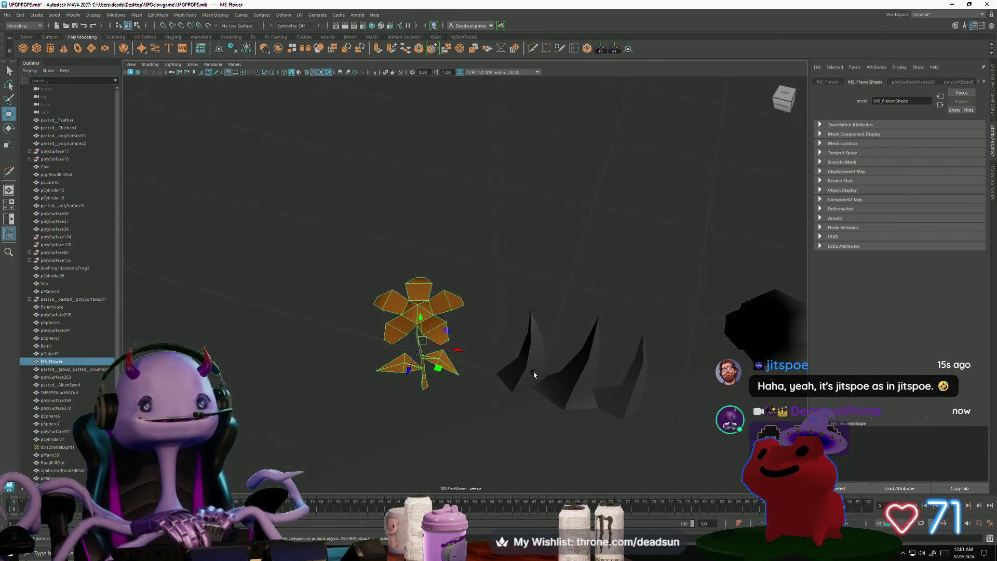
{"action": "left_click", "coordinate": [580, 404]}
{"action": "right_click_drag", "start_coordinate": [581, 405], "coordinate": [436, 393], "text": "alt"}
{"action": "scroll", "coordinate": [436, 393], "scroll_direction": "down", "scroll_amount": 2}
{"action": "scroll", "coordinate": [450, 383], "scroll_direction": "up", "scroll_amount": 5}
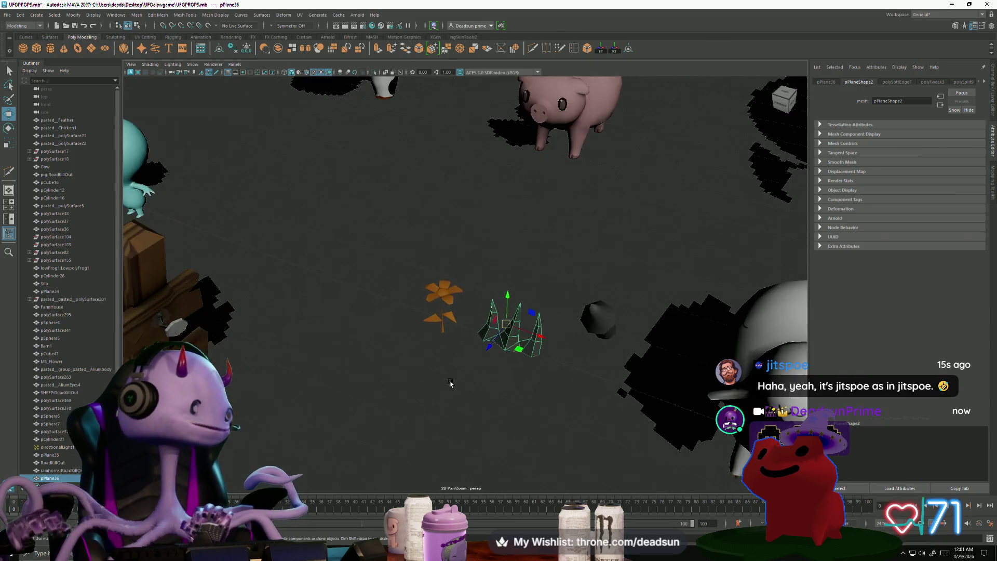
Move in by the pig and pick a vertex on the grass clump in vertex mode.
{"action": "left_click", "coordinate": [414, 326]}
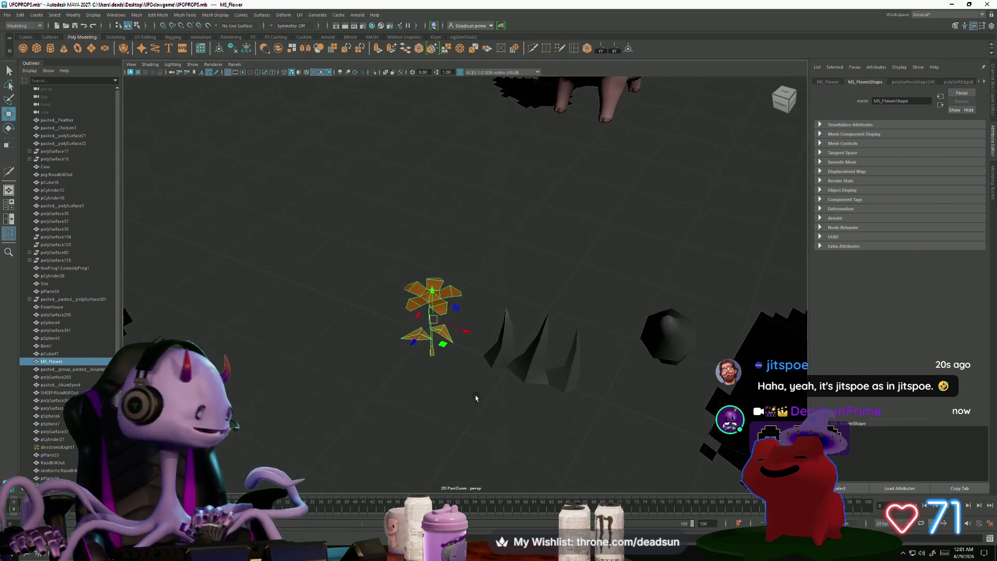
{"action": "middle_click_drag", "start_coordinate": [476, 398], "coordinate": [373, 365], "text": "alt"}
{"action": "right_click_drag", "start_coordinate": [372, 365], "coordinate": [440, 390], "text": "alt"}
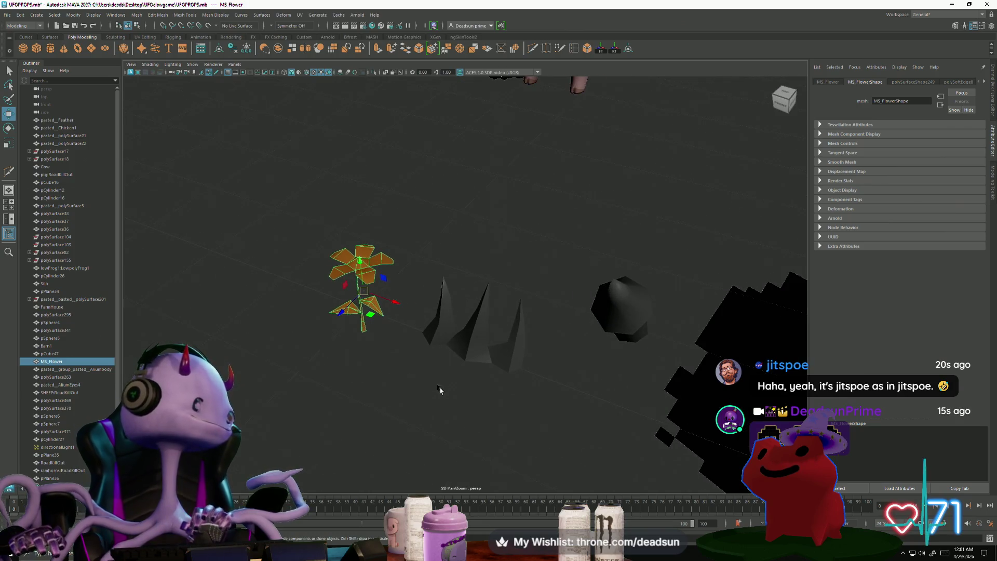
{"action": "mouse_move", "coordinate": [447, 393]}
{"action": "left_mouse_down", "text": "alt"}
{"action": "mouse_move", "coordinate": [445, 380]}
{"action": "mouse_move", "coordinate": [445, 391]}
{"action": "mouse_move", "coordinate": [485, 372]}
{"action": "left_mouse_up", "text": "alt"}
{"action": "left_click", "coordinate": [499, 333]}
{"action": "right_click_drag", "start_coordinate": [498, 315], "coordinate": [465, 316]}
{"action": "left_click", "coordinate": [464, 322]}
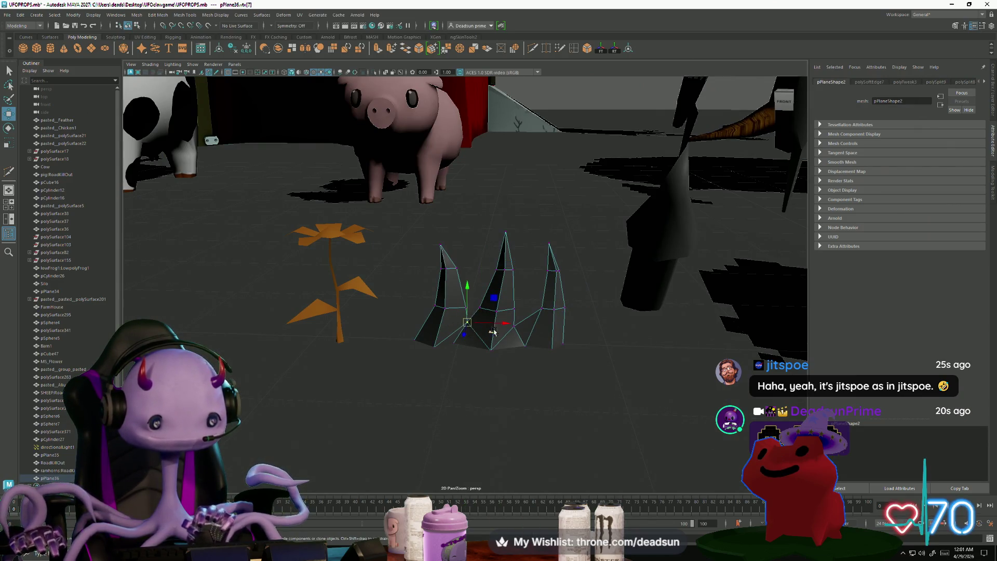
Box-select the right spike's vertices and move them left toward the other spikes.
{"action": "left_click_drag", "start_coordinate": [526, 226], "coordinate": [608, 415]}
{"action": "left_click_drag", "start_coordinate": [593, 294], "coordinate": [568, 293]}
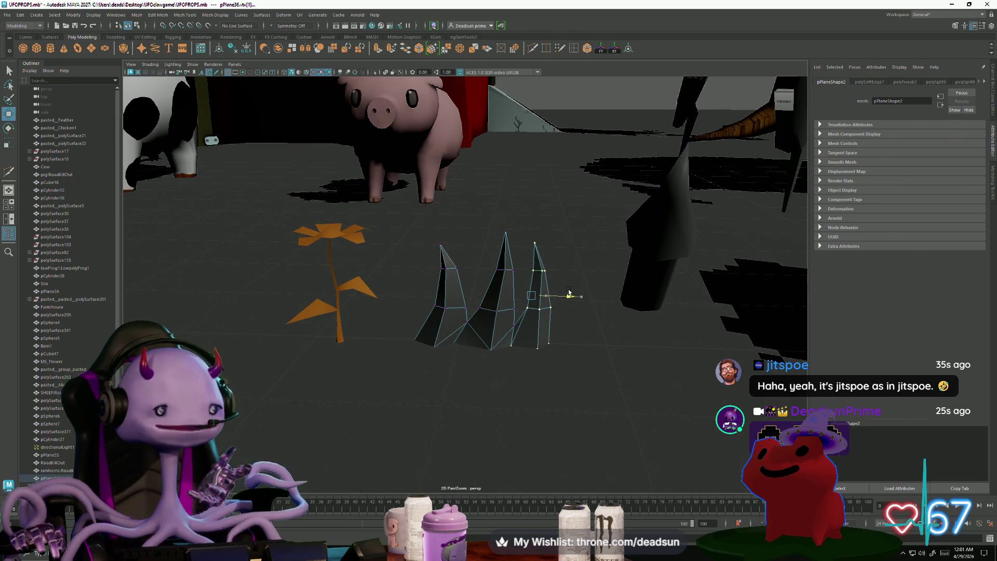
{"action": "mouse_move", "coordinate": [545, 325]}
{"action": "left_mouse_down", "text": "alt"}
{"action": "mouse_move", "coordinate": [557, 334]}
{"action": "mouse_move", "coordinate": [525, 341]}
{"action": "mouse_move", "coordinate": [520, 330]}
{"action": "left_mouse_up", "text": "alt"}
Clear the selection and pull back to view the whole farm.
{"action": "left_click", "coordinate": [471, 249]}
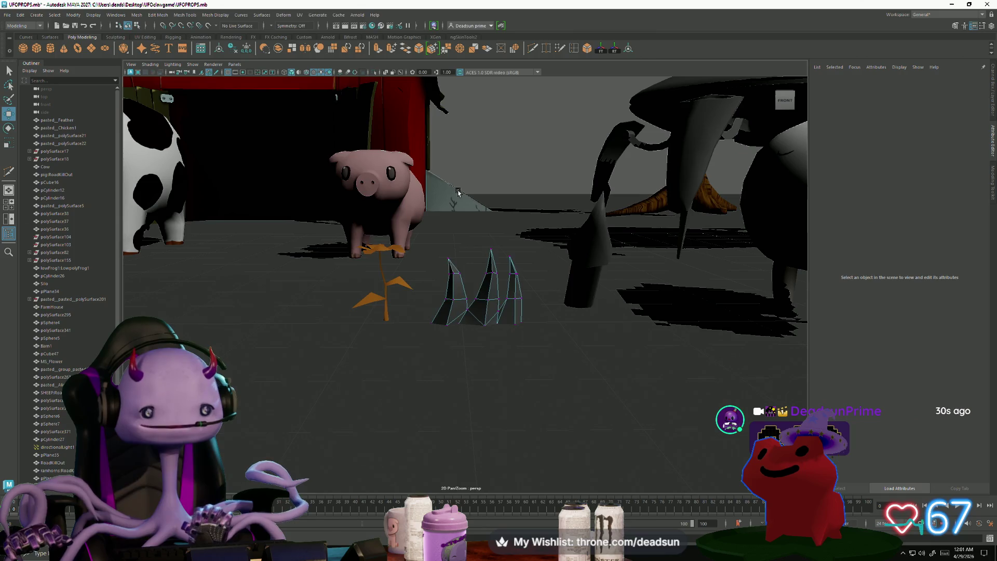
{"action": "left_click", "coordinate": [458, 193]}
{"action": "mouse_move", "coordinate": [458, 192]}
{"action": "left_mouse_down", "text": "alt"}
{"action": "mouse_move", "coordinate": [457, 234]}
{"action": "mouse_move", "coordinate": [489, 348]}
{"action": "mouse_move", "coordinate": [358, 307]}
{"action": "mouse_move", "coordinate": [401, 387]}
{"action": "mouse_move", "coordinate": [405, 333]}
{"action": "mouse_move", "coordinate": [439, 380]}
{"action": "mouse_move", "coordinate": [359, 236]}
{"action": "left_mouse_up", "text": "alt"}
{"action": "right_click", "coordinate": [358, 237]}
{"action": "left_click", "coordinate": [448, 298]}
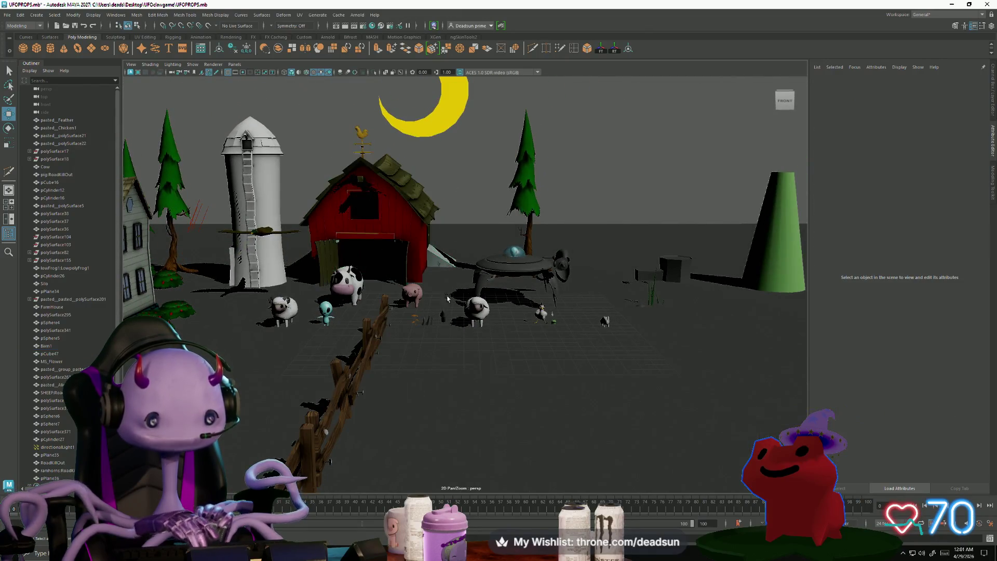
Tour the farm, UFO, animals and grass clump from several angles, then switch to the Steam library.
{"action": "left_click_drag", "start_coordinate": [448, 299], "coordinate": [436, 368], "text": "alt"}
{"action": "right_click_drag", "start_coordinate": [435, 368], "coordinate": [432, 404], "text": "alt"}
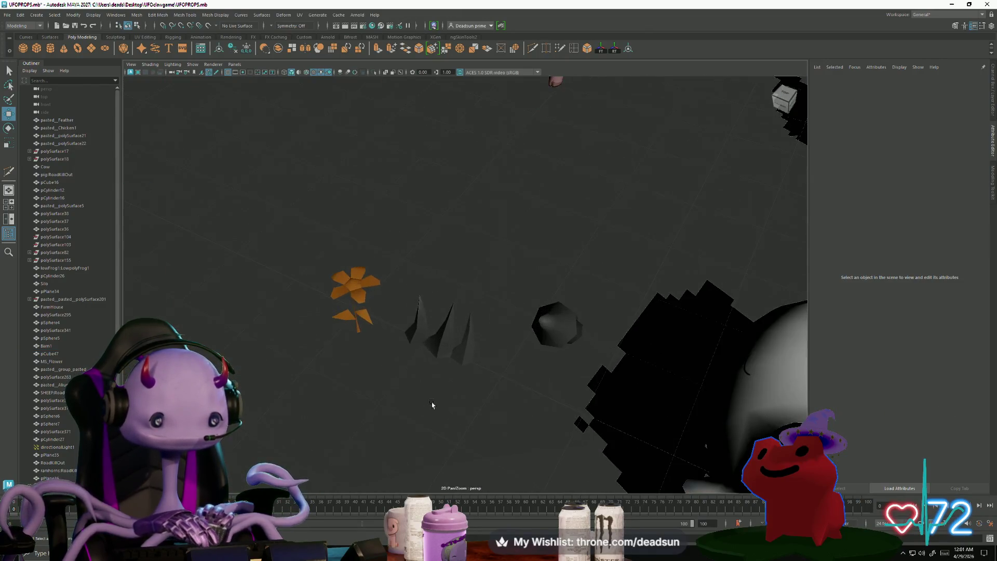
{"action": "left_click_drag", "start_coordinate": [432, 404], "coordinate": [426, 400], "text": "alt"}
{"action": "left_click", "coordinate": [426, 400]}
{"action": "right_click_drag", "start_coordinate": [426, 400], "coordinate": [426, 387], "text": "alt"}
{"action": "left_click", "coordinate": [426, 387]}
{"action": "left_click_drag", "start_coordinate": [426, 387], "coordinate": [482, 318], "text": "alt"}
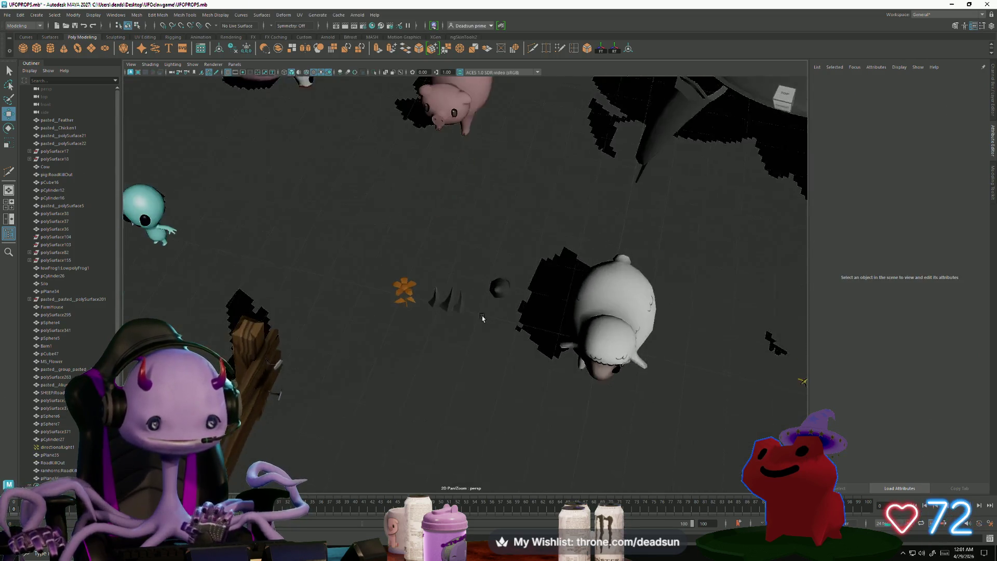
{"action": "right_click_drag", "start_coordinate": [482, 318], "coordinate": [403, 356], "text": "alt"}
{"action": "mouse_move", "coordinate": [523, 382]}
{"action": "left_mouse_down", "text": "alt"}
{"action": "mouse_move", "coordinate": [412, 367]}
{"action": "mouse_move", "coordinate": [427, 373]}
{"action": "left_mouse_up", "text": "alt"}
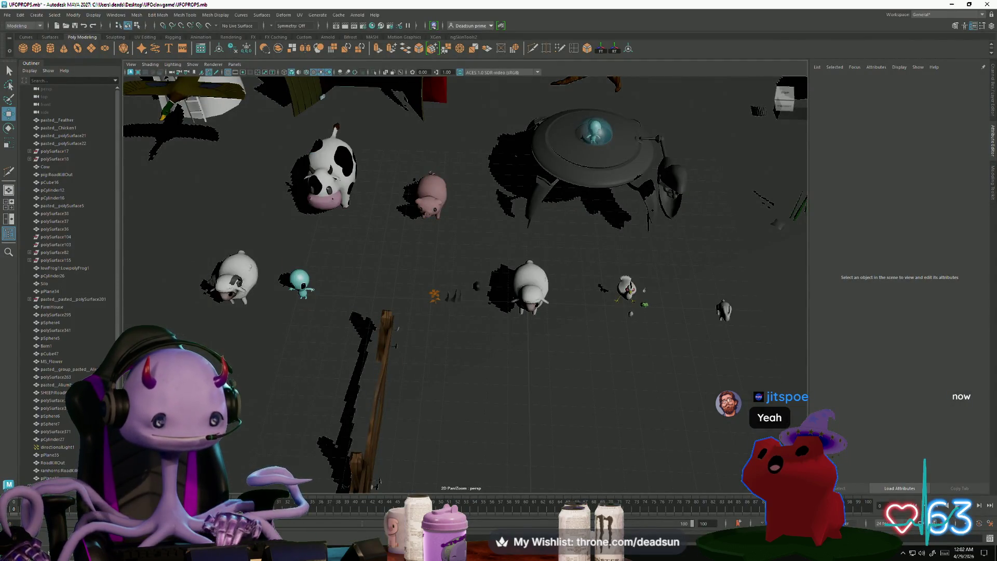
{"action": "key", "text": "alt+Tab"}
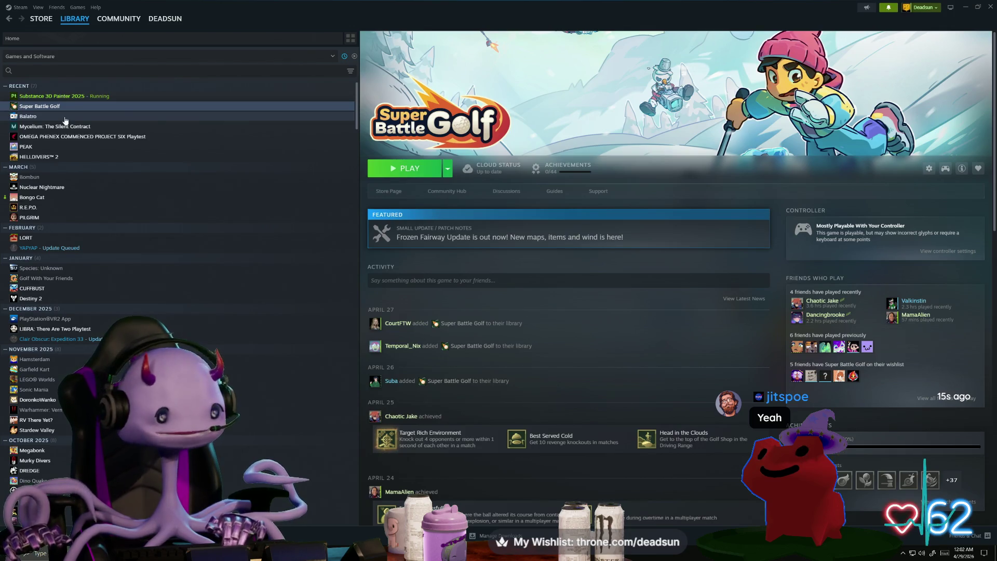
Search the Steam store for 'goop lo' and open the Goop Loop store page.
{"action": "left_click", "coordinate": [38, 21]}
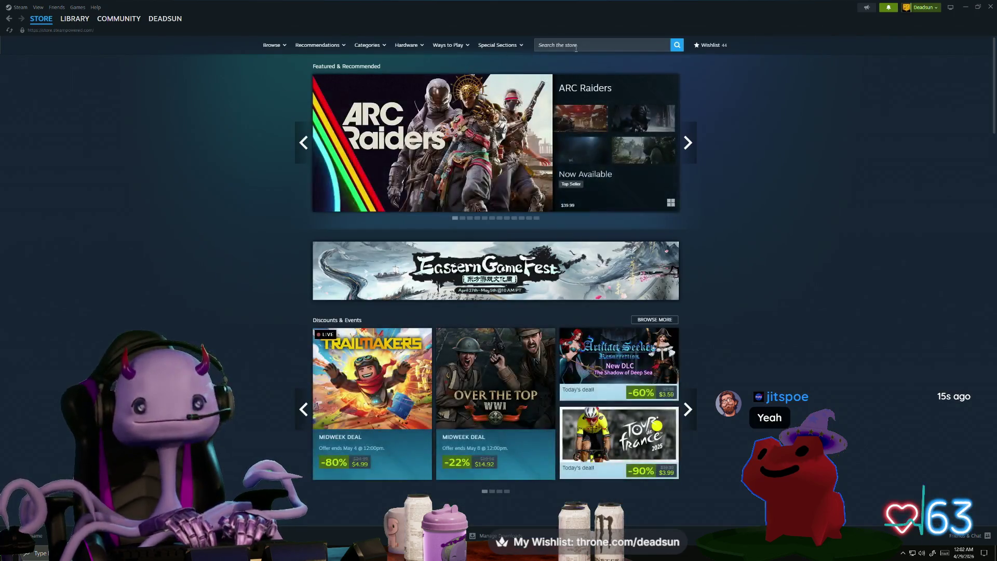
{"action": "left_click", "coordinate": [576, 45]}
{"action": "type", "text": "game"}
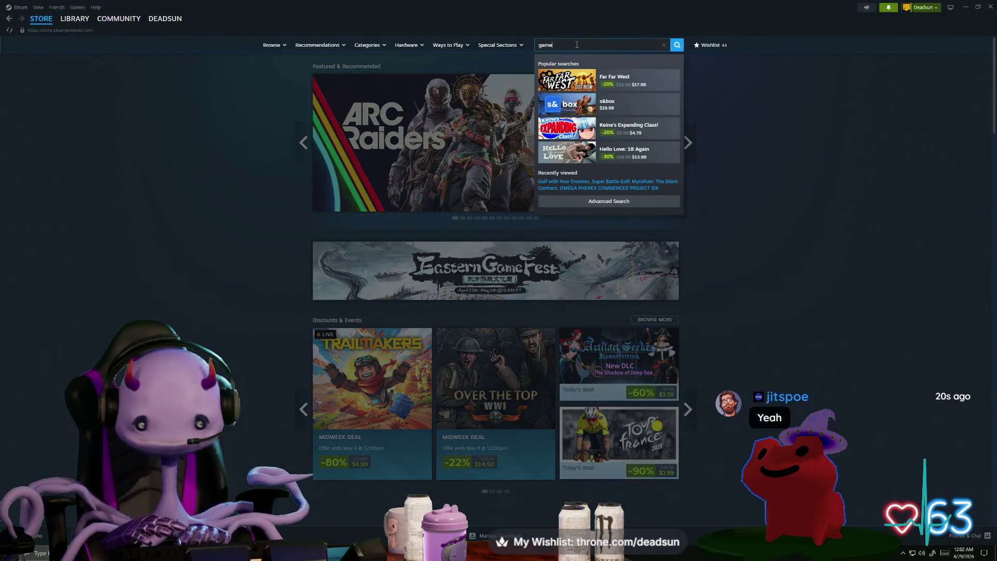
{"action": "type", "text": " goop"}
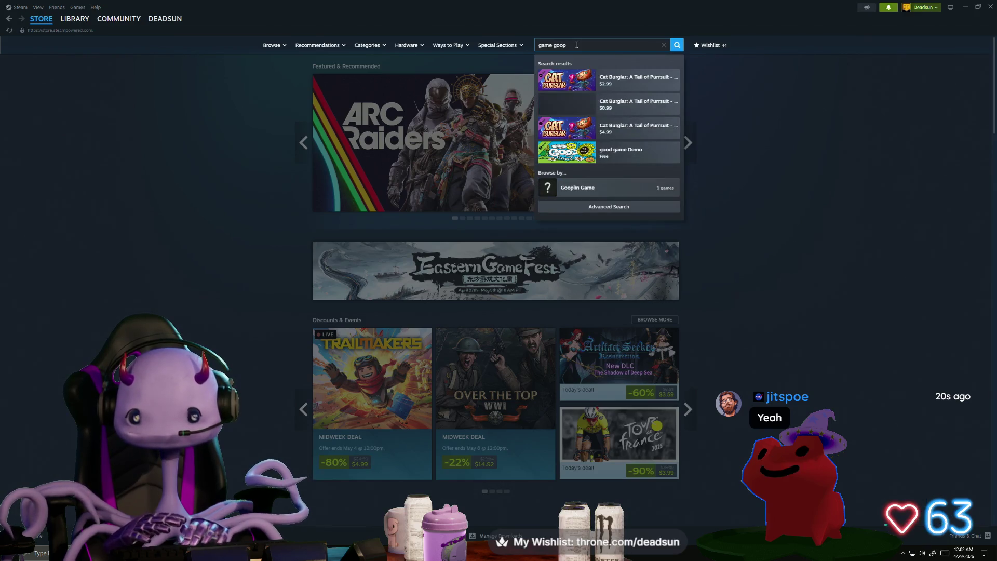
{"action": "type", "text": " lo"}
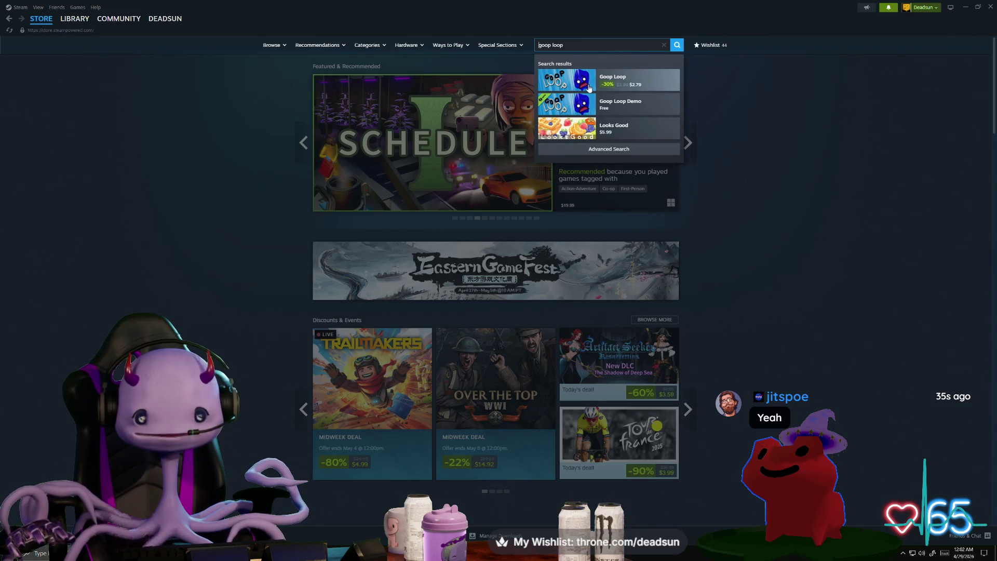
{"action": "left_click", "coordinate": [614, 84]}
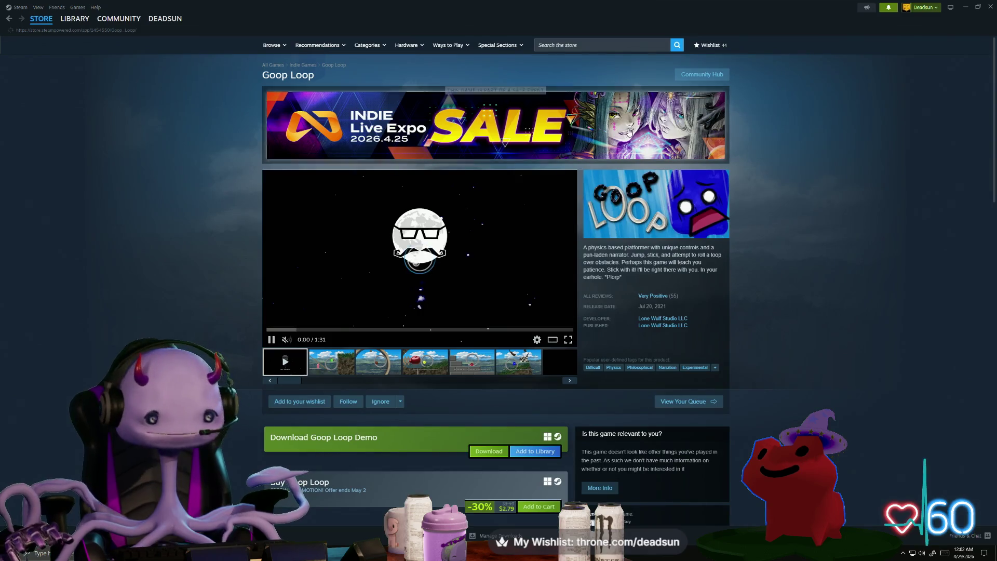
Replay the Goop Loop trailer from the start with sound, then add the game to the cart.
{"action": "left_click", "coordinate": [287, 340]}
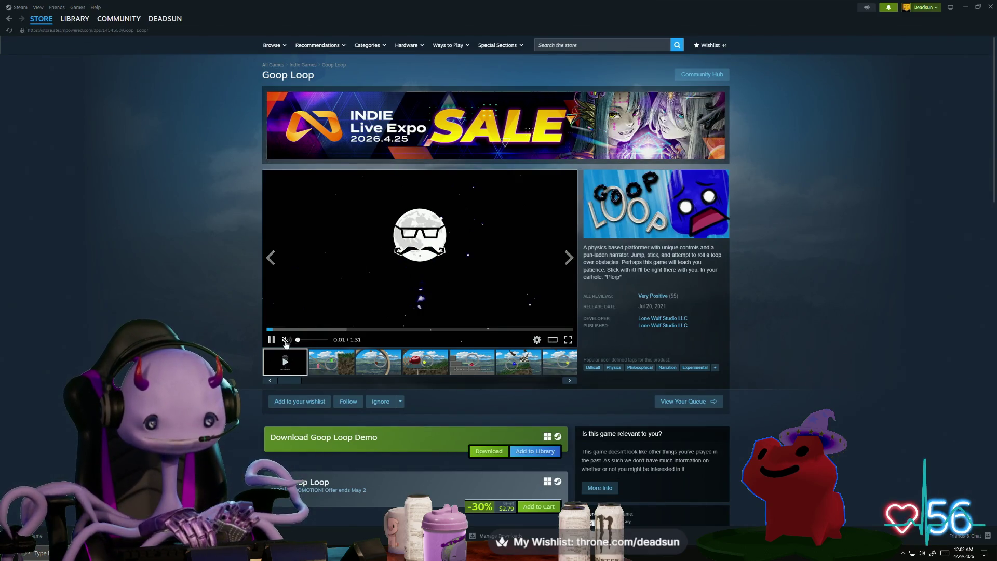
{"action": "left_click", "coordinate": [268, 329]}
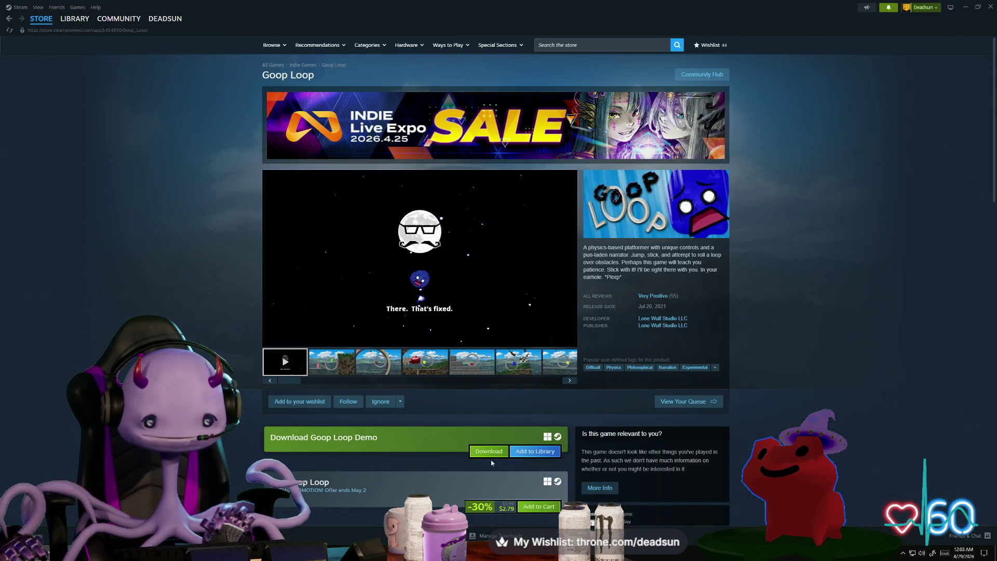
{"action": "scroll", "coordinate": [492, 462], "scroll_direction": "down", "scroll_amount": 1}
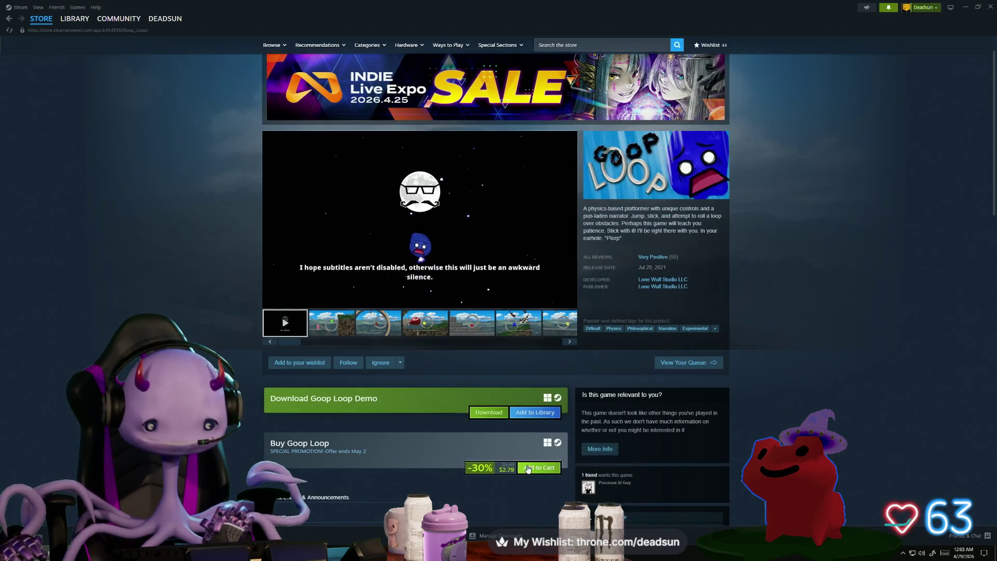
{"action": "left_click", "coordinate": [540, 471]}
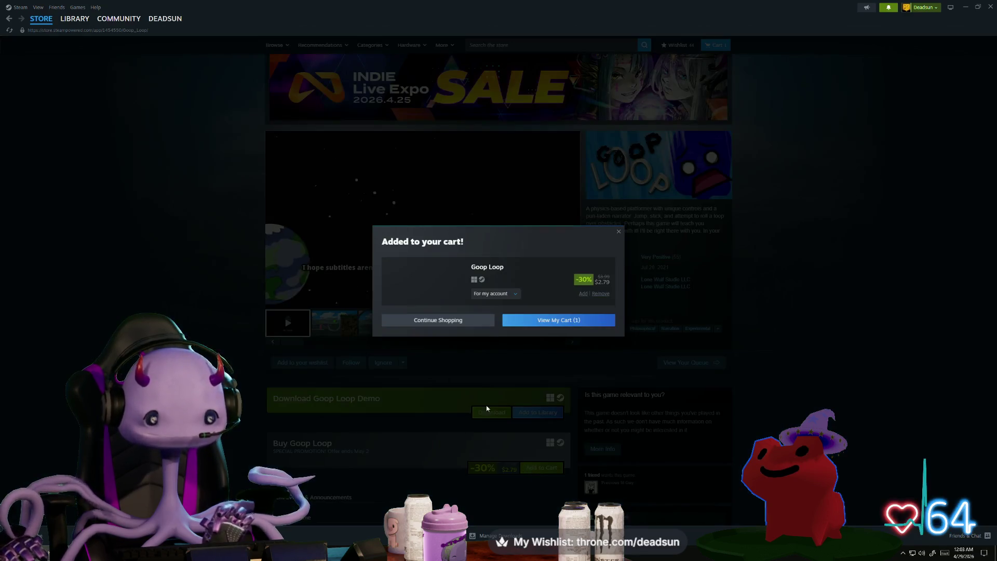
Check out the cart, accept the Subscriber Agreement, and buy Goop Loop for $3.02.
{"action": "left_click", "coordinate": [544, 321]}
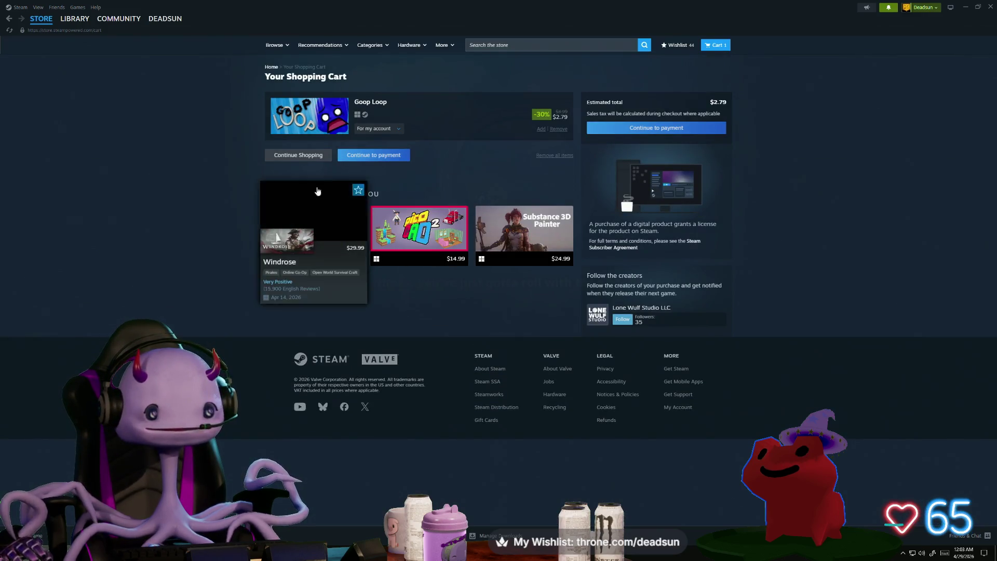
{"action": "left_click", "coordinate": [656, 128]}
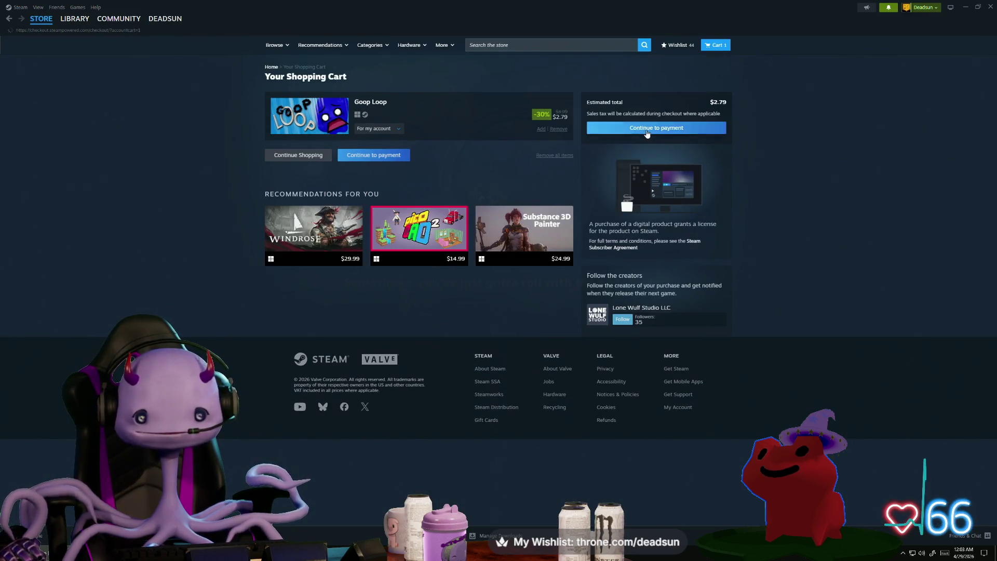
{"action": "left_click", "coordinate": [538, 191]}
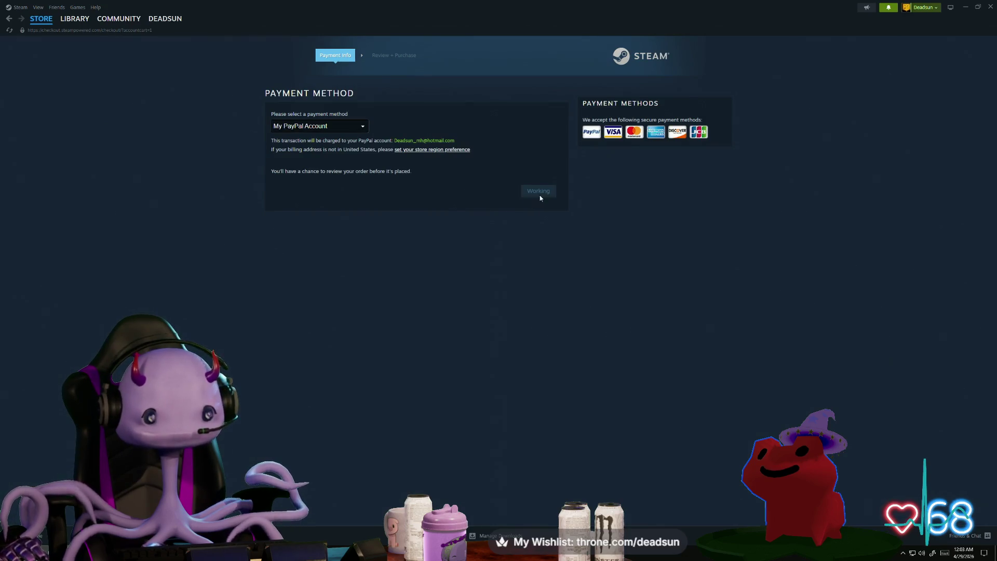
{"action": "left_click", "coordinate": [275, 264]}
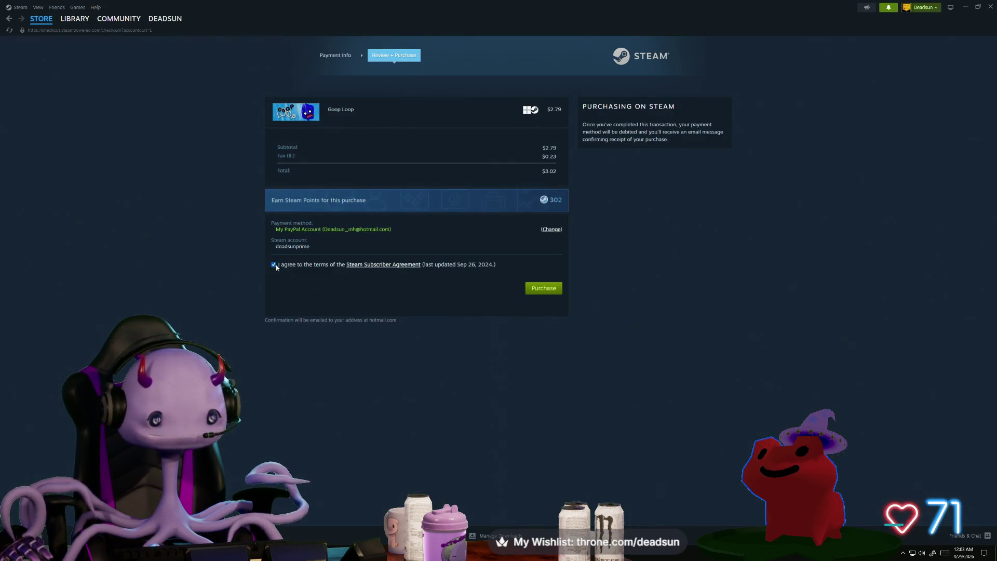
{"action": "left_click", "coordinate": [540, 289]}
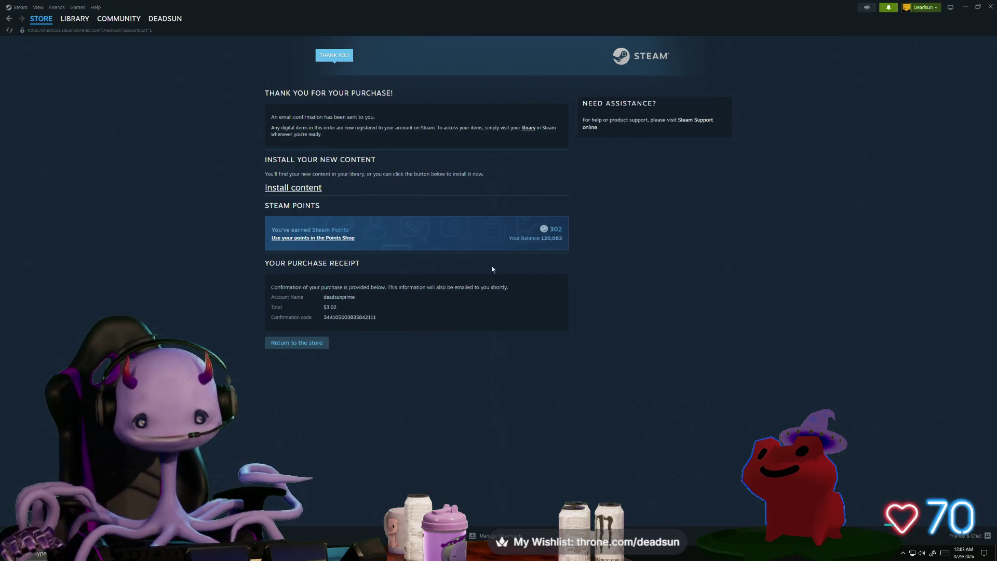
{"action": "left_click", "coordinate": [74, 19]}
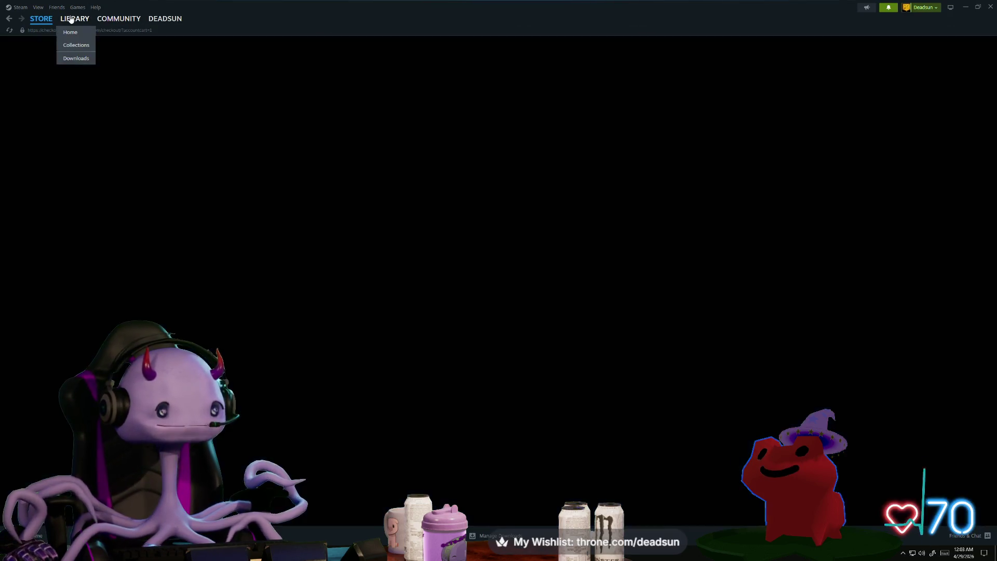
Install Goop Loop from the library onto the Games (D:) drive and launch it.
{"action": "left_click", "coordinate": [33, 96]}
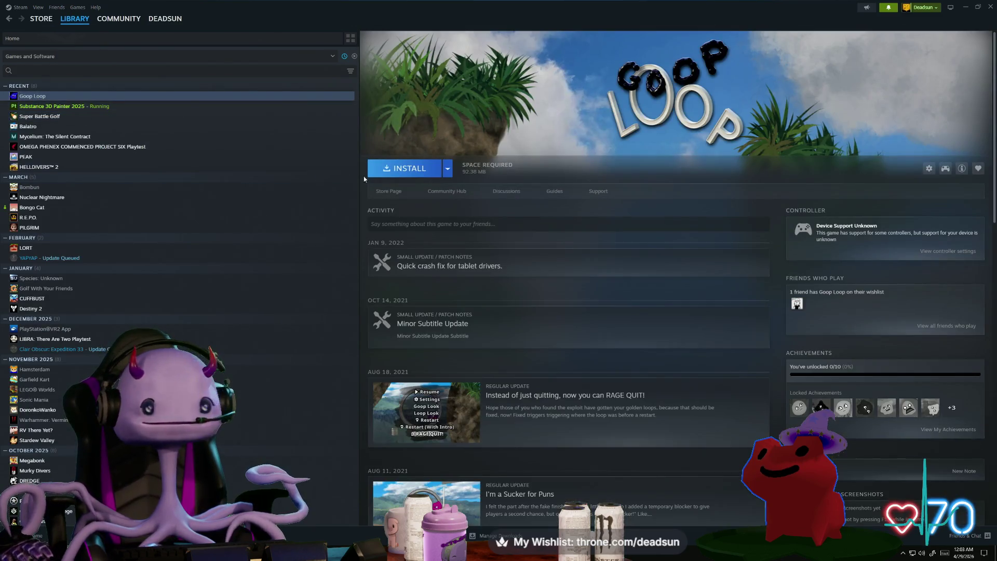
{"action": "left_click", "coordinate": [408, 169]}
{"action": "left_click", "coordinate": [455, 308]}
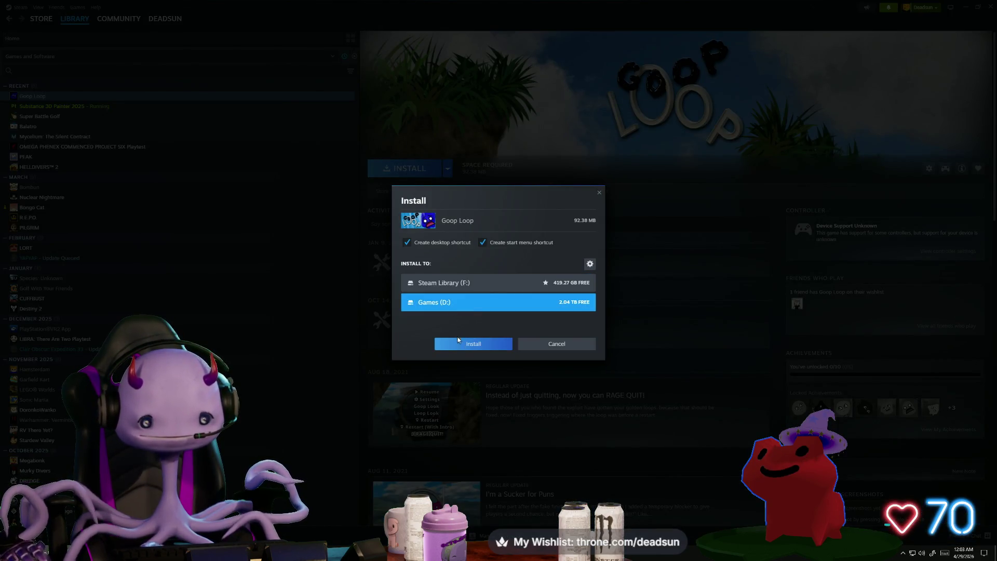
{"action": "left_click", "coordinate": [457, 345]}
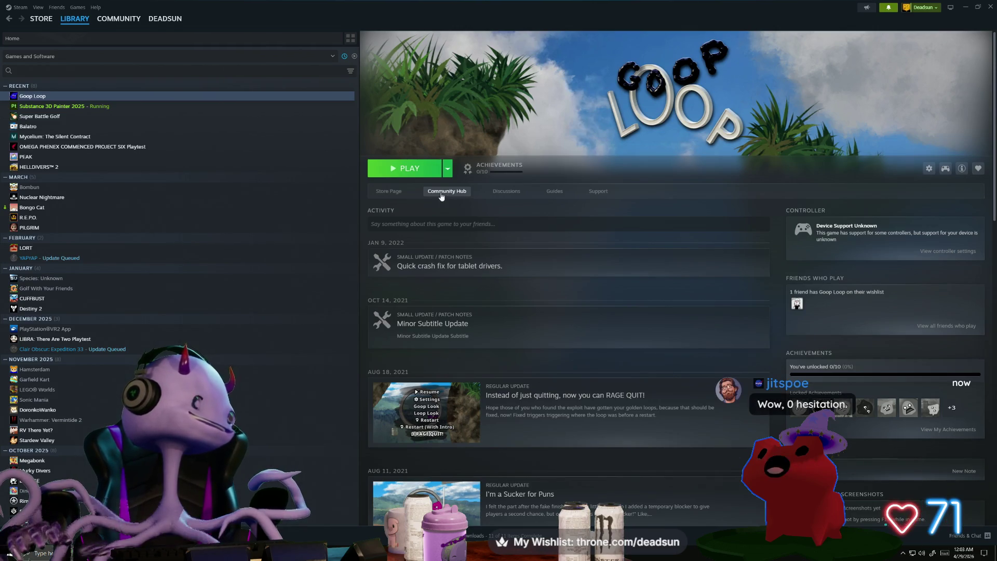
{"action": "left_click", "coordinate": [408, 172]}
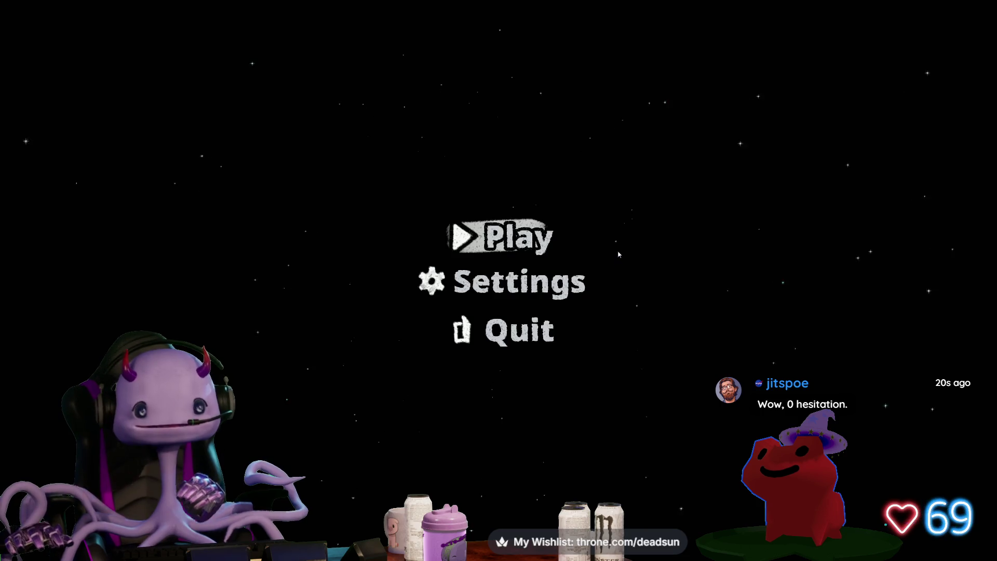
In the game's settings, toggle the Loop Look option and look over the Goop Look options.
{"action": "left_click", "coordinate": [492, 300]}
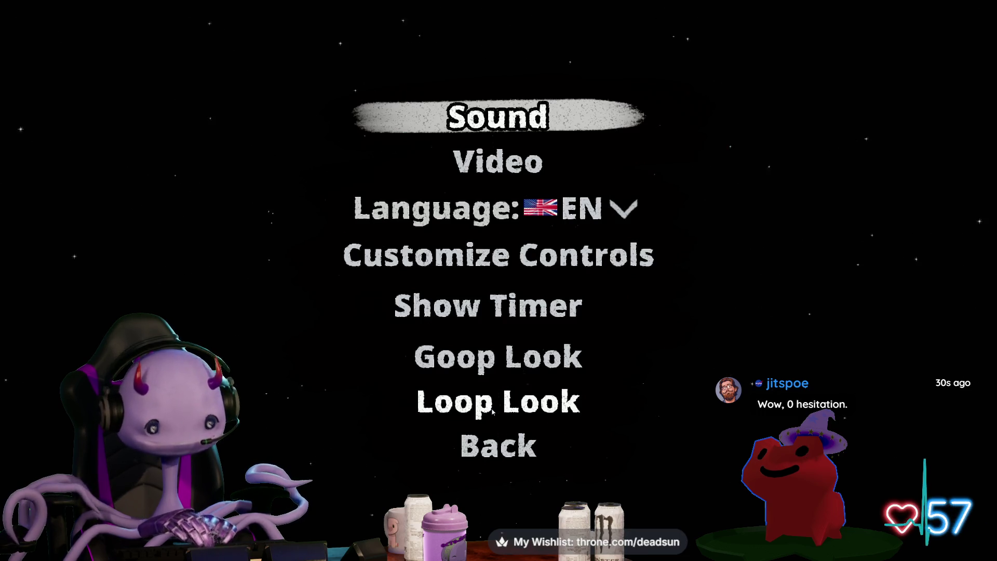
{"action": "left_click", "coordinate": [492, 410]}
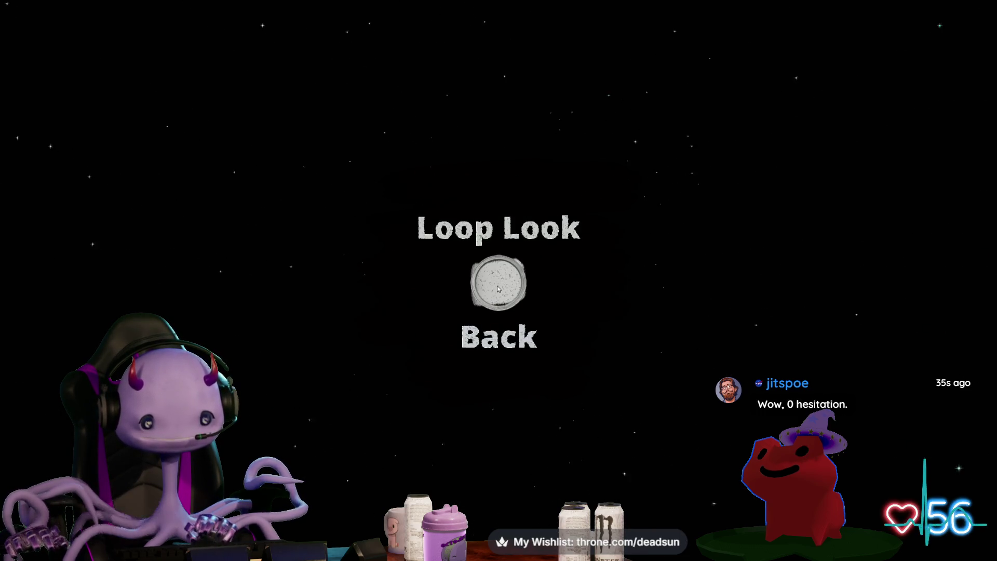
{"action": "left_click", "coordinate": [497, 289]}
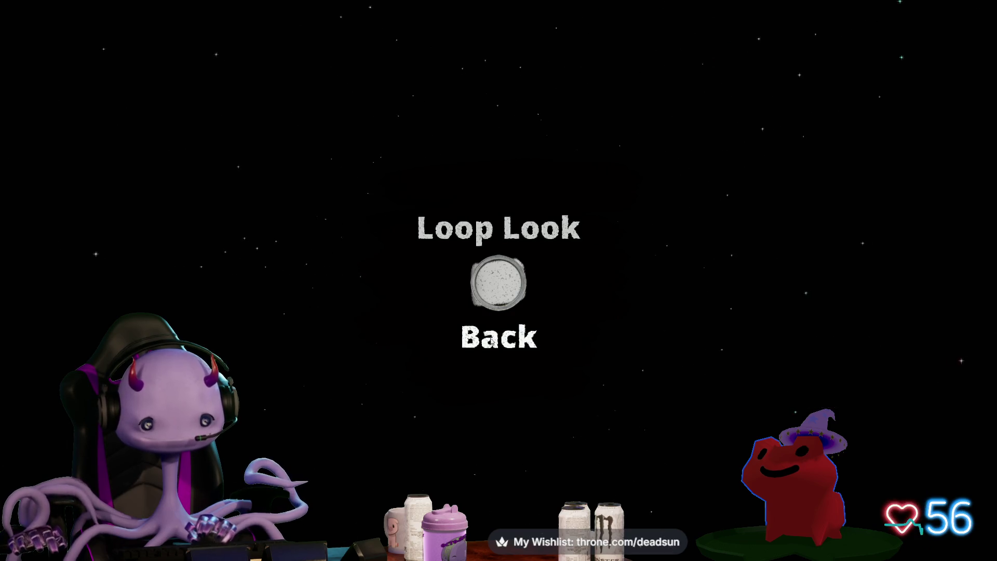
{"action": "left_click", "coordinate": [490, 337]}
{"action": "left_click", "coordinate": [492, 354]}
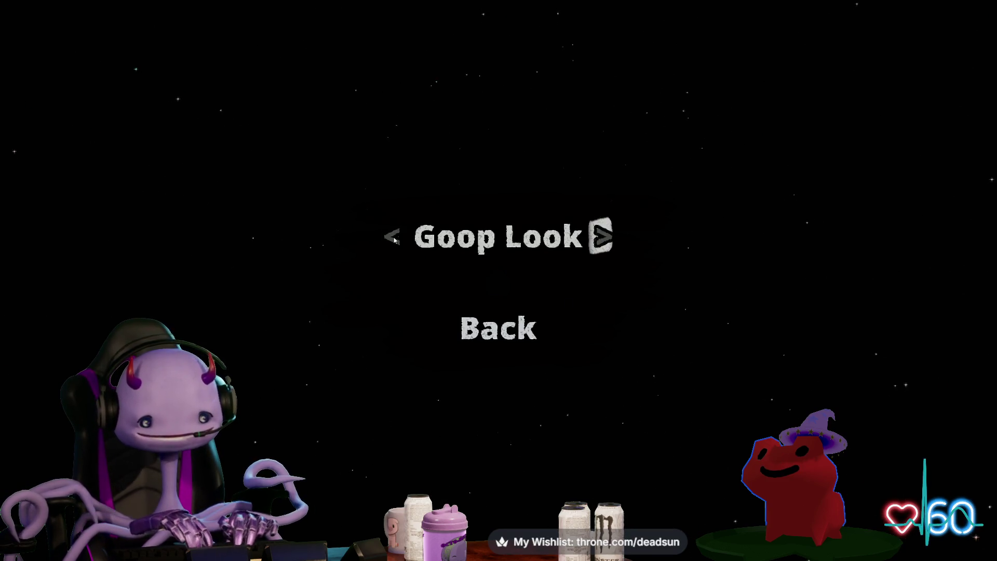
{"action": "left_click", "coordinate": [470, 328]}
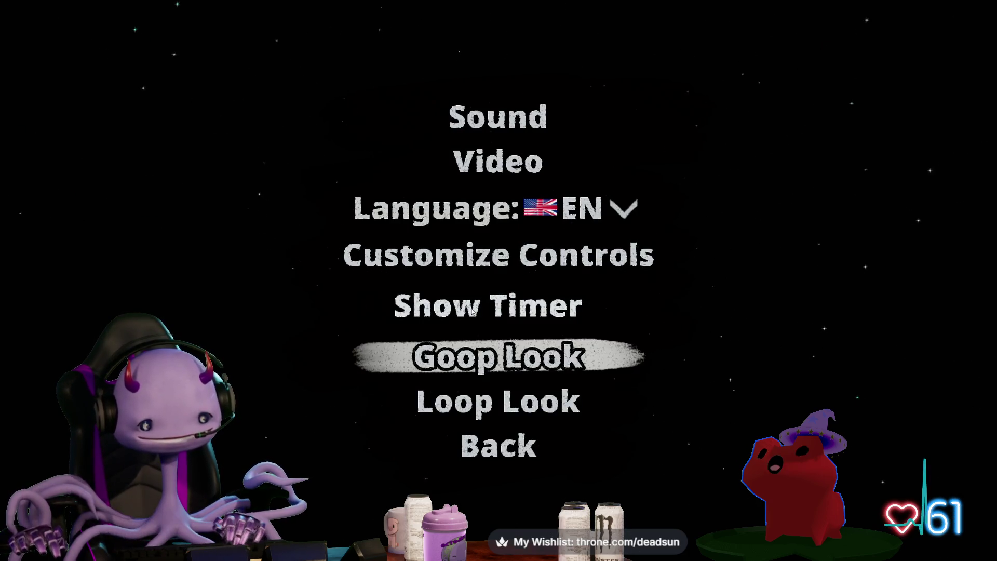
Set sound volume partway up and narration volume to maximum, then start the game.
{"action": "left_click", "coordinate": [496, 120]}
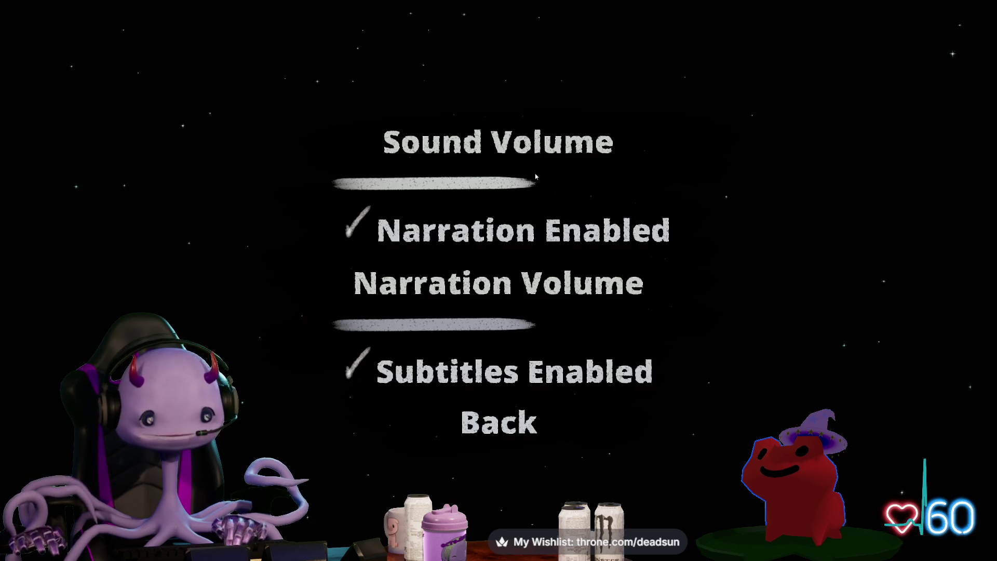
{"action": "left_click", "coordinate": [655, 185]}
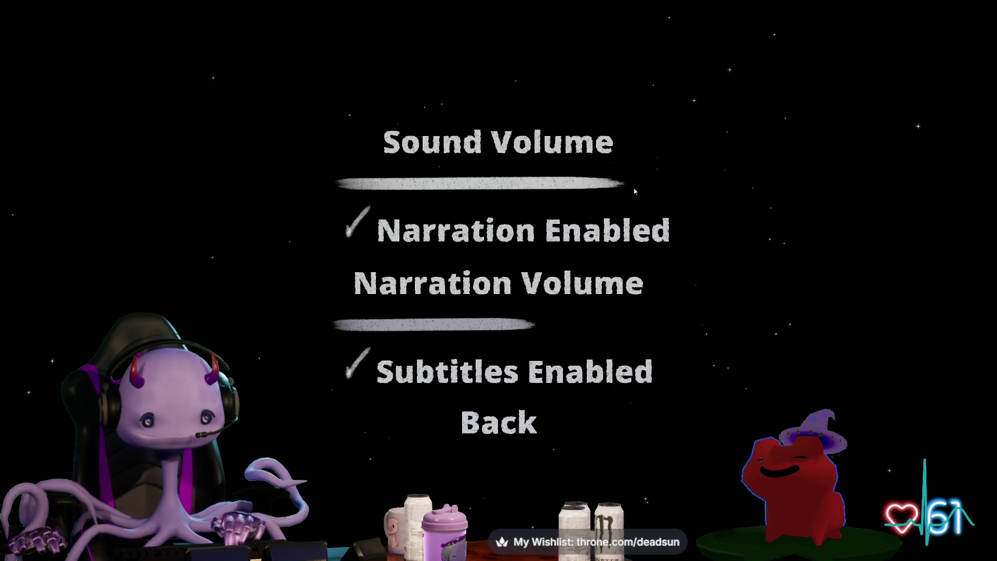
{"action": "mouse_move", "coordinate": [670, 192]}
{"action": "left_mouse_down"}
{"action": "mouse_move", "coordinate": [552, 188]}
{"action": "mouse_move", "coordinate": [589, 195]}
{"action": "left_mouse_up"}
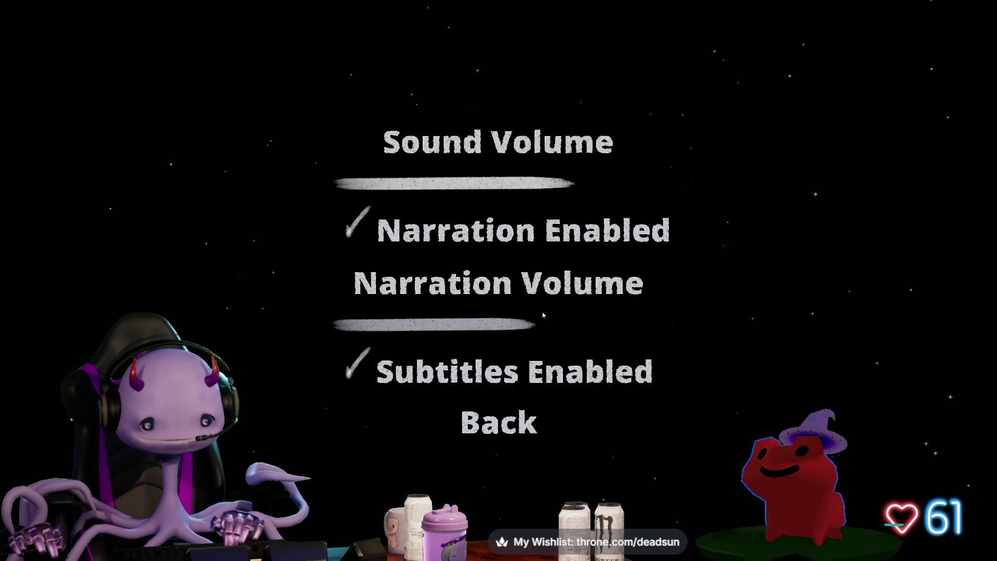
{"action": "mouse_move", "coordinate": [543, 315]}
{"action": "left_mouse_down"}
{"action": "mouse_move", "coordinate": [495, 320]}
{"action": "mouse_move", "coordinate": [660, 312]}
{"action": "left_mouse_up"}
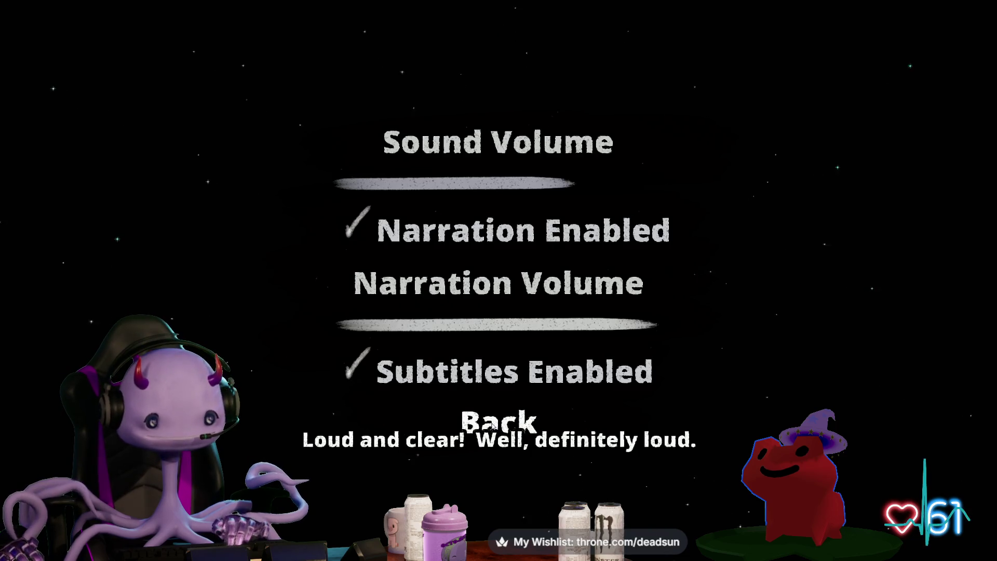
{"action": "left_click", "coordinate": [491, 425]}
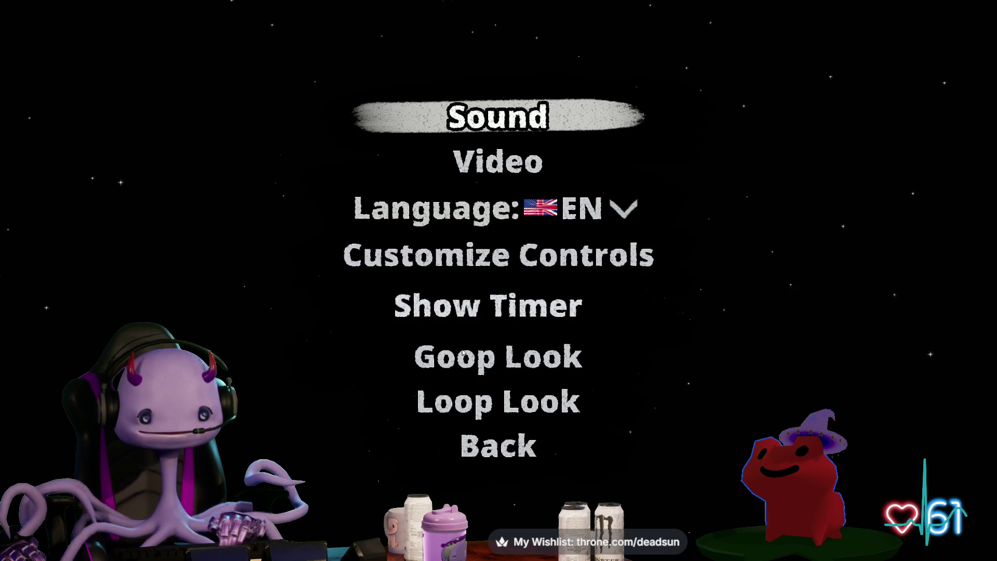
{"action": "left_click", "coordinate": [498, 445]}
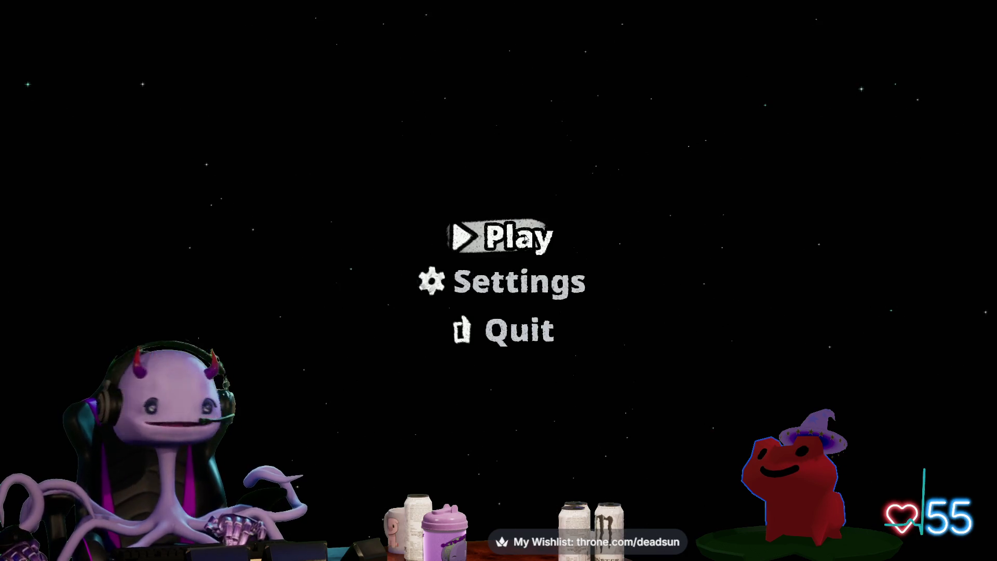
{"action": "left_click", "coordinate": [526, 238]}
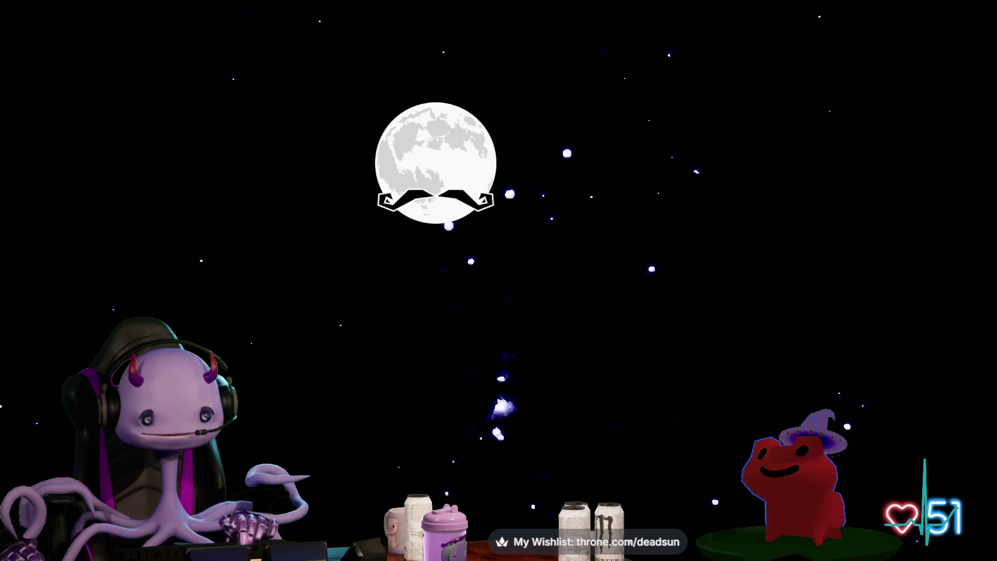